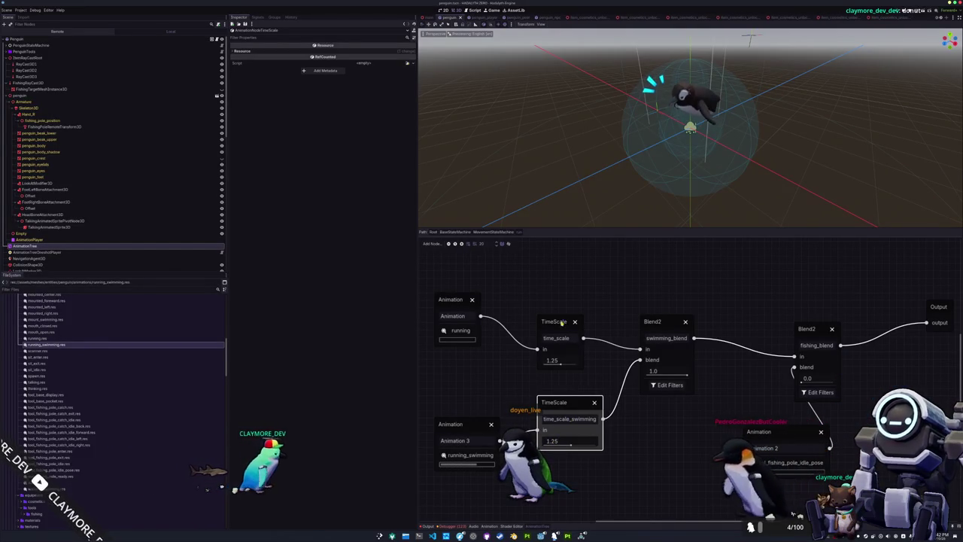
In MovementStateMachine's walk blend tree, set the swimming_blend Blend2 amount to 0.0
left_click(492, 232)
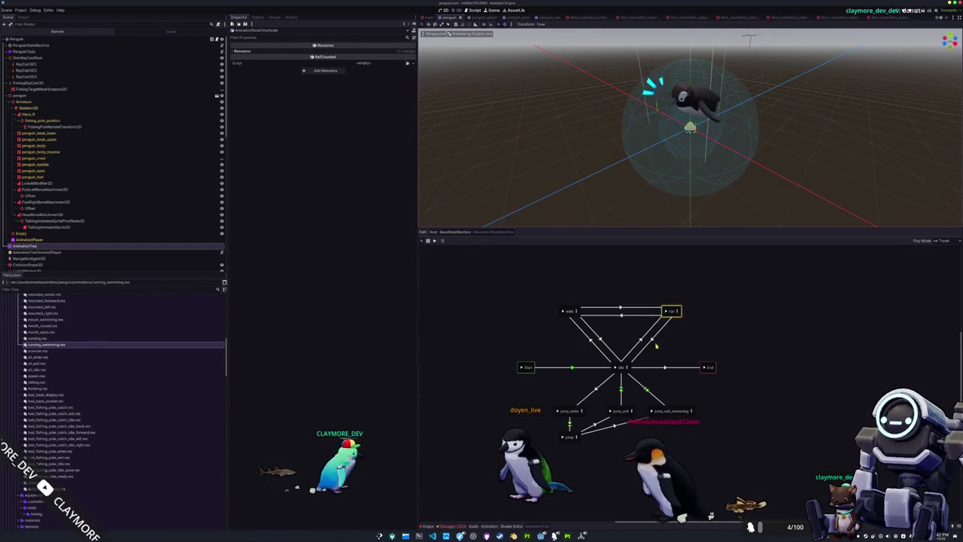
left_click(569, 311)
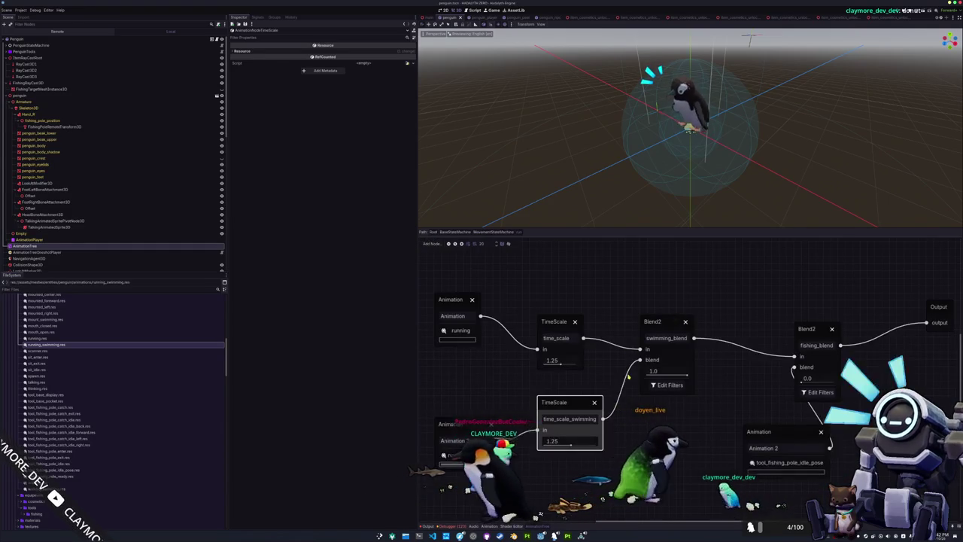
left_click(647, 450)
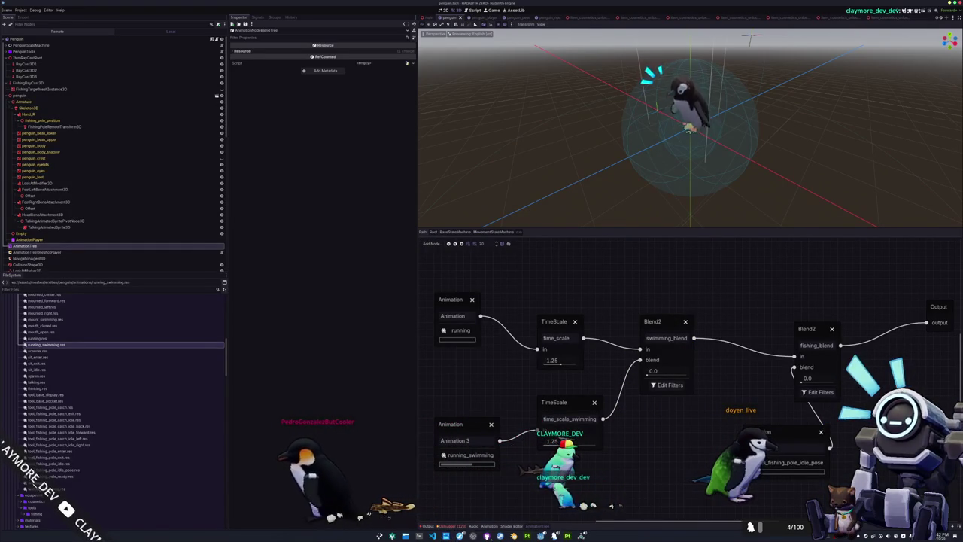
key("alt+Tab")
key("ctrl+p")
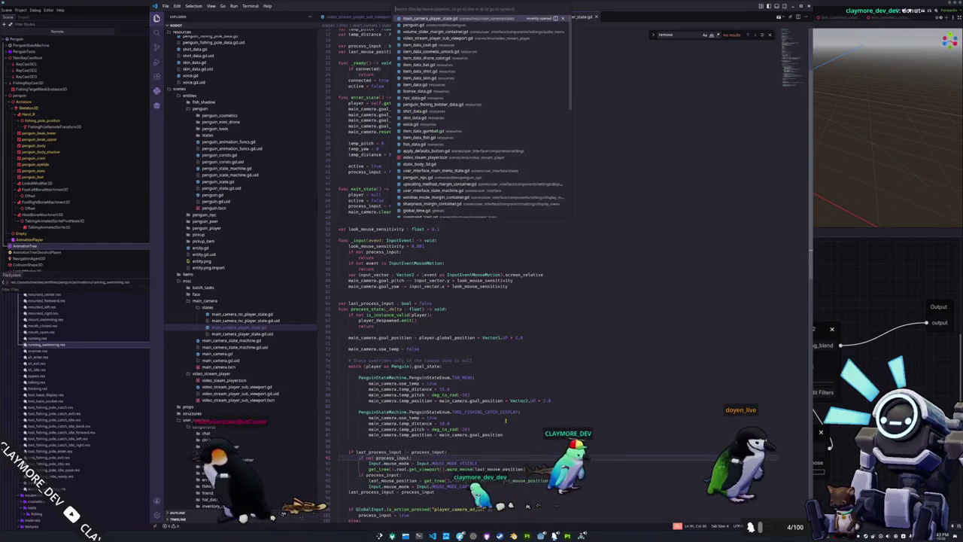
Open penguin_consts.gd in VS Code and snap the window to the right half
type("consts")
key("Return")
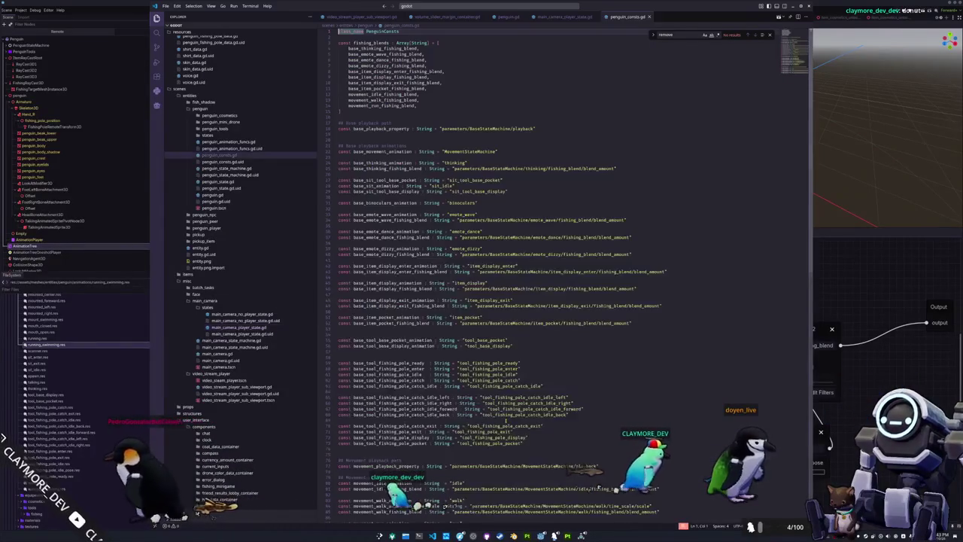
key("super+Right")
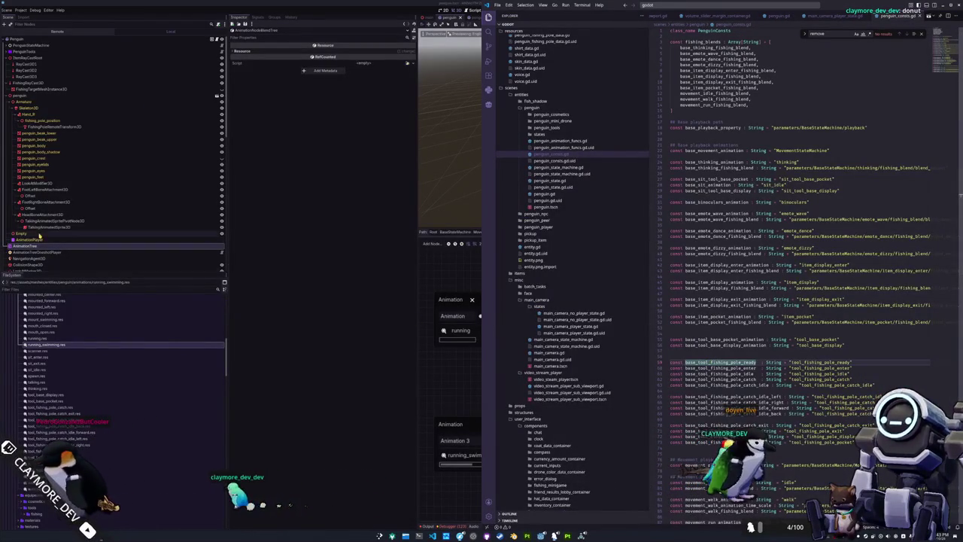
Show the AnimationTree parameters in Godot and start a const movement_jum declaration at the file's end
left_click(36, 246)
left_click(241, 84)
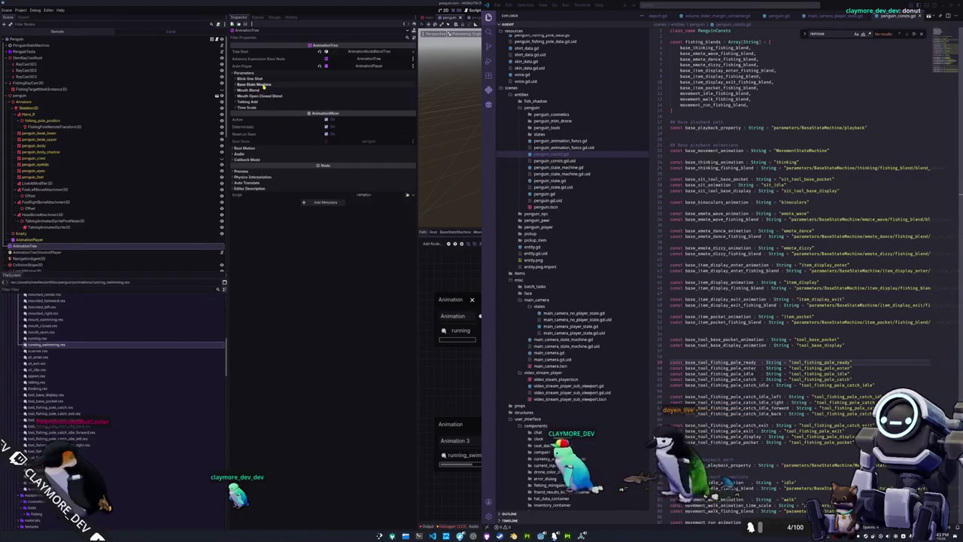
left_click(256, 85)
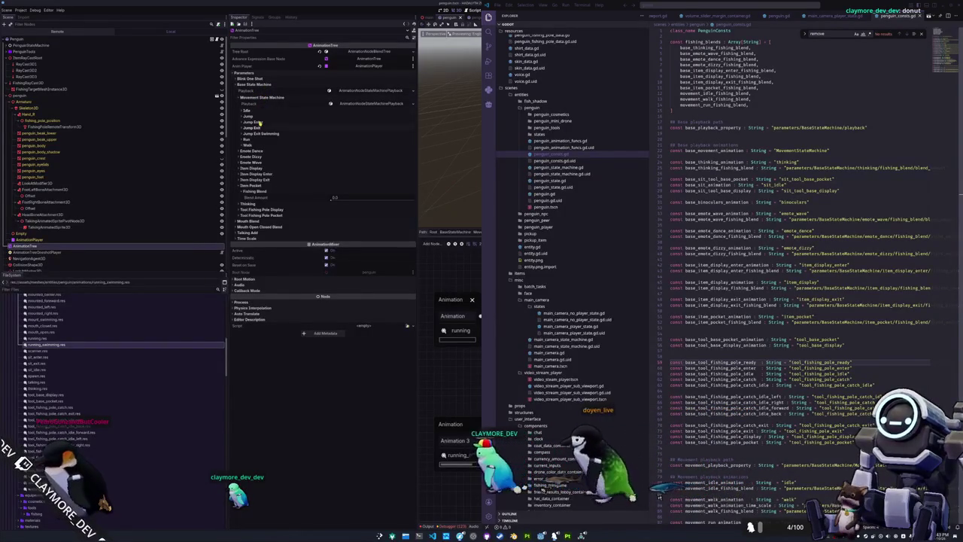
scroll(684, 433, "down", 5)
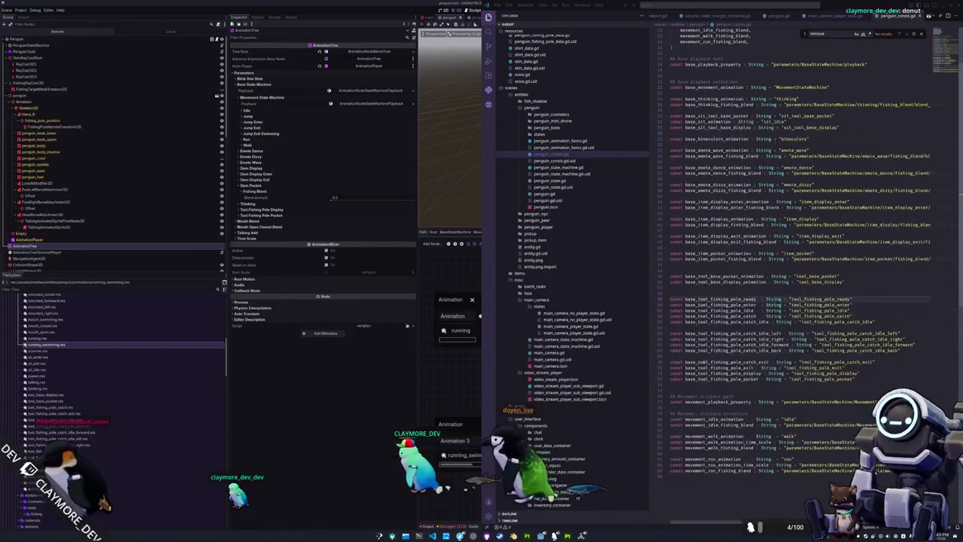
key("Return")
type("const movement_")
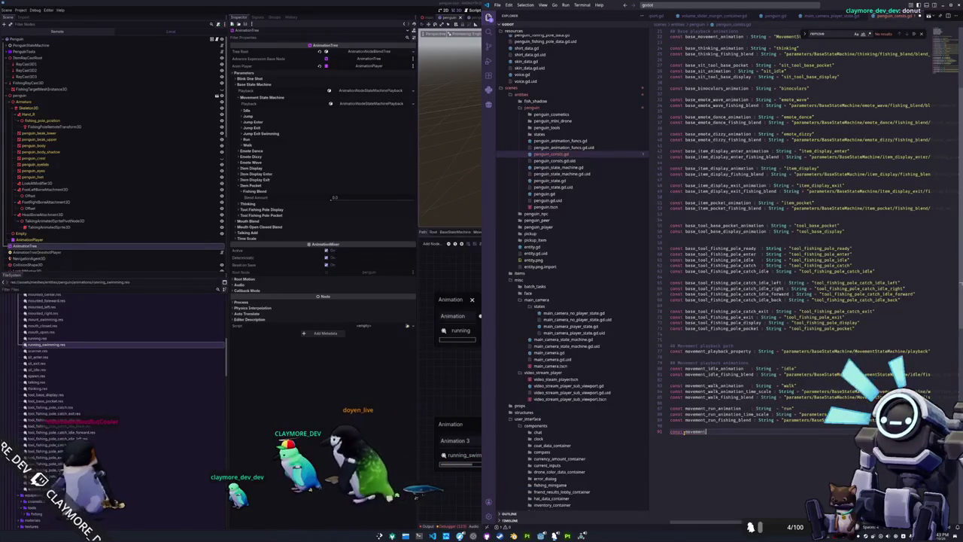
type("jum")
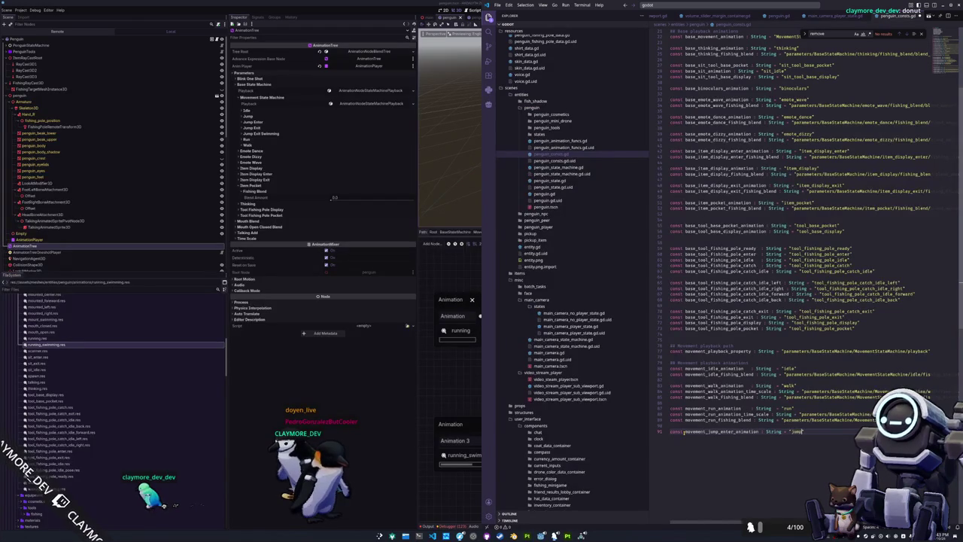
type("_enter")
Add the movement_jump_enter_animation constant and duplicate it into jump and jump_exit variants
key("Return")
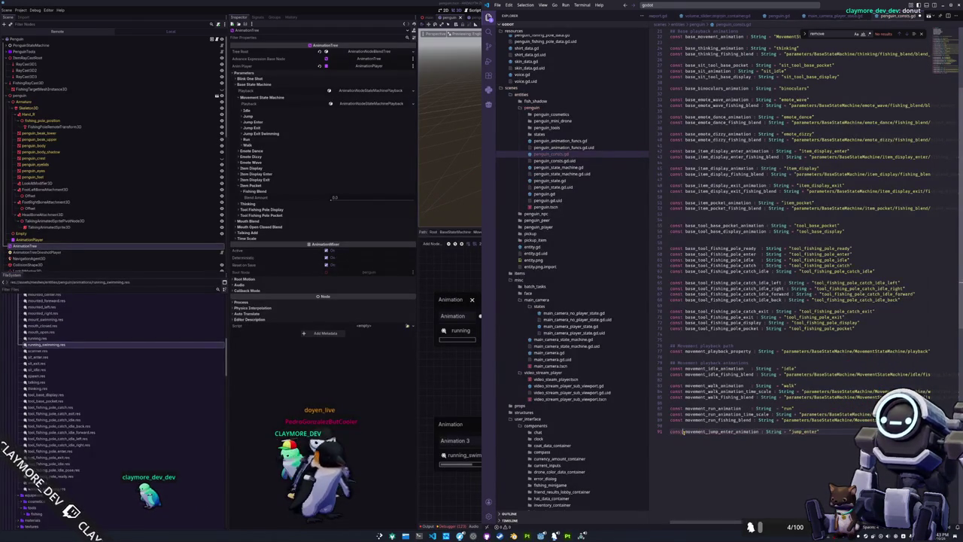
key("Return")
key("Return")
key("ctrl+v")
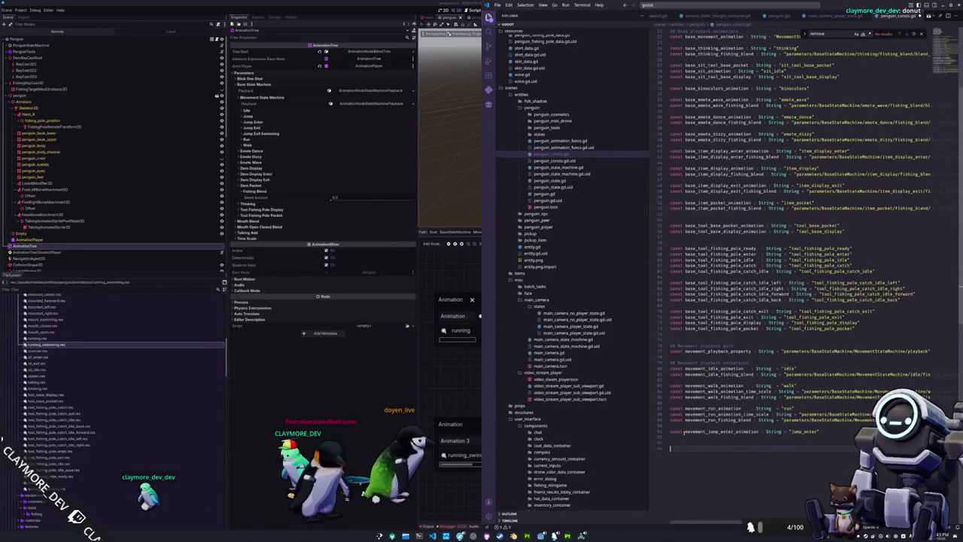
key("Return")
key("Return")
type("const movement_jump_enter_animation : String = \"jump_enter\"")
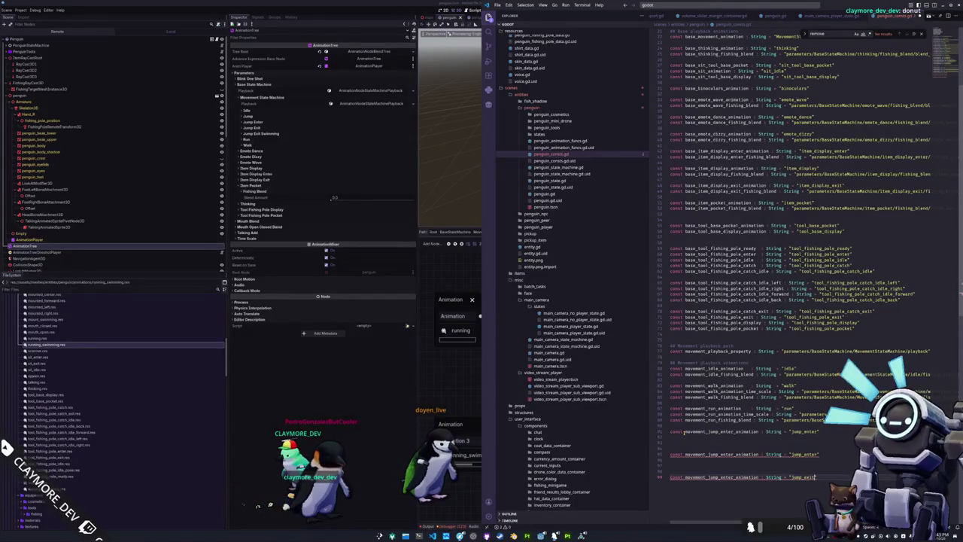
type("jump")
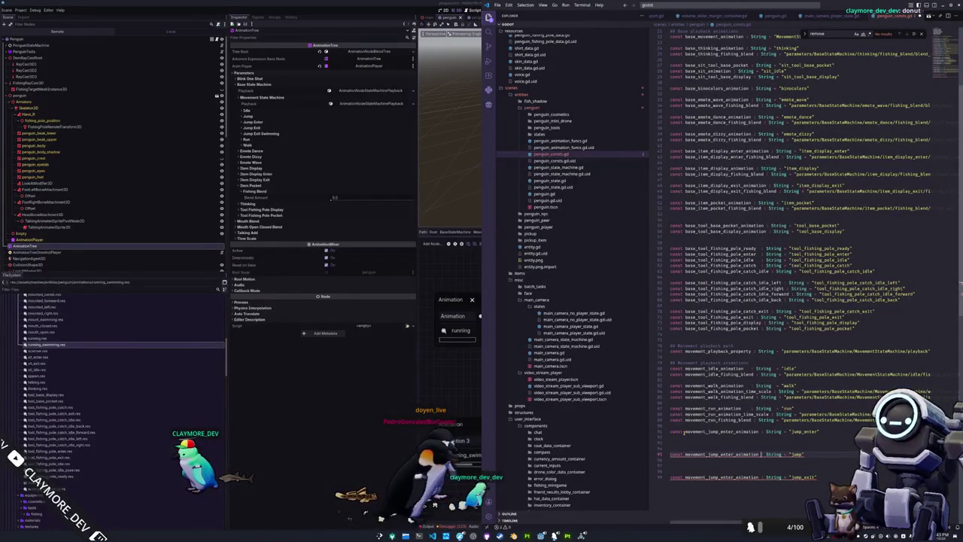
left_click(707, 454)
left_click_drag(720, 453, 733, 454)
key("BackSpace")
key("BackSpace")
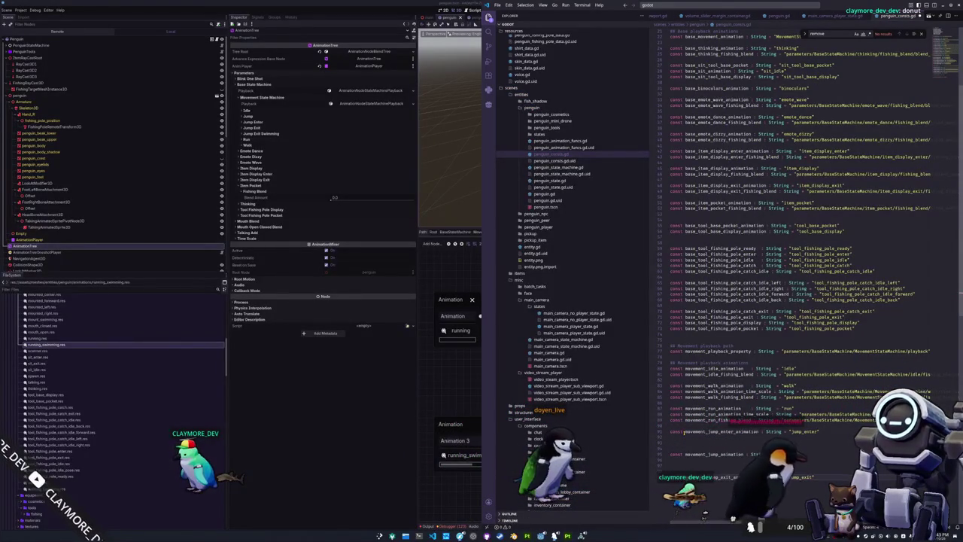
Copy the run time-scale and fishing-blend lines below the jump and jump_exit constants
key("Return")
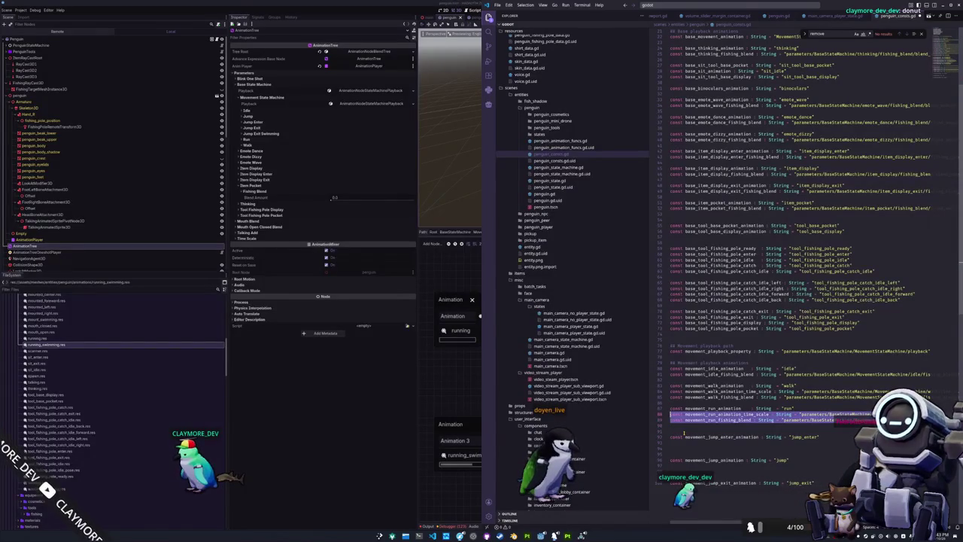
key("shift+Up")
key("shift+Up")
key("shift+Up")
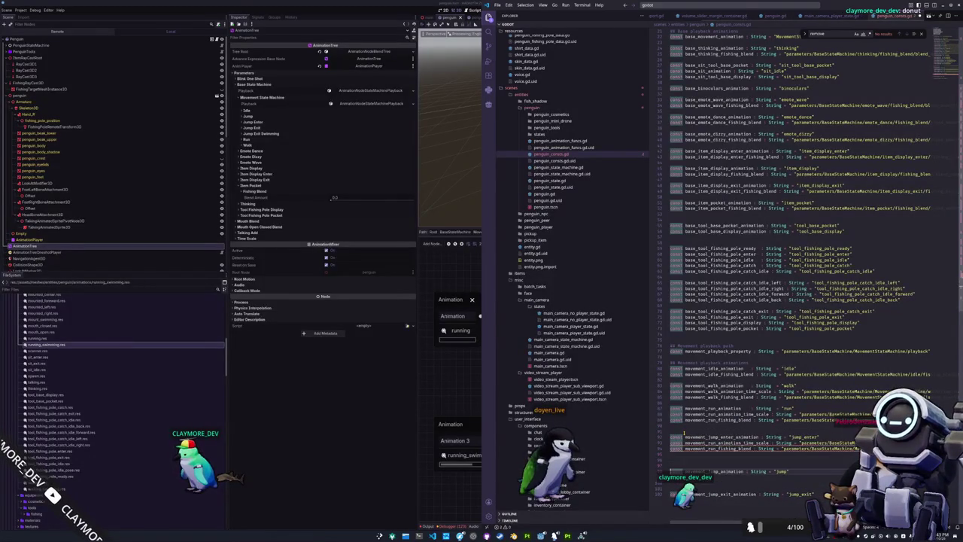
key("ctrl+c")
key("ctrl+v")
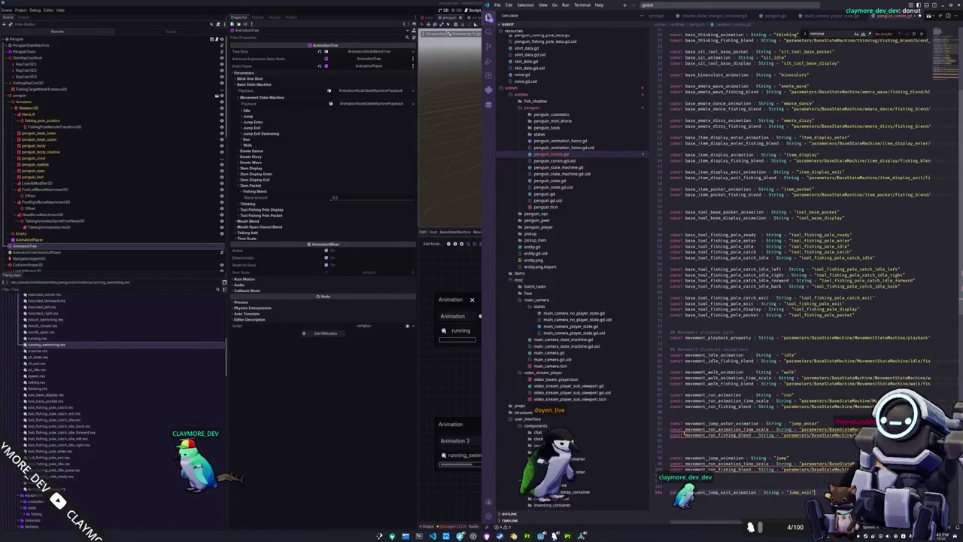
key("Down")
key("ctrl+v")
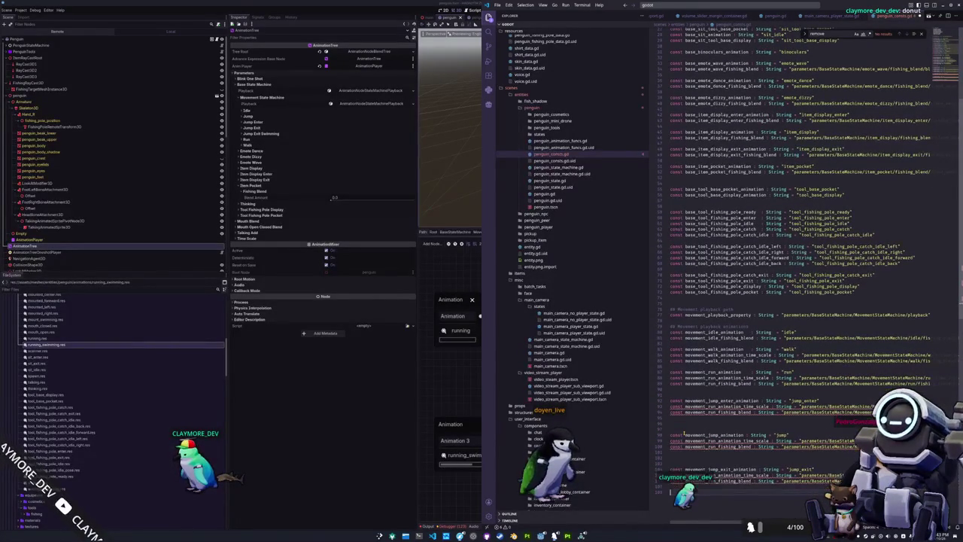
scroll(684, 434, "down", 1)
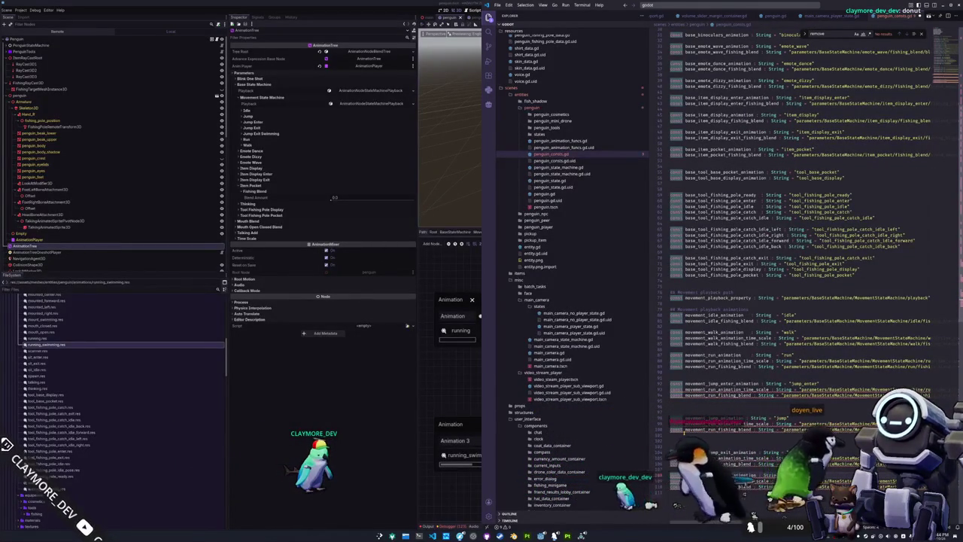
Remove extra blank lines and duplicate jump_exit as a jump_exit_swimming animation constant
left_click(694, 446)
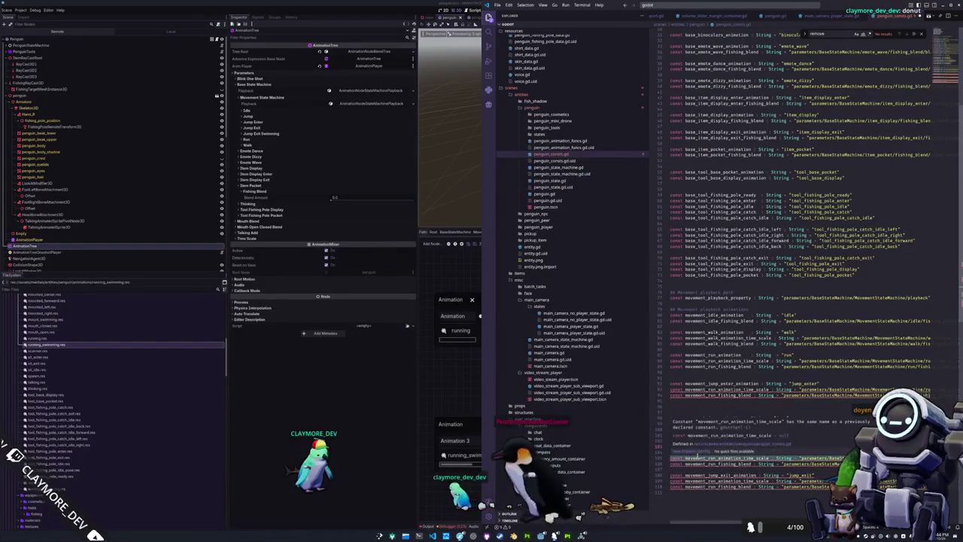
key("BackSpace")
key("Up")
key("Up")
key("Up")
key("Delete")
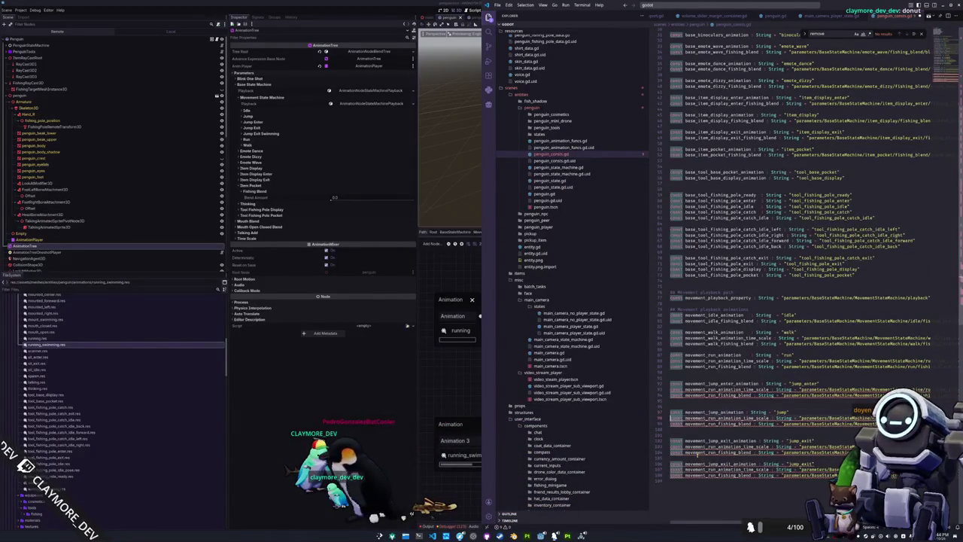
key("ctrl+d")
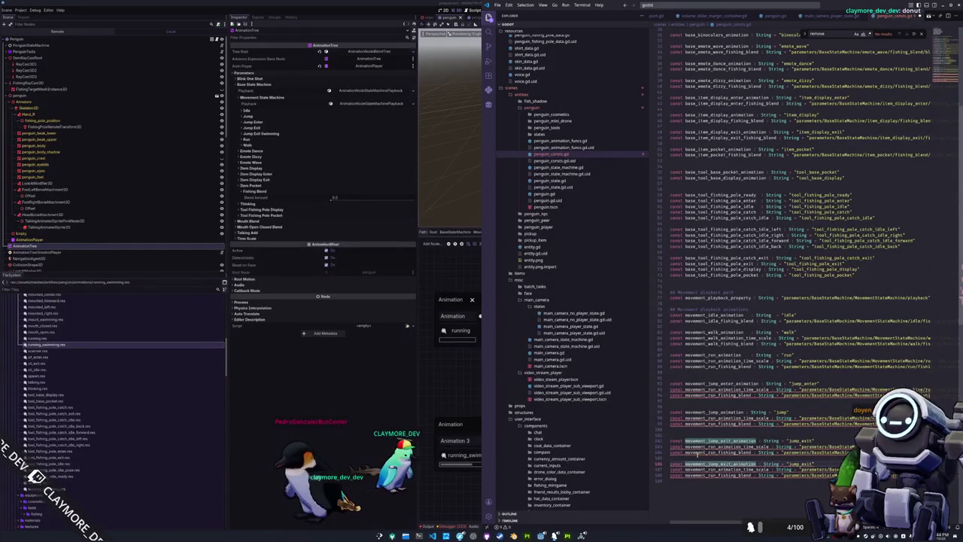
key("End")
key("ctrl+shift+Left")
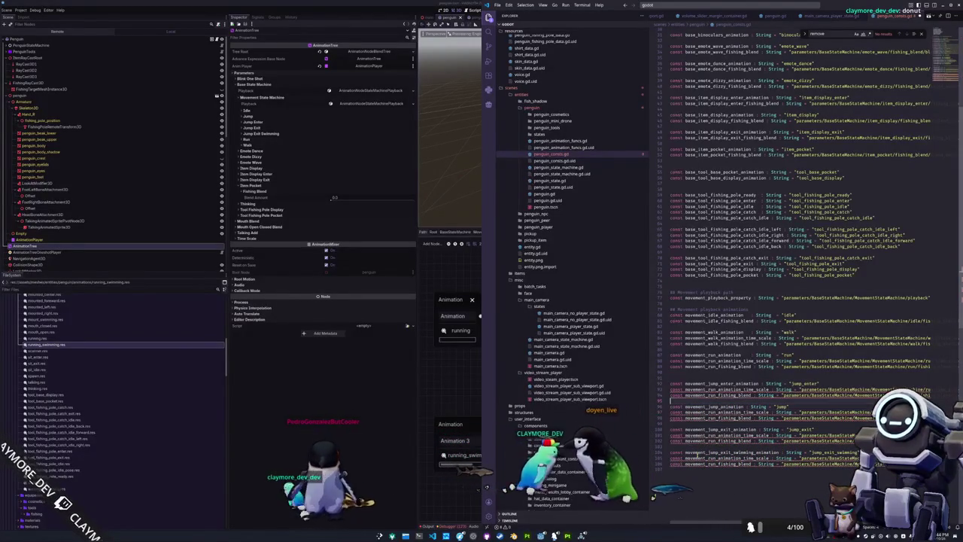
Space out the jump constant groups and replace run with jump in the copied lines
key("BackSpace")
key("Return")
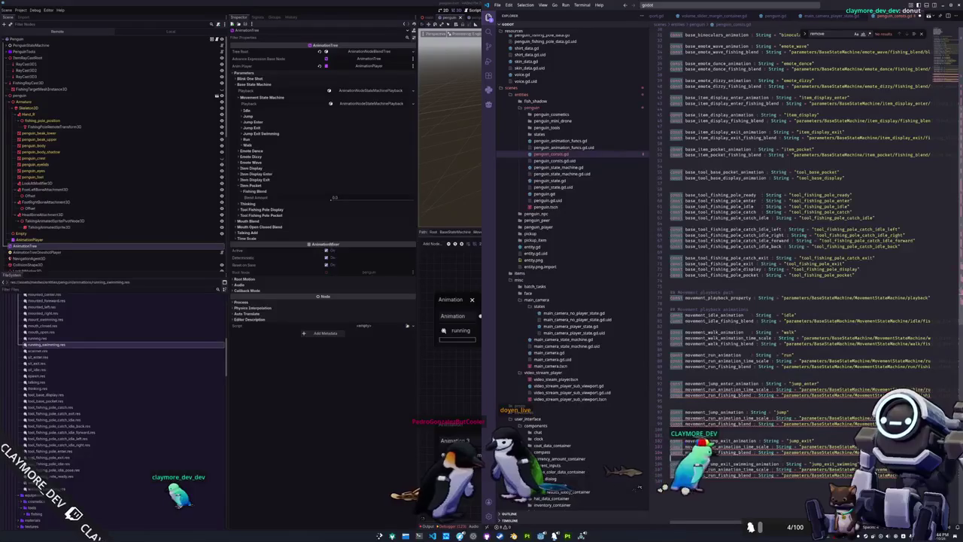
key("Return")
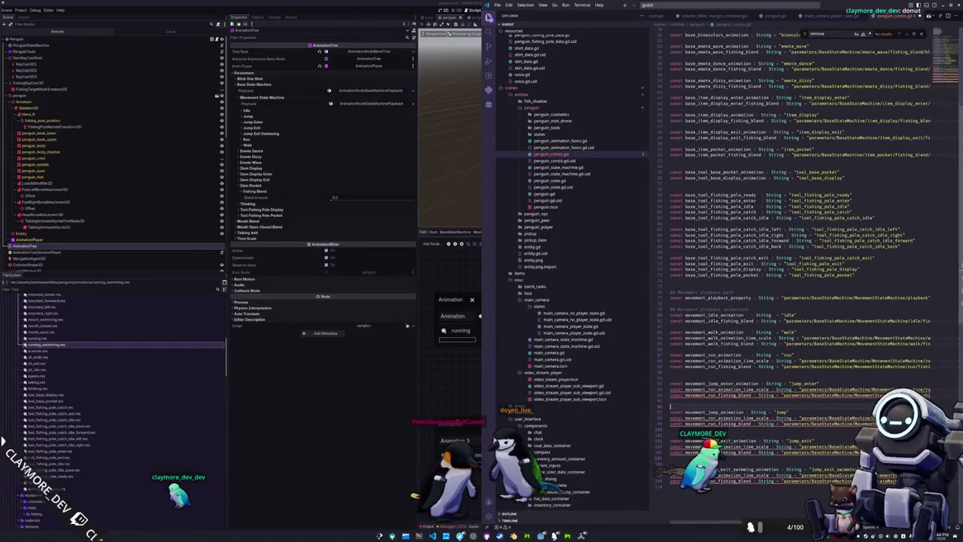
key("shift+Up")
key("shift+Up")
key("shift+Up")
key("ctrl+d")
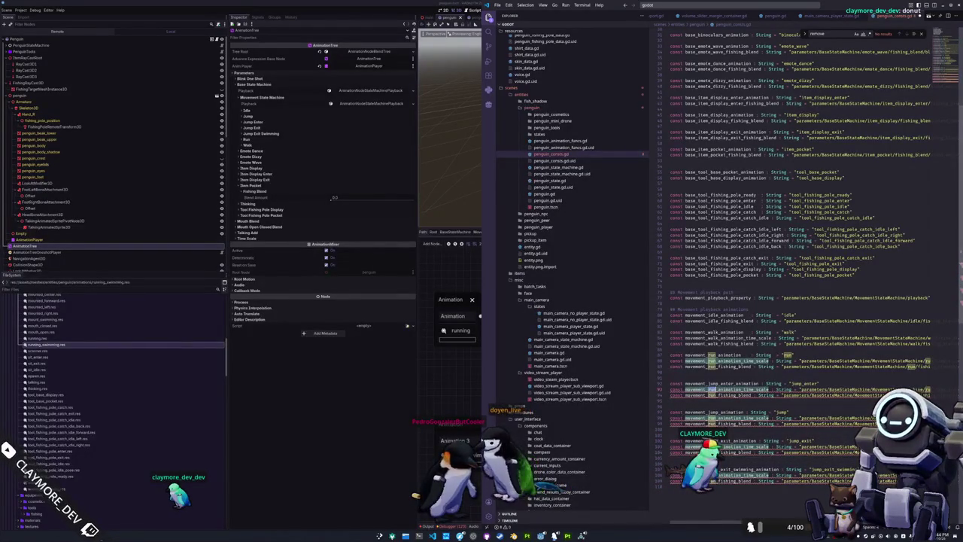
type("jump_ente")
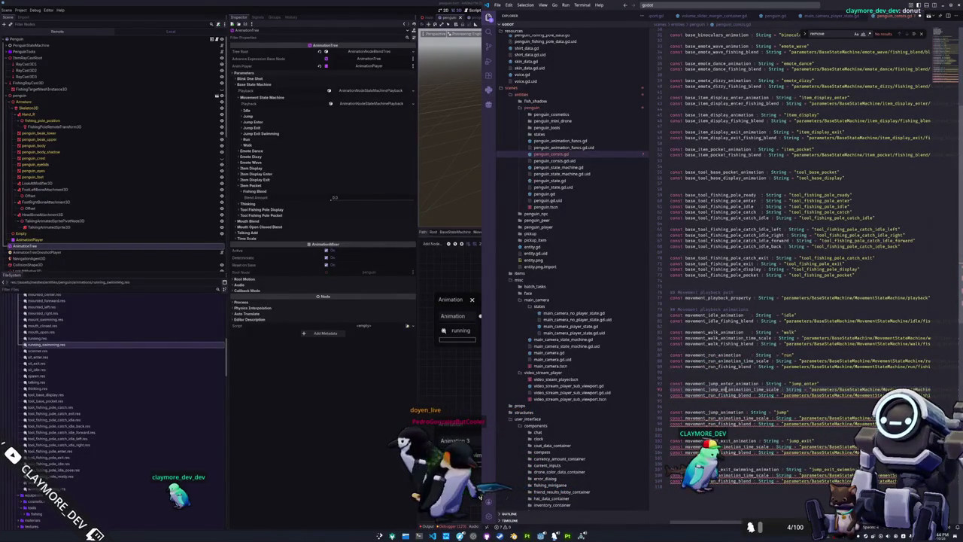
Rename the time-scale and fishing-blend constants under jump_enter from run to jump_enter
double_click(728, 394)
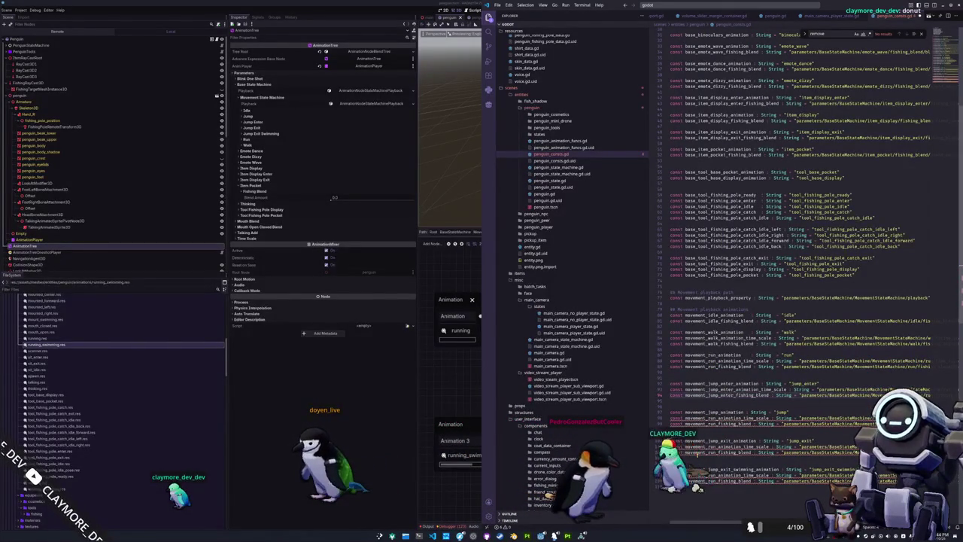
double_click(925, 343)
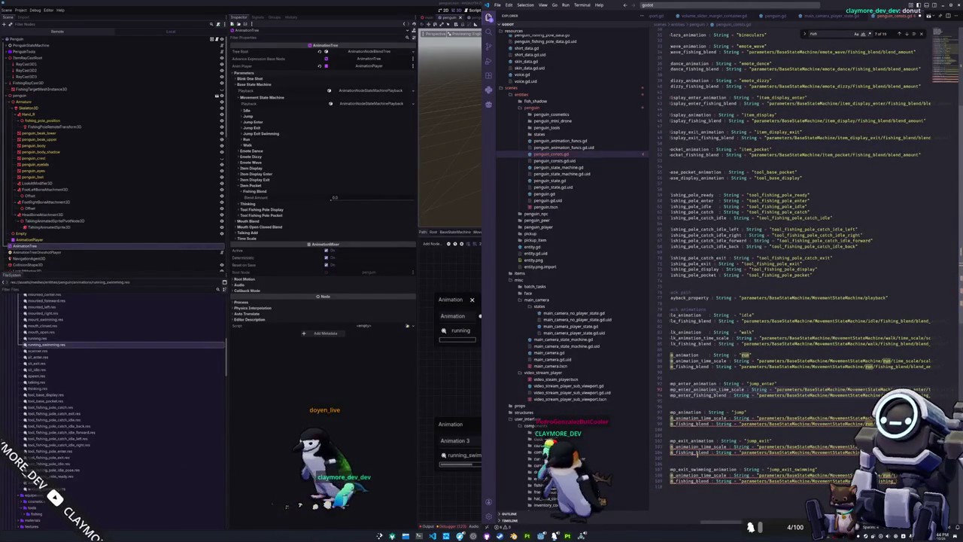
key("Escape")
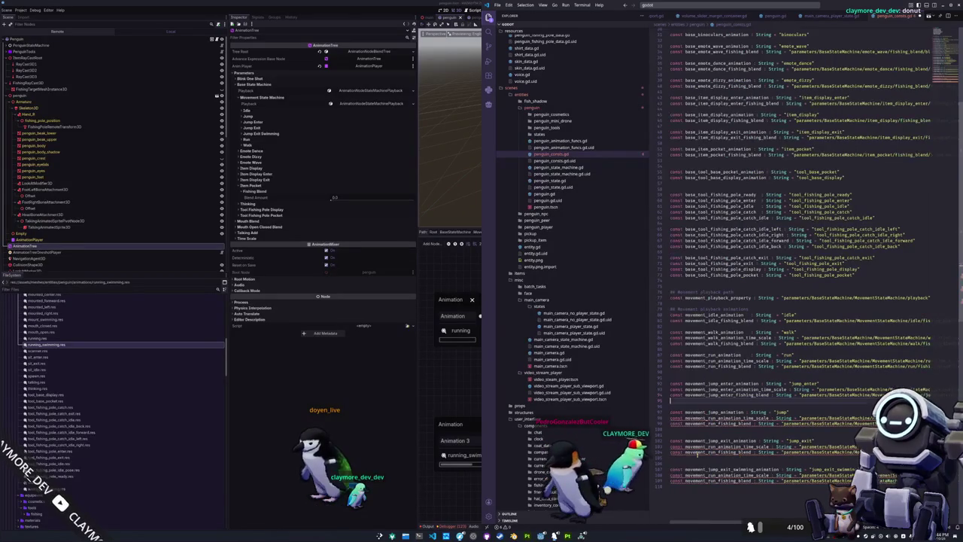
double_click(726, 360)
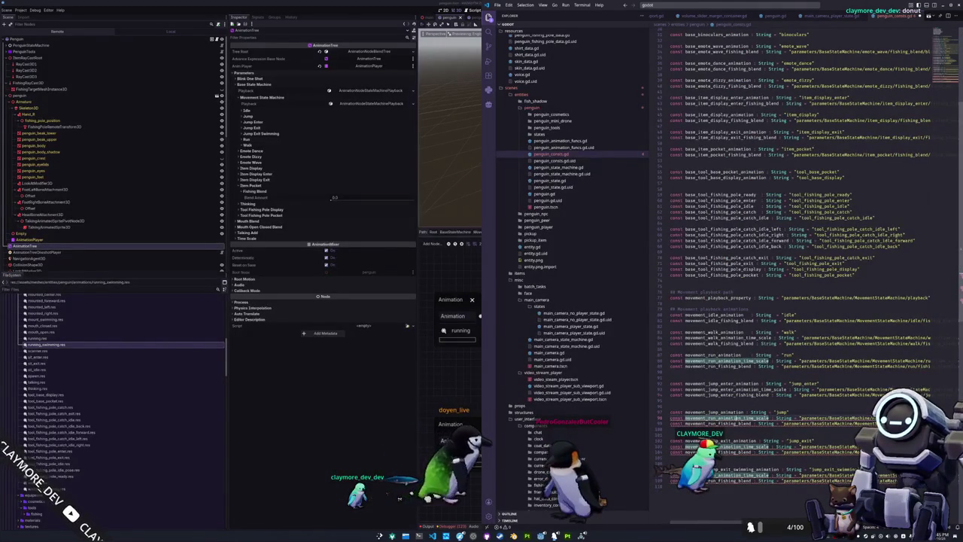
left_click_drag(707, 361, 716, 360)
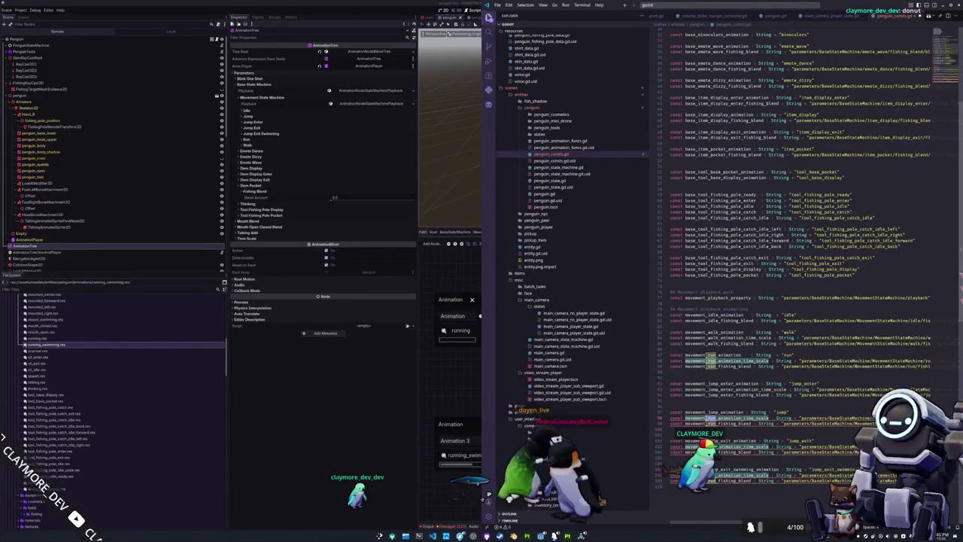
scroll(797, 255, "right", 1)
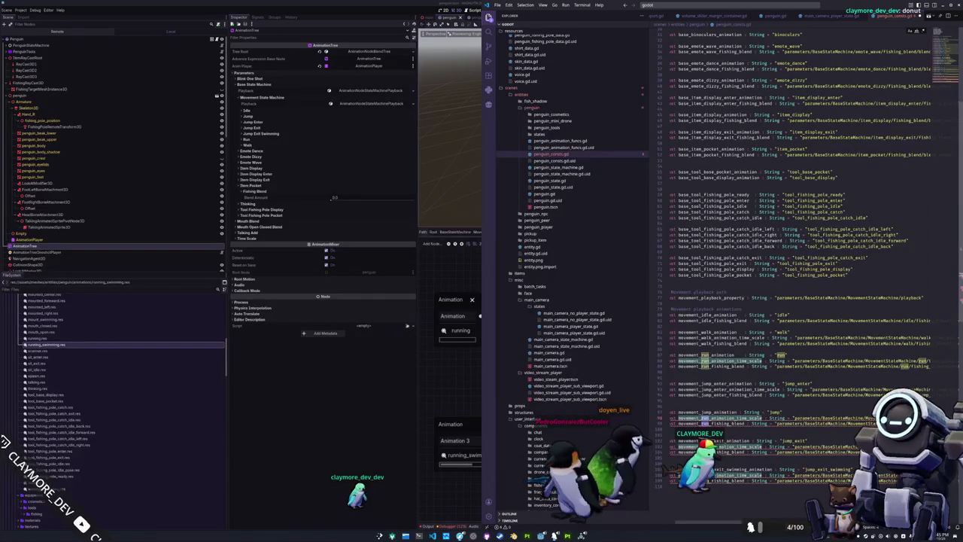
Cut the run and jump_enter animation time-scale lines out of the constants
scroll(797, 256, "right", 1)
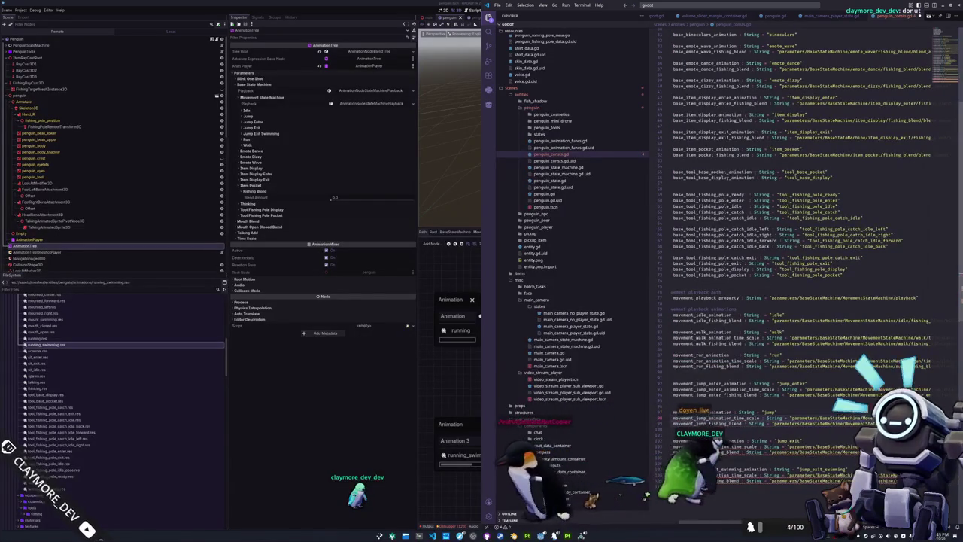
scroll(797, 255, "left", 2)
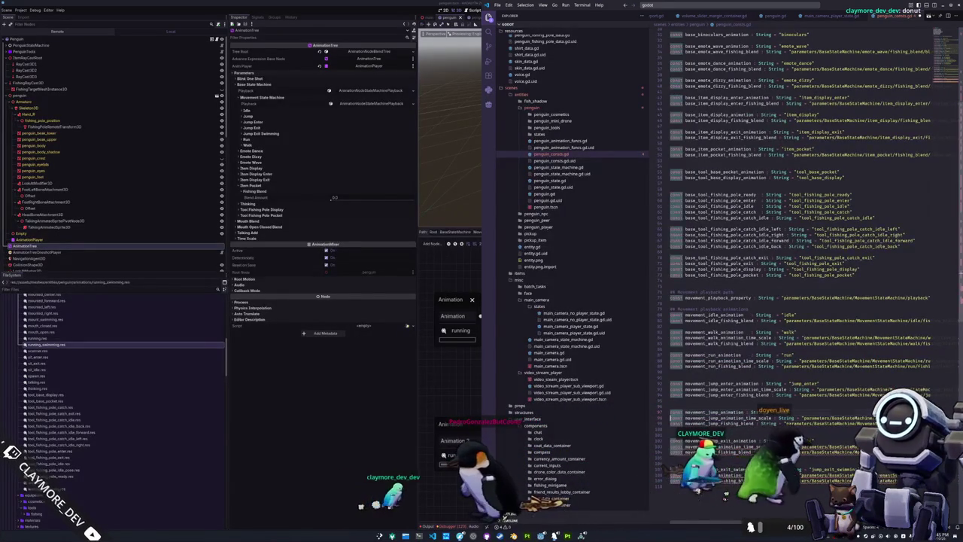
key("ctrl+shift+k")
key("Up")
key("Up")
key("Up")
key("Up")
key("Up")
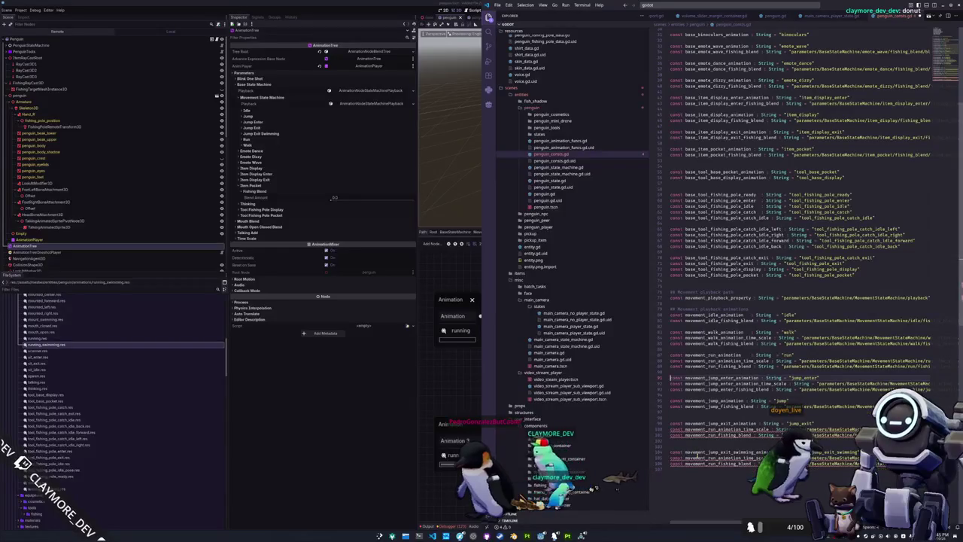
key("Down")
key("Down")
key("Down")
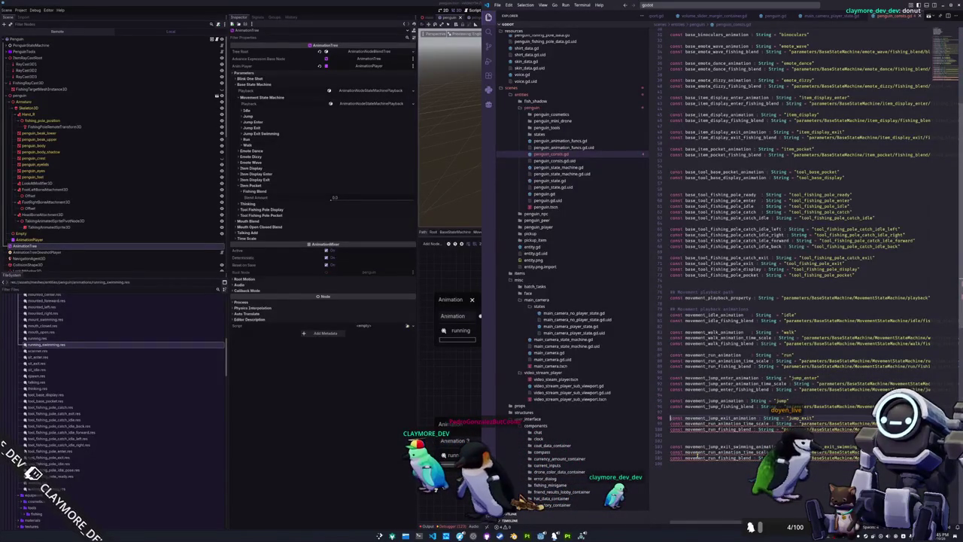
key("ctrl+d")
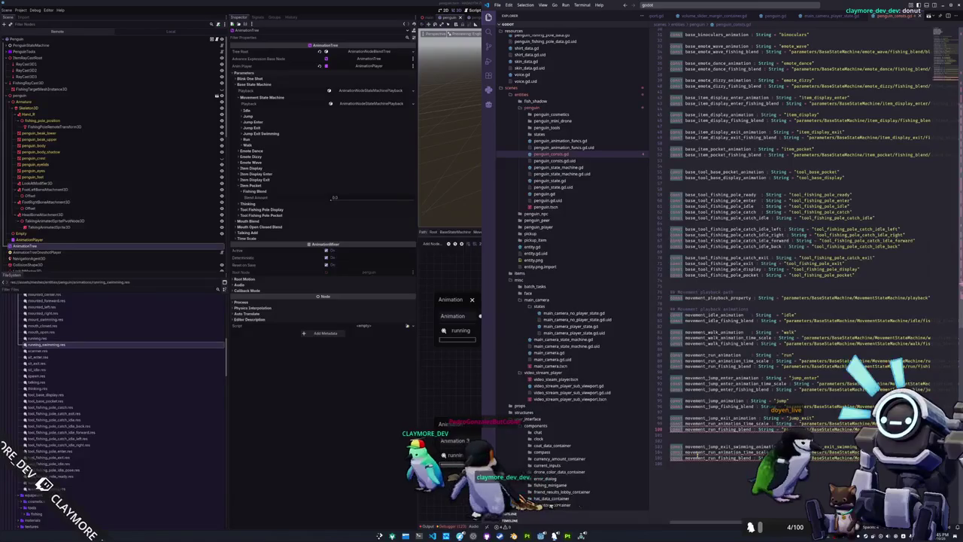
key("Up")
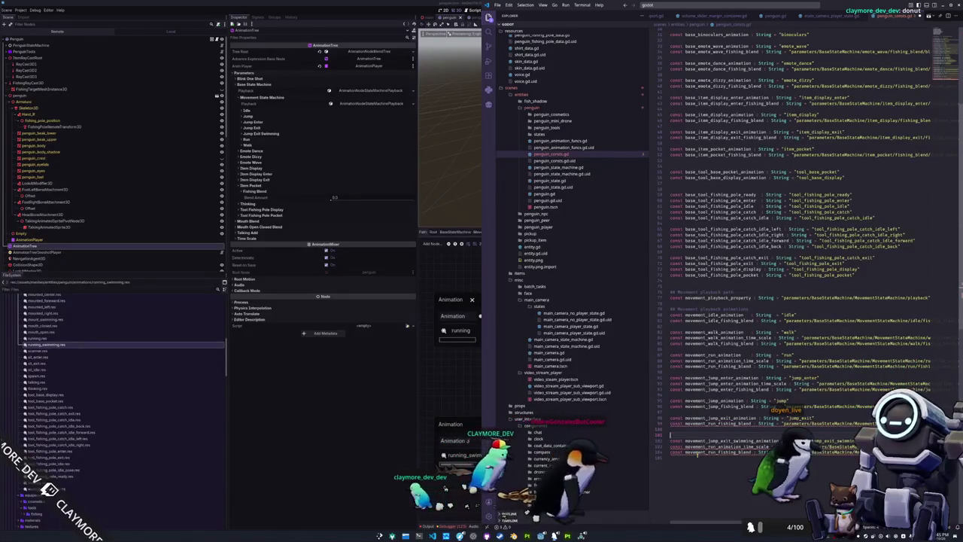
key("Down")
key("Down")
key("Down")
key("shift+Up")
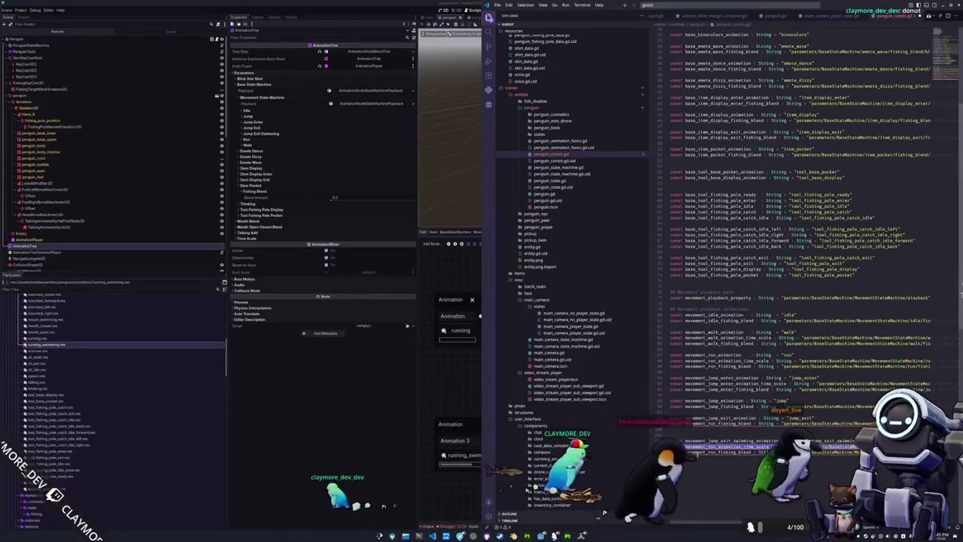
key("ctrl+x")
key("Up")
key("Up")
key("Up")
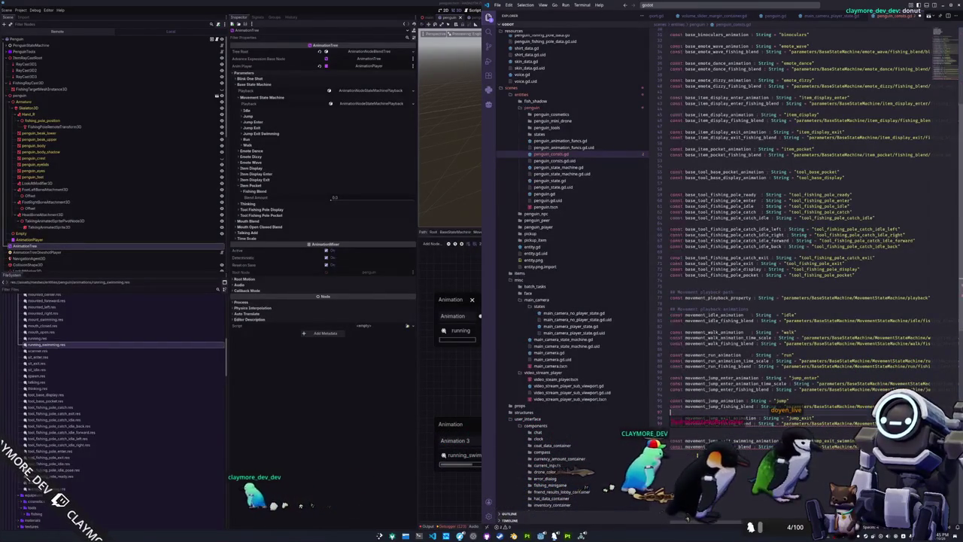
key("Up")
key("Up")
key("Up")
key("shift+Up")
key("ctrl+x")
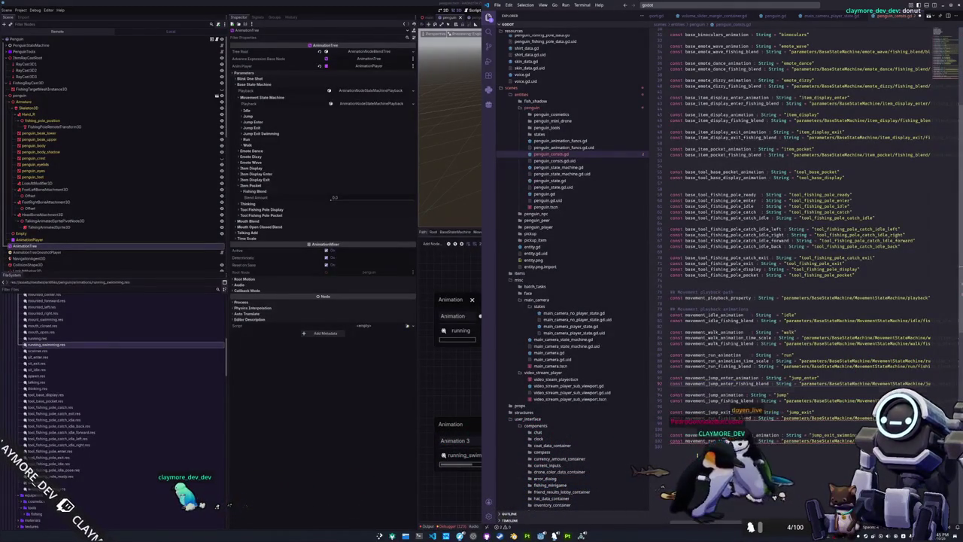
Experiment with multi-line edits on the fishing-blend names, undoing the accidental line-start deletions
key("ctrl+shift+Right")
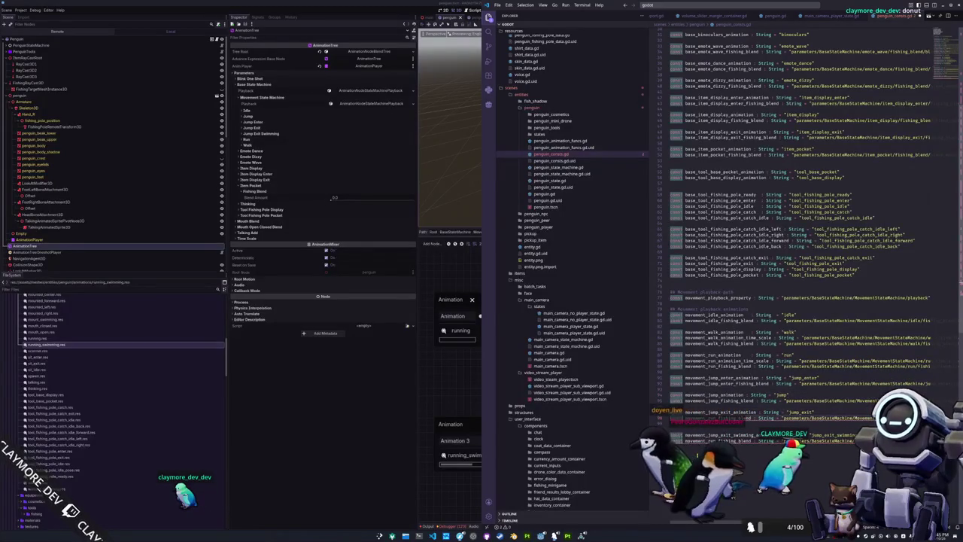
key("ctrl+Right")
key("ctrl+shift+Right")
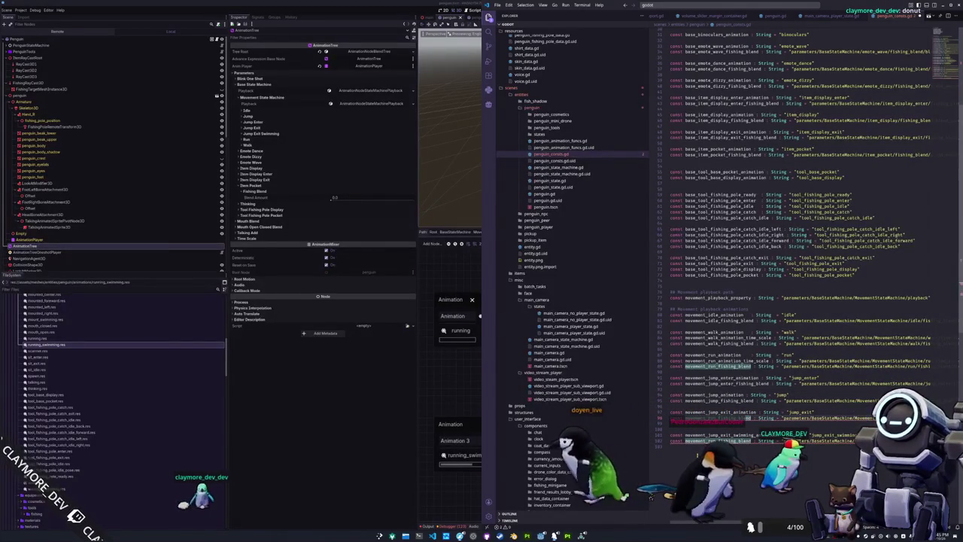
key("Left")
key("Right")
key("Right")
key("Right")
key("shift+Right")
key("shift+Right")
key("shift+Right")
key("Escape")
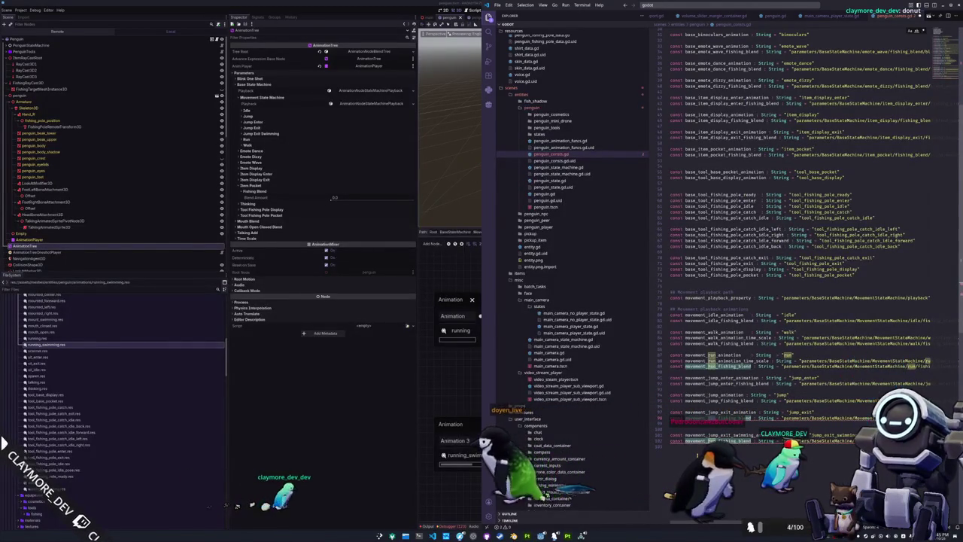
key("ctrl+Delete")
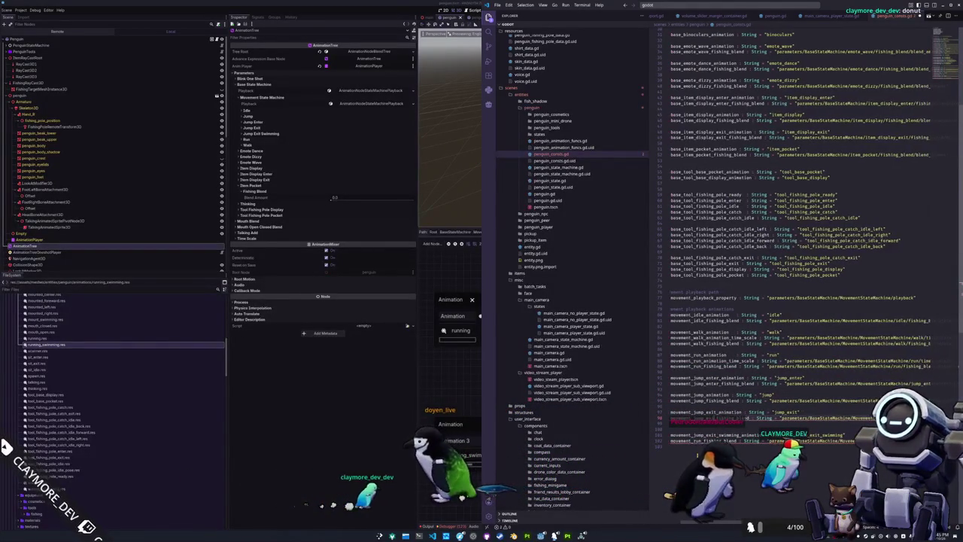
key("Delete")
key("Delete")
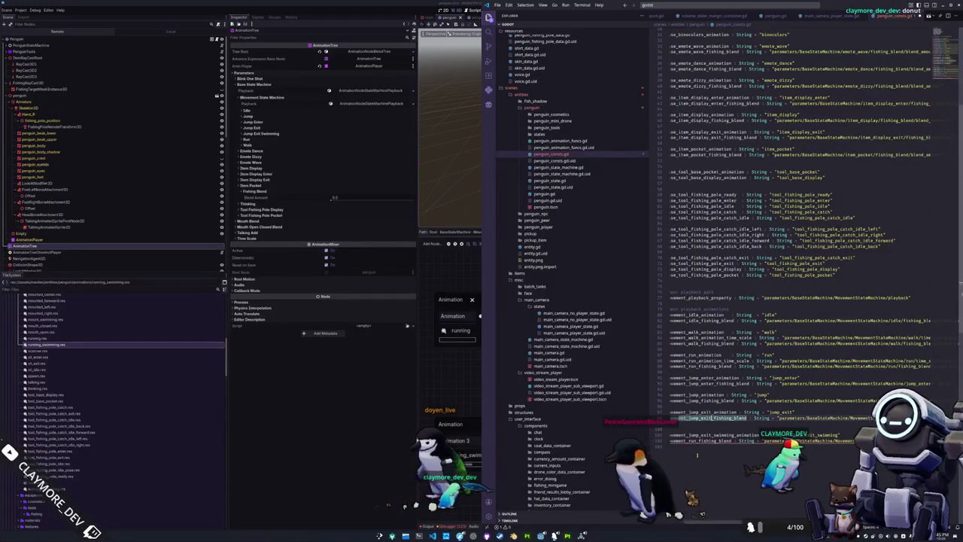
key("ctrl+z")
key("ctrl+z")
Replace run with jump_exit_swimming in the copied fishing-blend constant name
key("Down")
key("ctrl+Right")
key("shift+Right")
key("shift+Right")
key("shift+Right")
key("Down")
key("shift+Right")
key("shift+Right")
key("shift+Right")
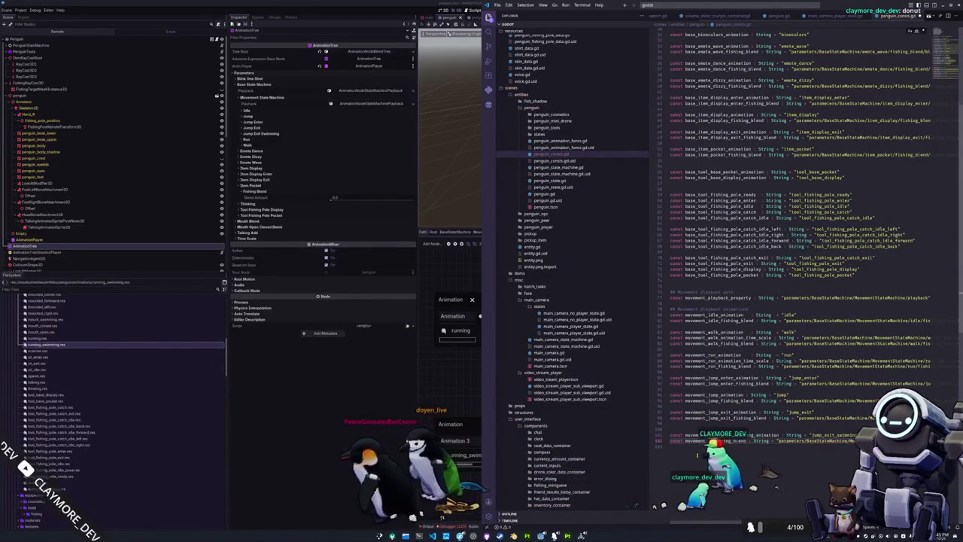
type("jump_exit_swimming")
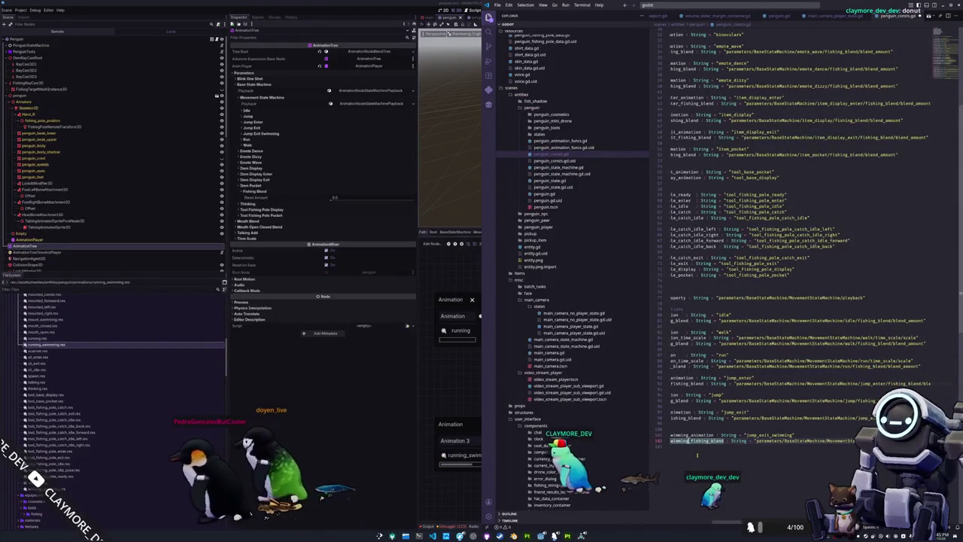
key("Home")
Duplicate the movement_idle_fishing_blend line directly below the original
key("Up")
key("Up")
key("Up")
key("Up")
key("Up")
key("Up")
key("Up")
key("ctrl+c")
key("Down")
key("ctrl+v")
key("Up")
key("ctrl+Right")
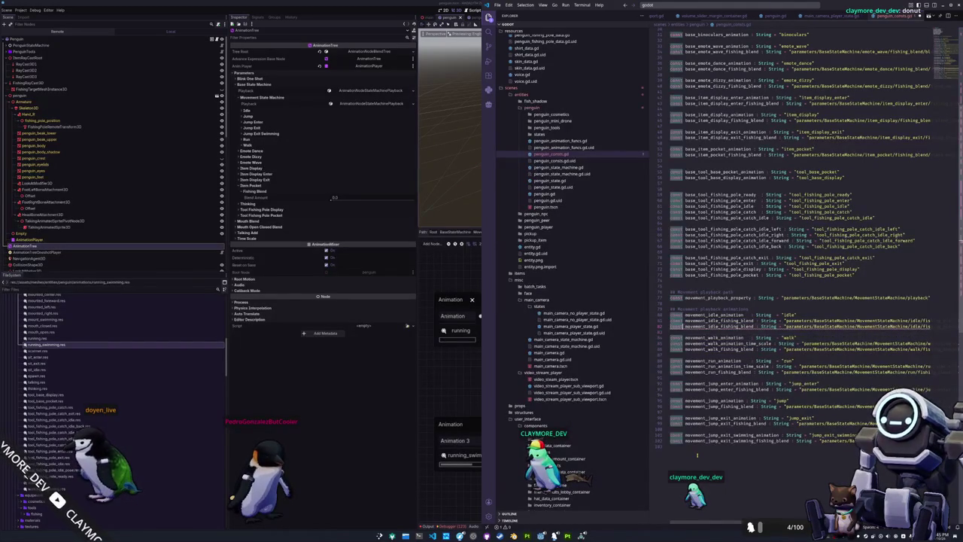
key("ctrl+shift+Right")
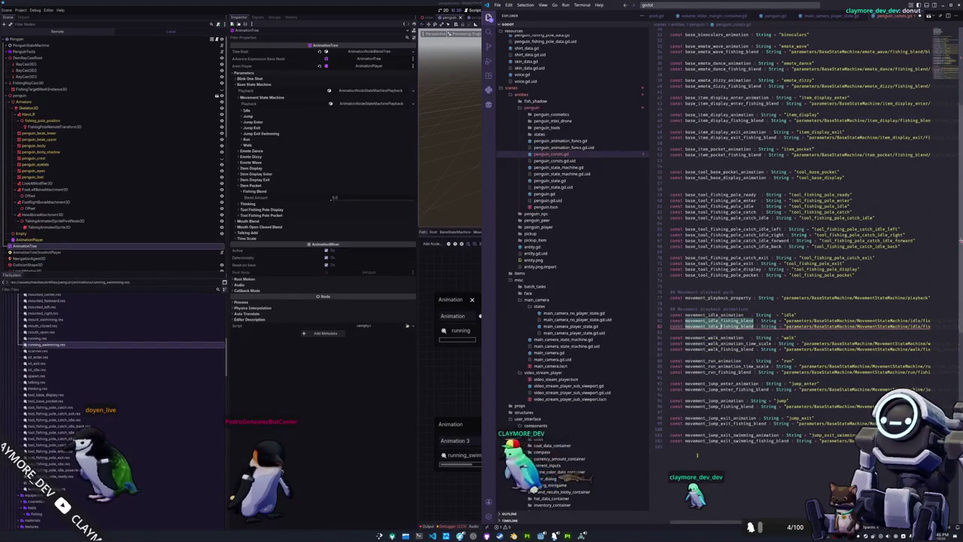
Rename the duplicate to movement_idle_swimming_blend and paste a walk_swimming_blend copy into the walk block
type("swimm")
scroll(697, 454, "right", 1)
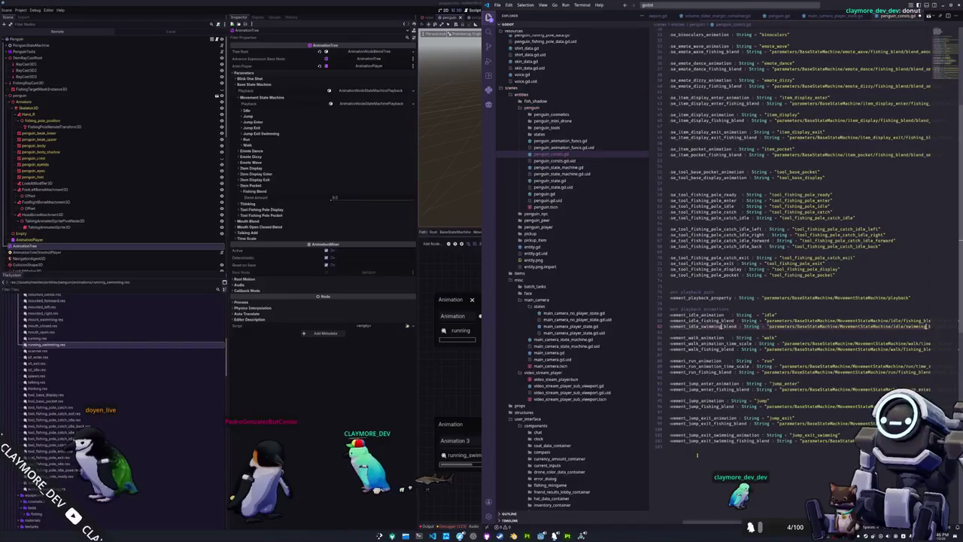
scroll(697, 454, "left", 2)
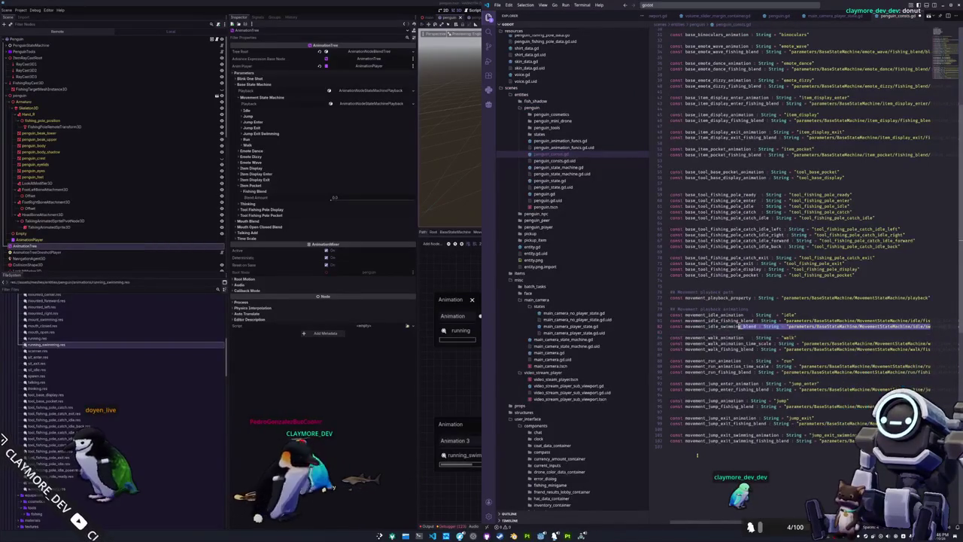
key("ctrl+v")
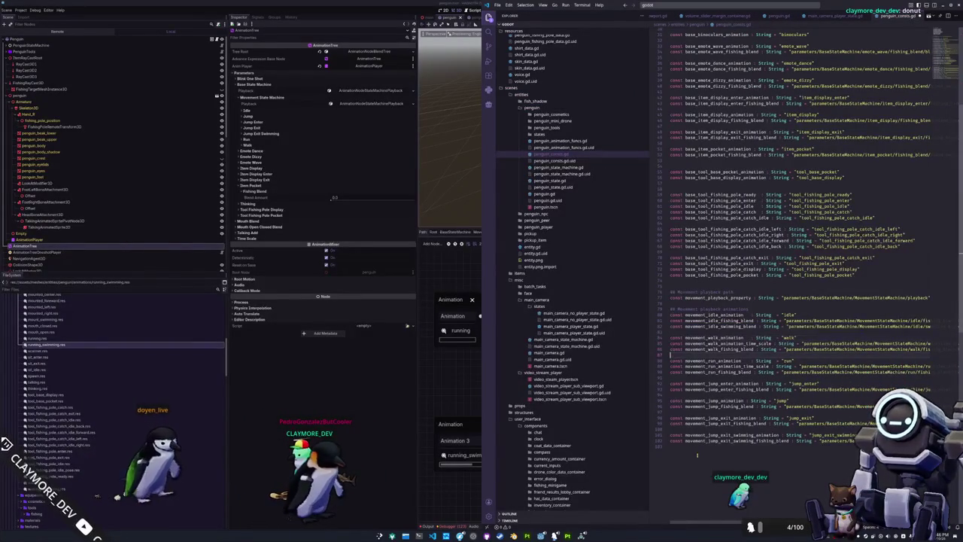
type("walk")
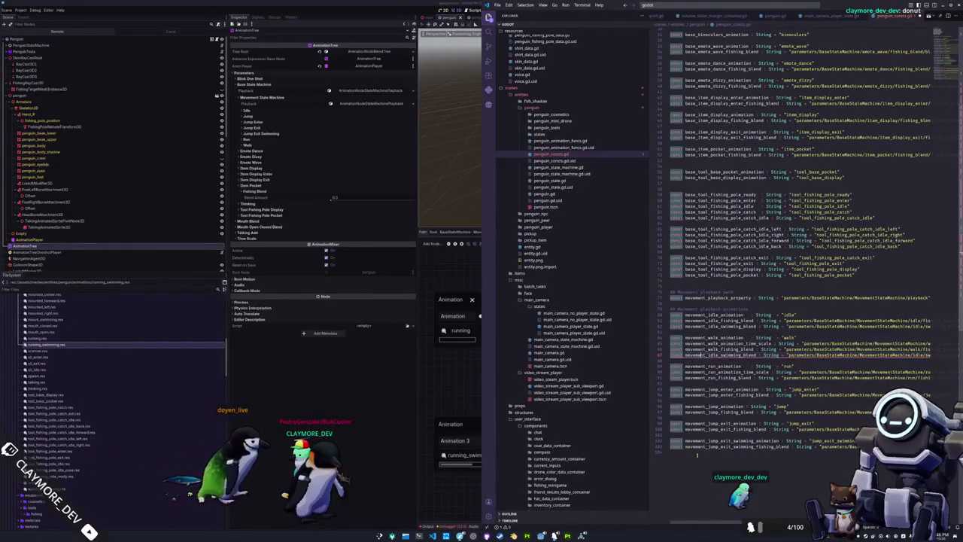
key("ctrl+d")
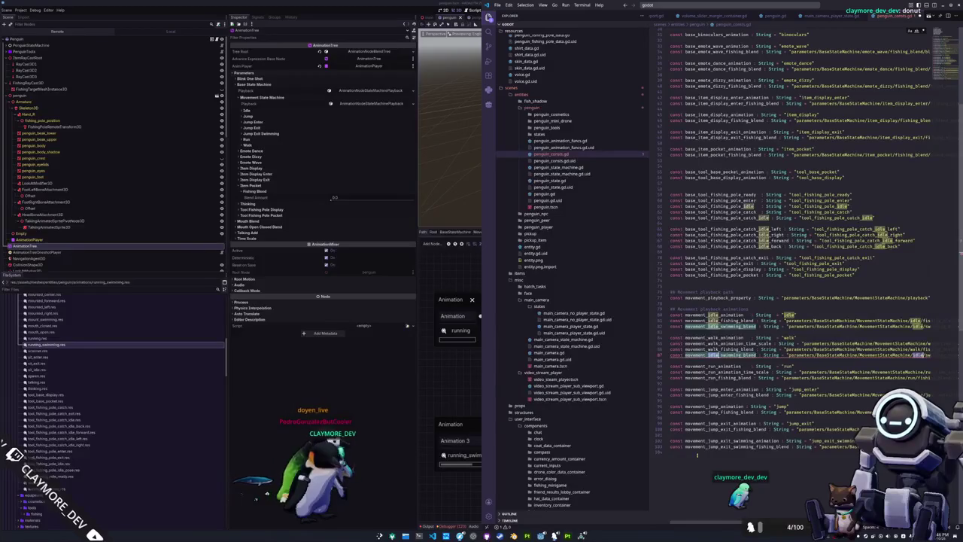
type("walk")
Copy the walk swimming blend line into the run block as run_swimming_blend and tidy blank lines
key("Home")
key("shift+End")
key("ctrl+c")
key("Down")
key("Down")
key("Down")
key("ctrl+v")
key("Up")
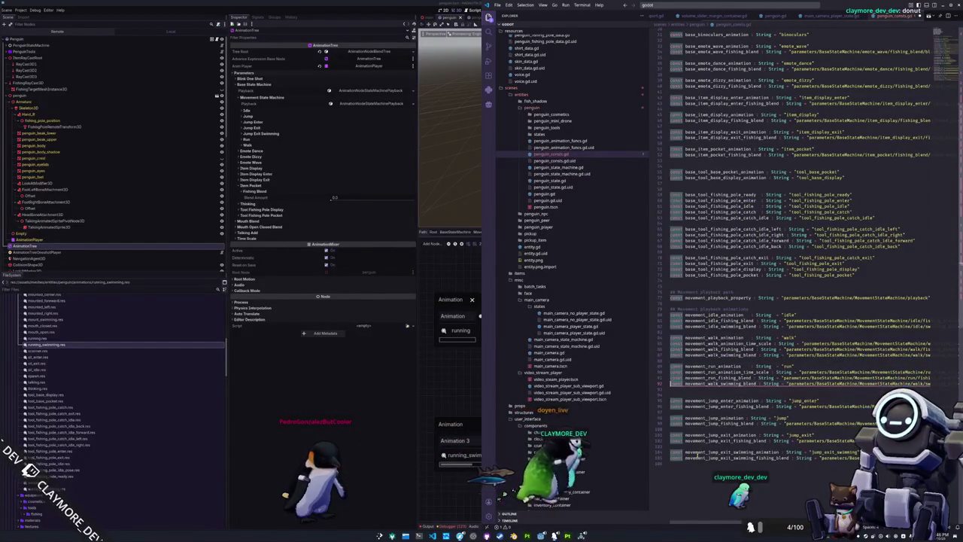
key("ctrl+d")
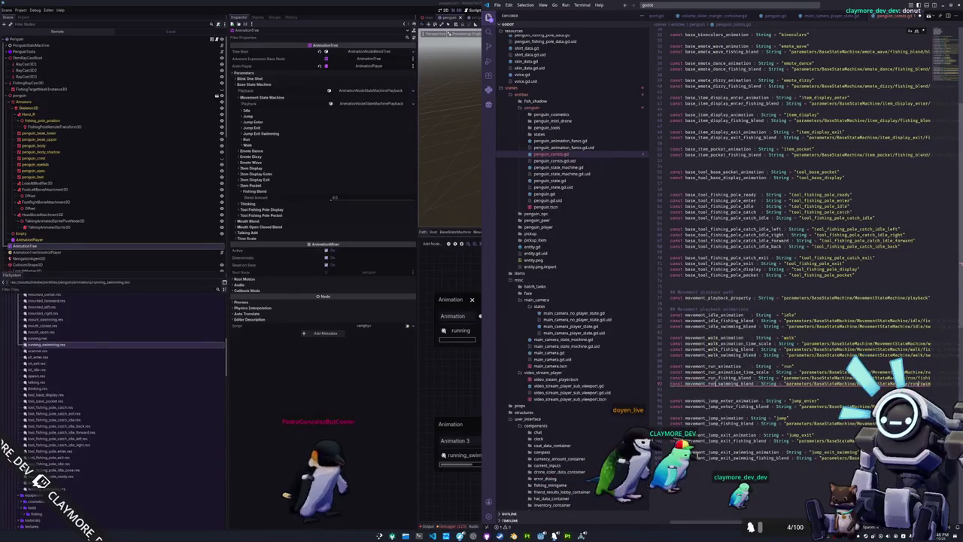
key("Delete")
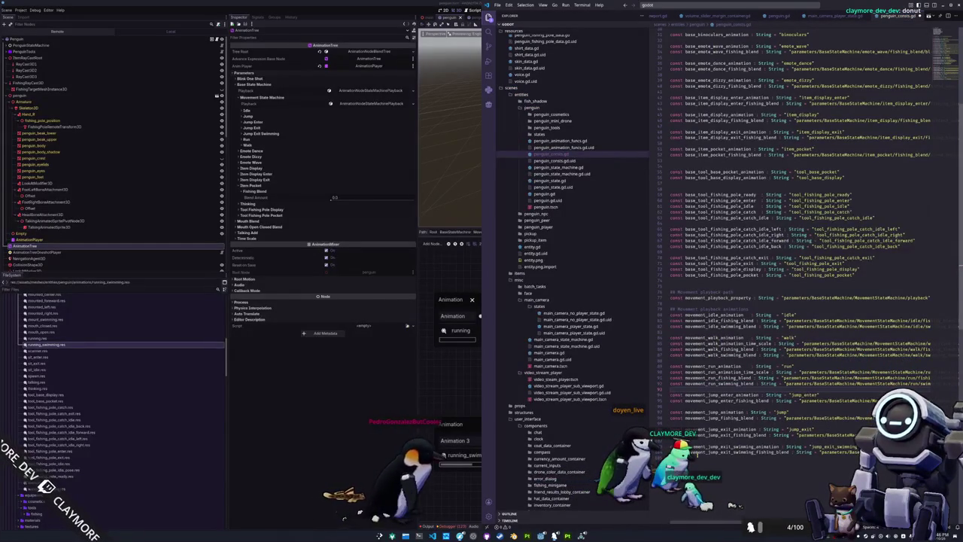
key("Page_Up")
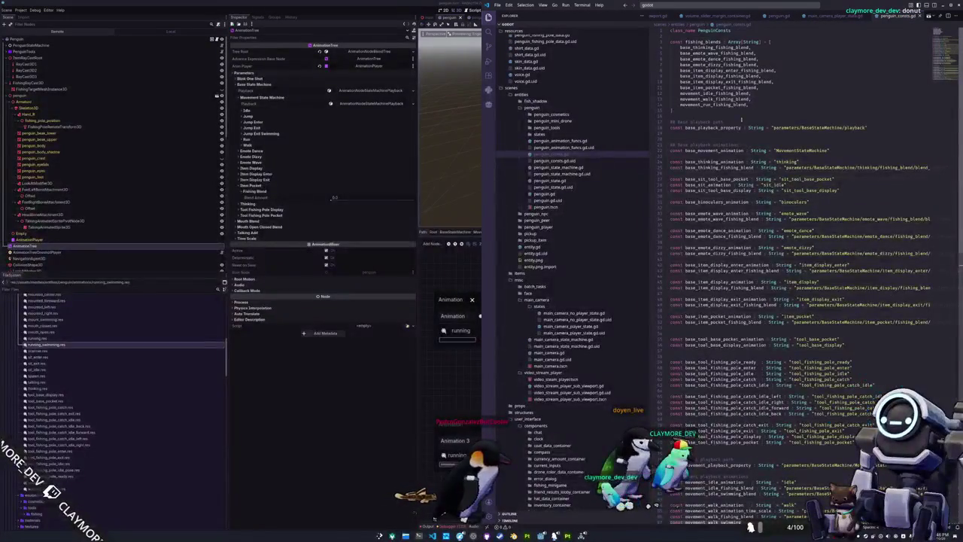
Append jump_enter, jump, jump_exit and jump_exit_swimming fishing-blend entries to fishing_blends
scroll(798, 225, "down", 4)
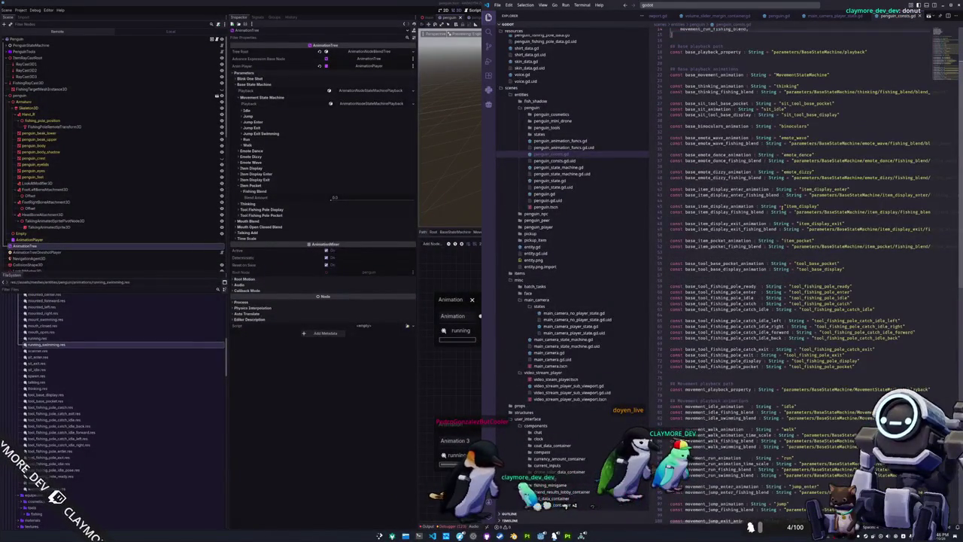
scroll(782, 205, "up", 2)
scroll(774, 338, "down", 5)
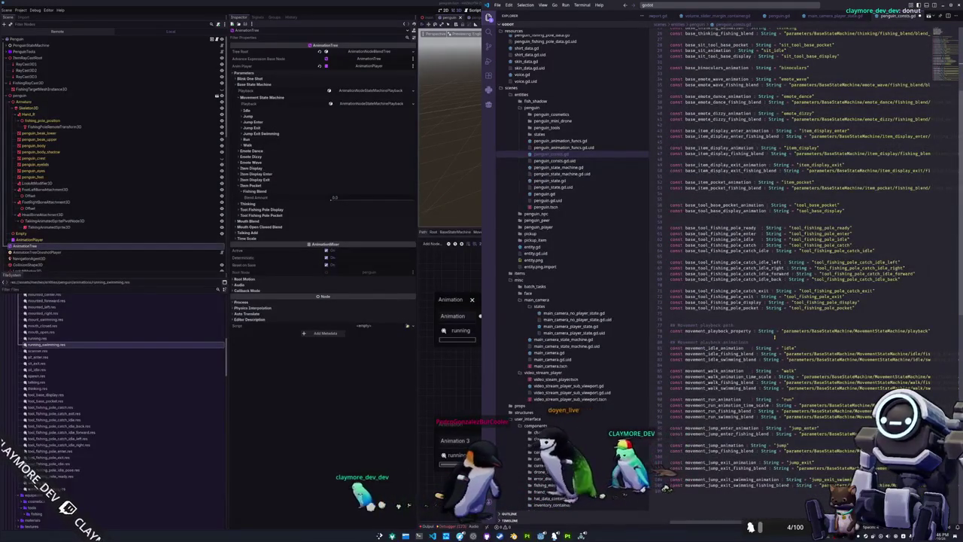
scroll(774, 338, "up", 5)
type("jump_enter_fishing_b")
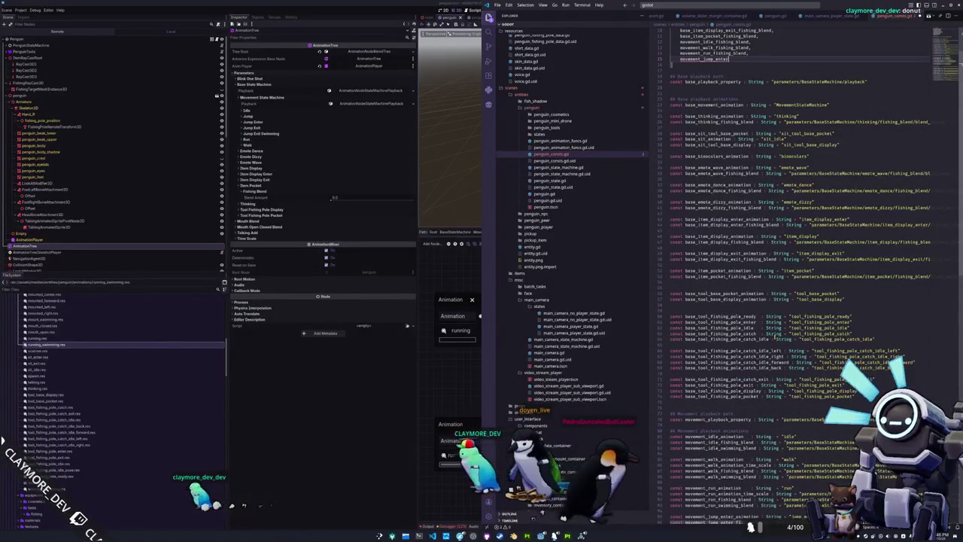
type("lend,")
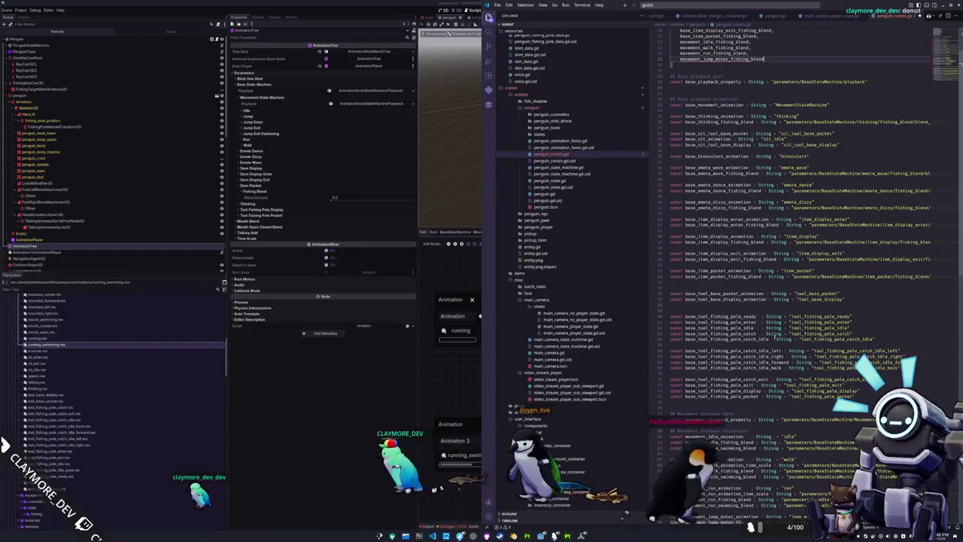
key("Return")
type("movement_jump_fi")
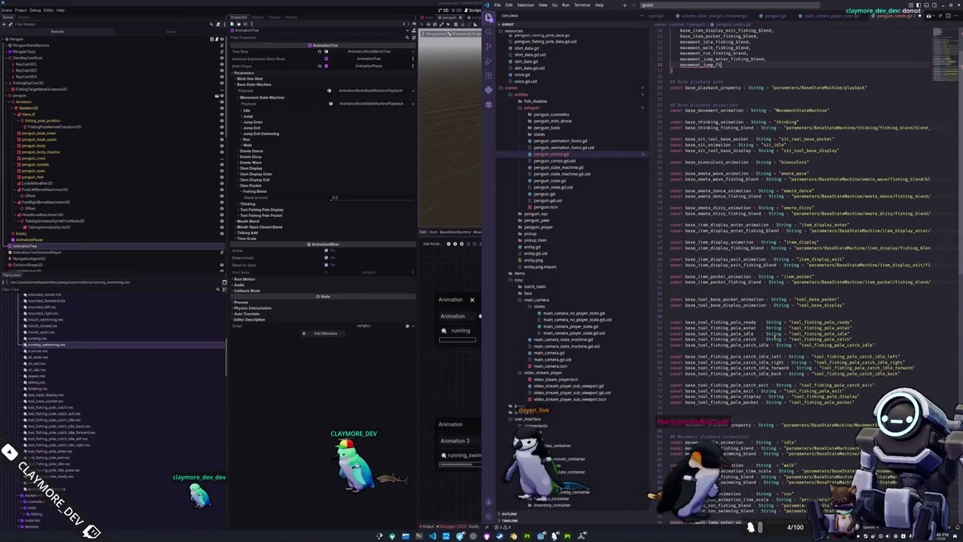
type("shing_blend")
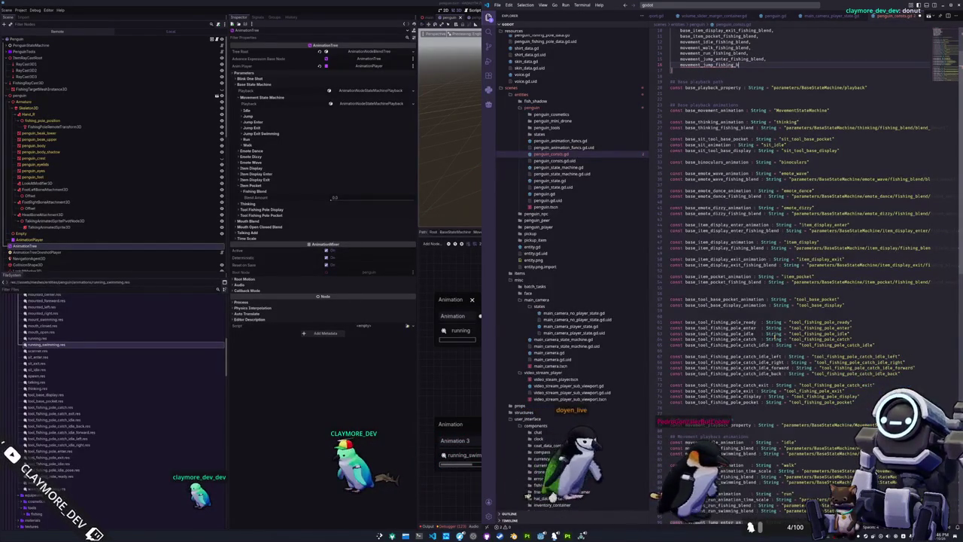
type(",")
key("Return")
type("movement_jump_exit_fishing_blend,")
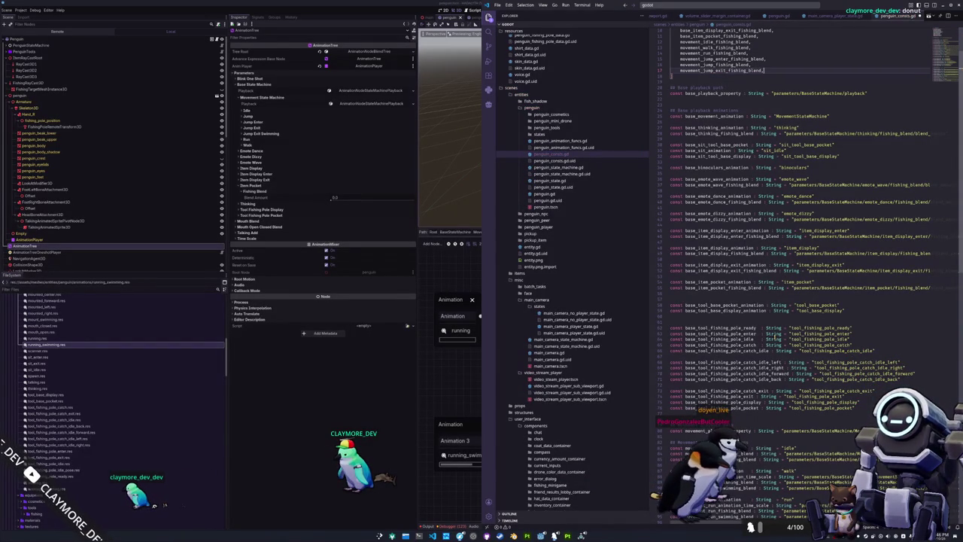
key("Return")
type("m")
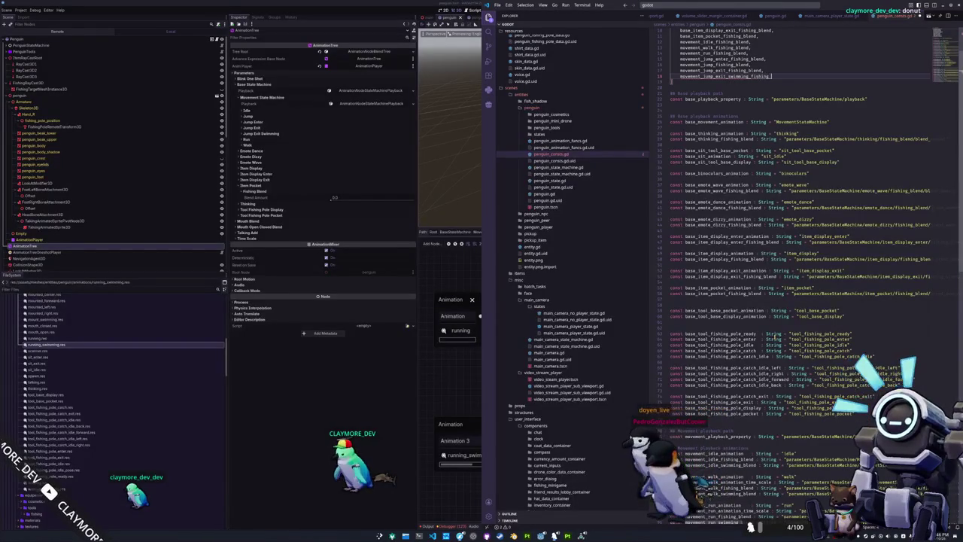
scroll(779, 340, "down", 5)
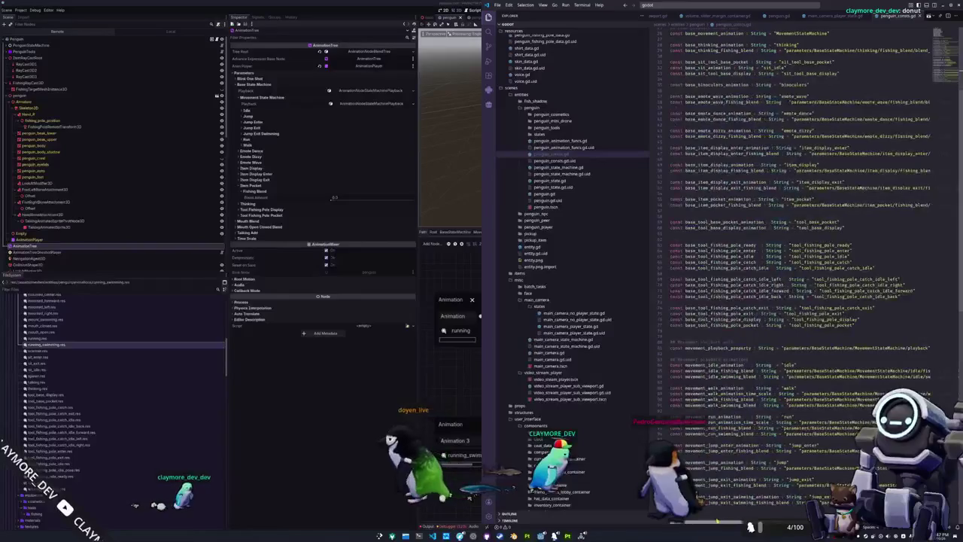
scroll(797, 271, "up", 8)
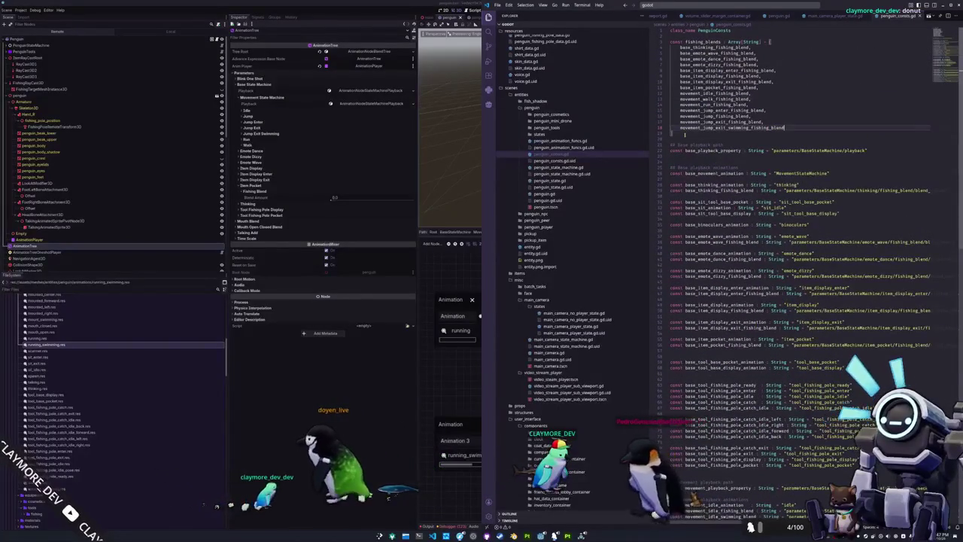
Declare const swimming_blends : Array[String] with movement_idle, walk and run swimming_blend entries
key("Return")
key("Return")
type("const")
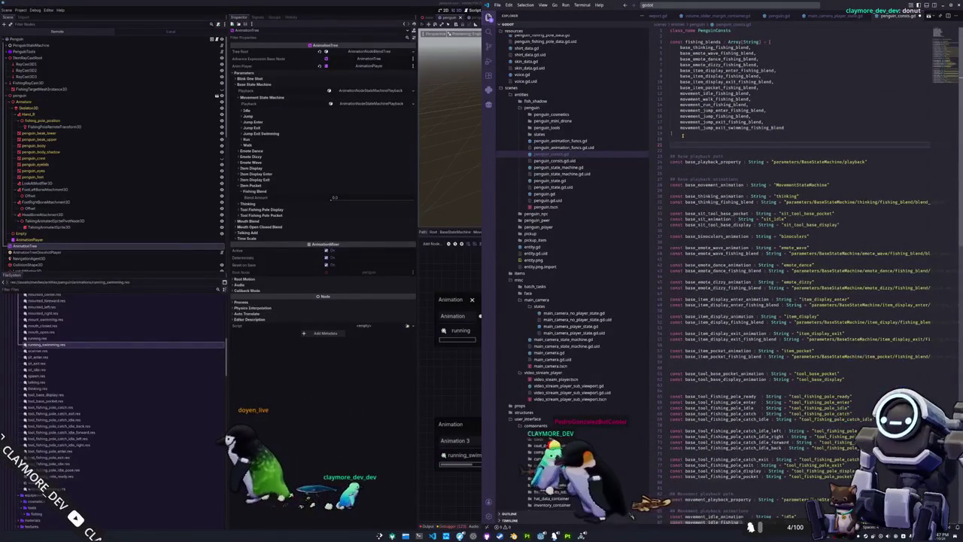
type(" s")
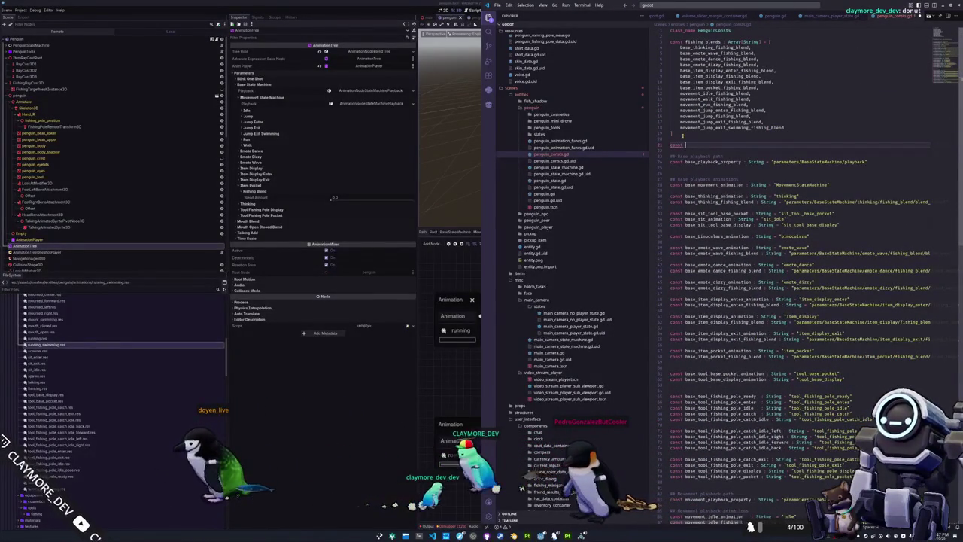
type("wimming_bl")
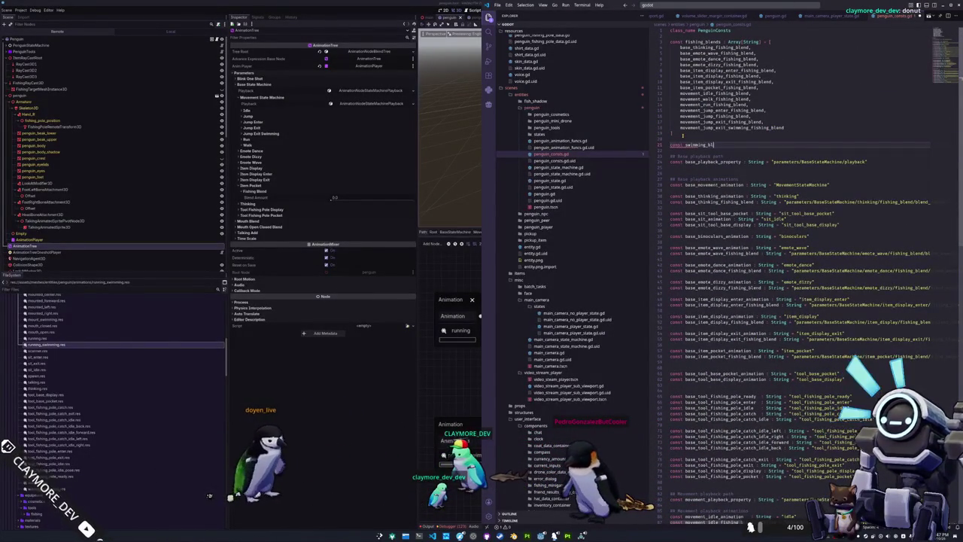
type("ends : Arra")
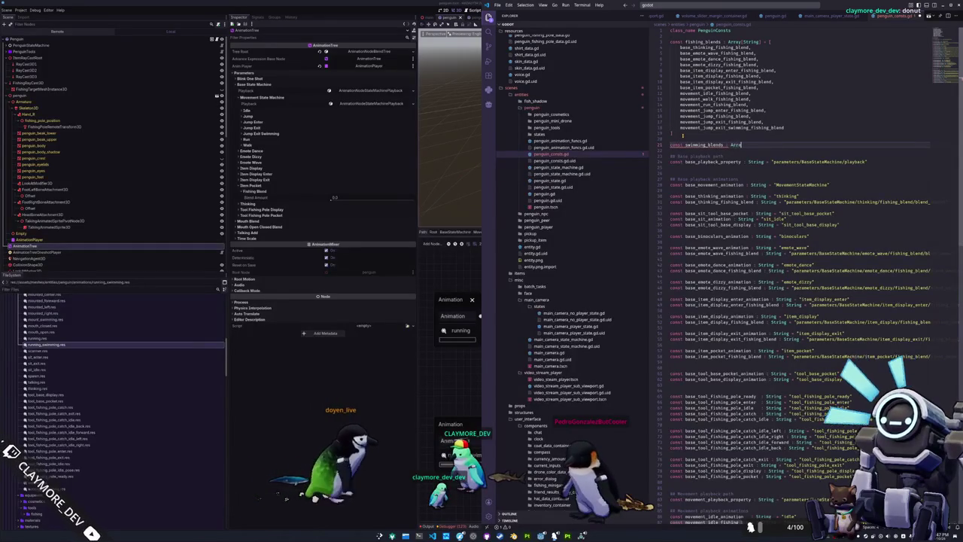
type("y[String")
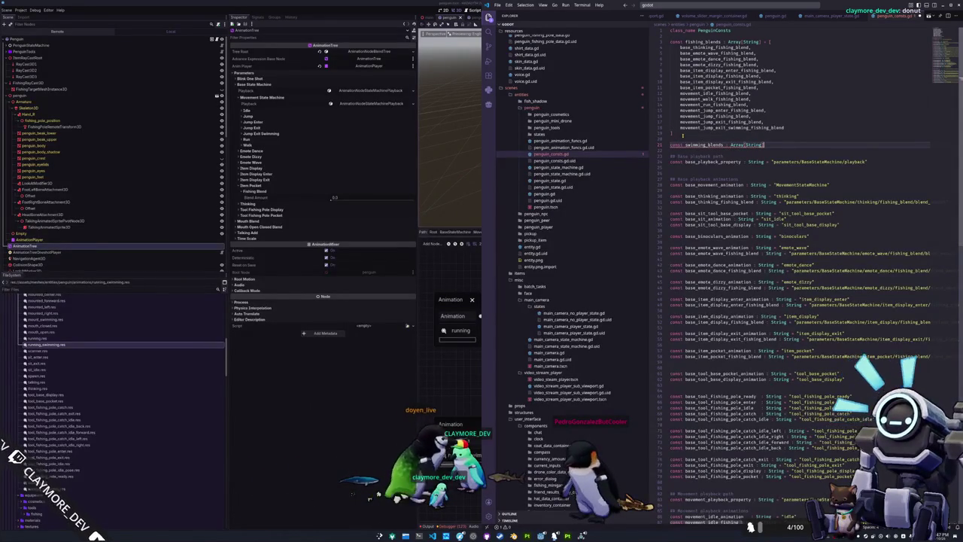
key("Return")
type("idle_swimming_blend")
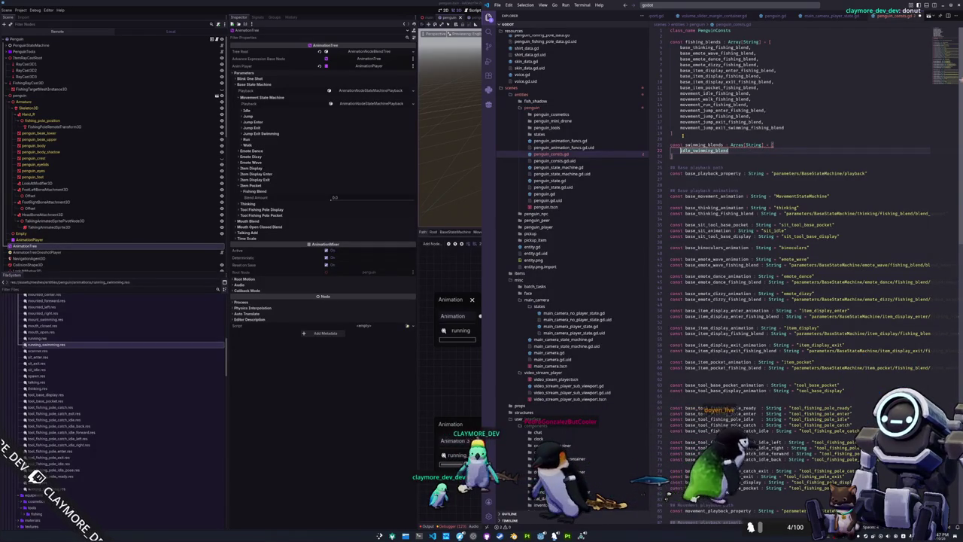
key("Return")
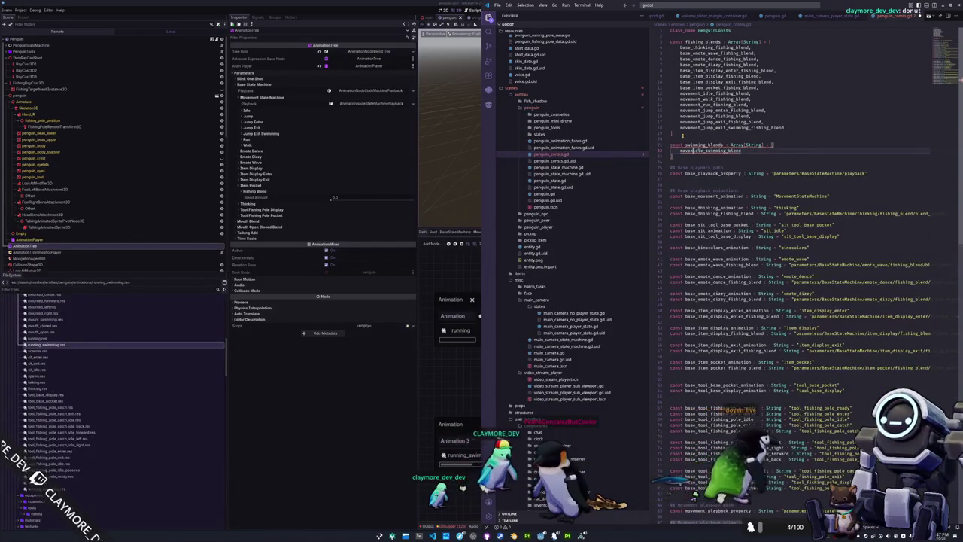
key("BackSpace")
key("BackSpace")
key("BackSpace")
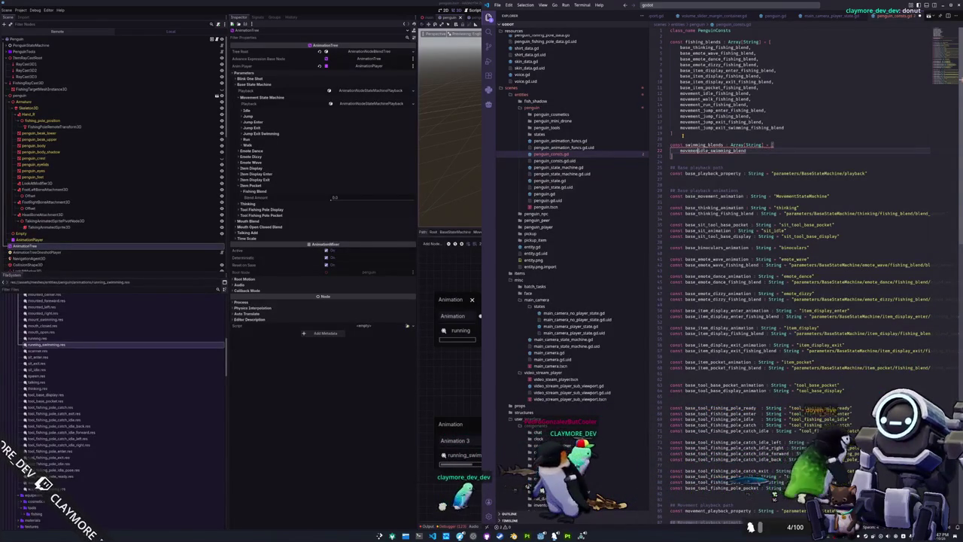
type(",")
key("Return")
type("movement_walk")
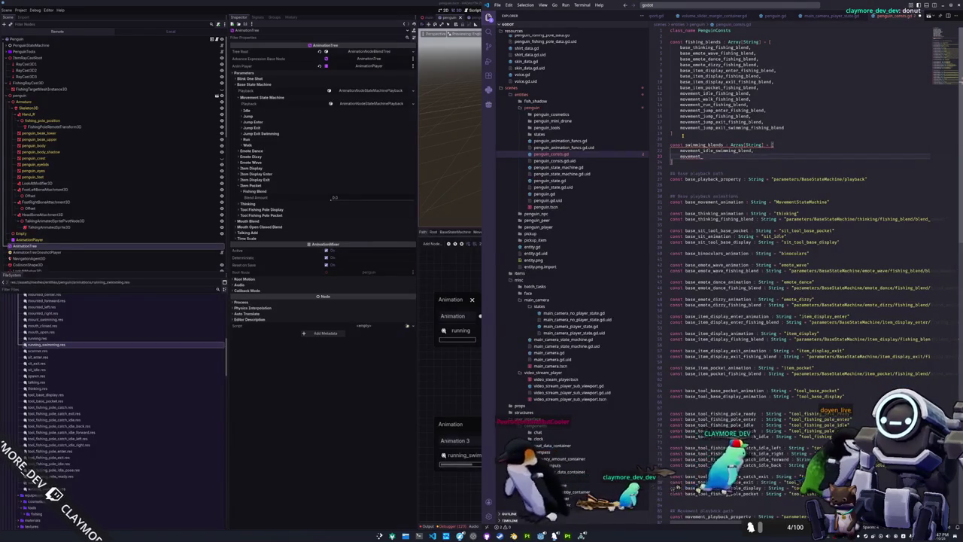
type("_swim")
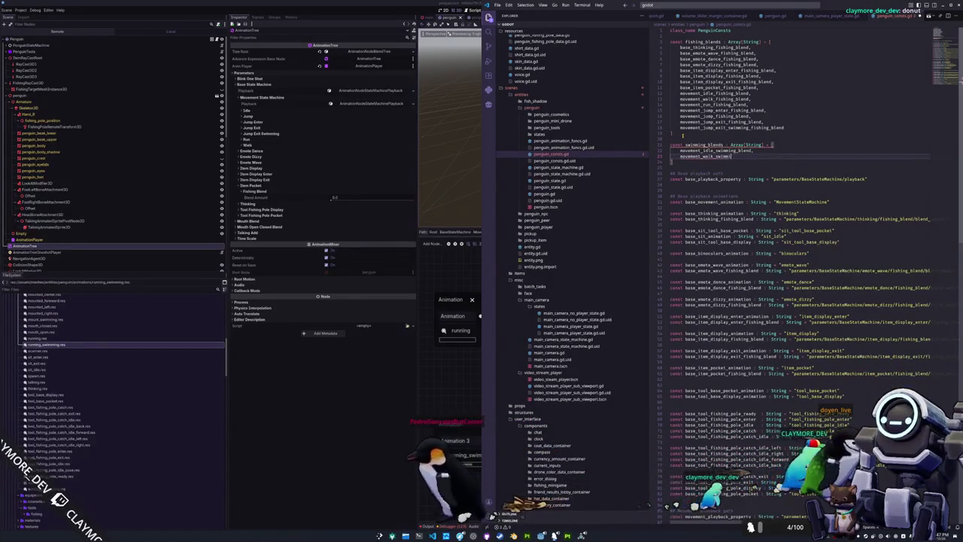
type("ming_blend,")
key("Return")
type("m")
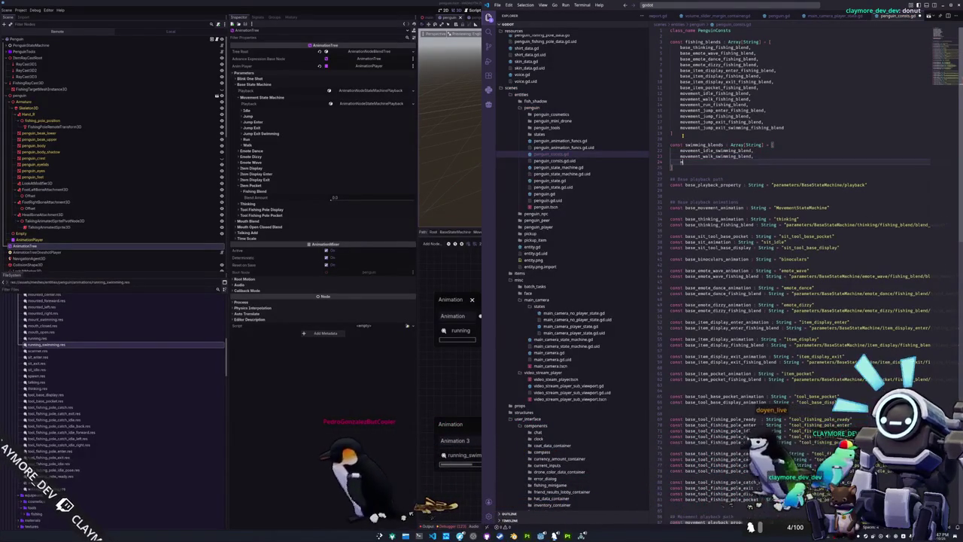
type("ovement_run_swi")
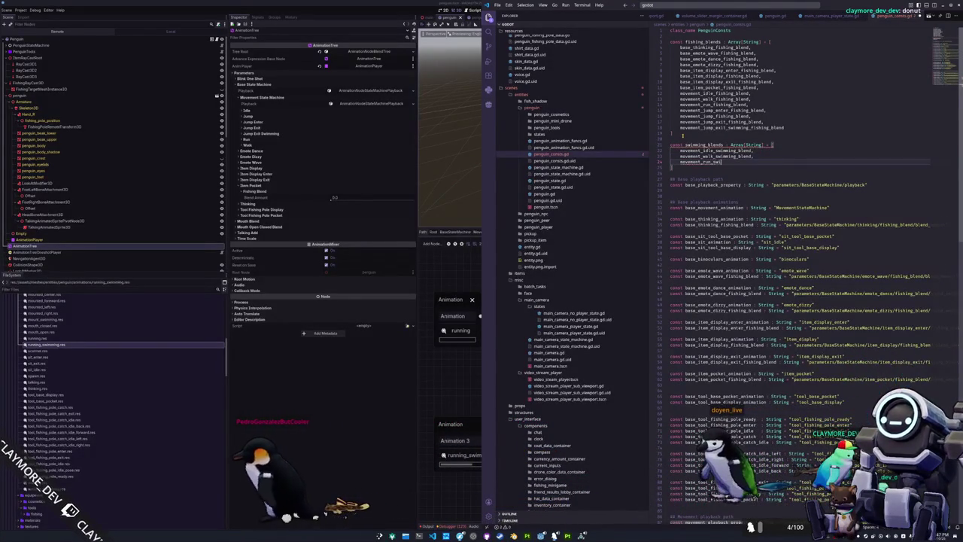
type("mming_blend")
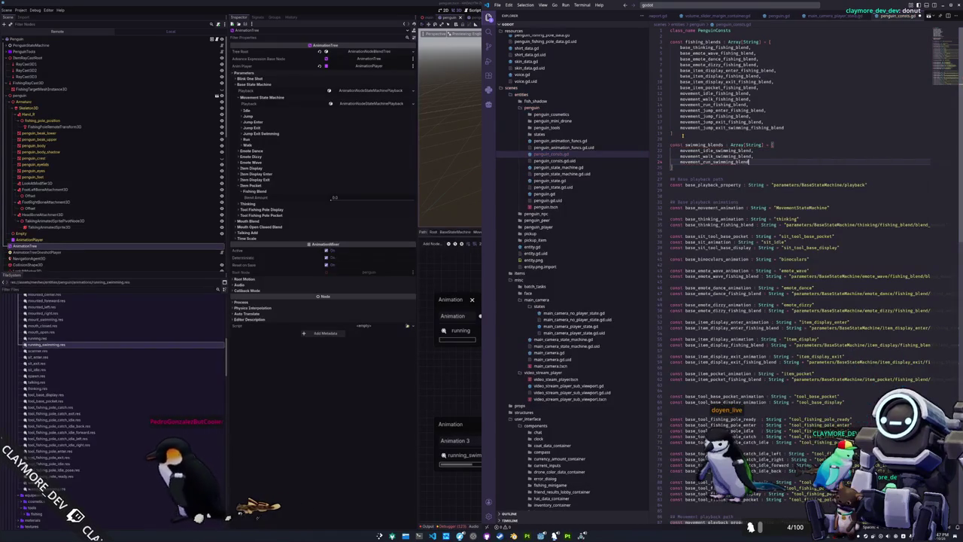
scroll(797, 286, "down", 10)
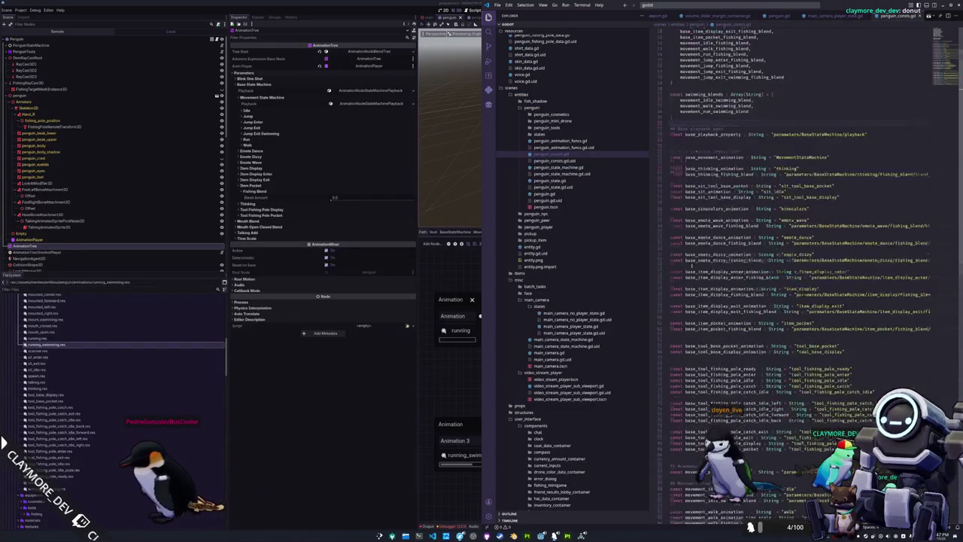
scroll(692, 315, "up", 10)
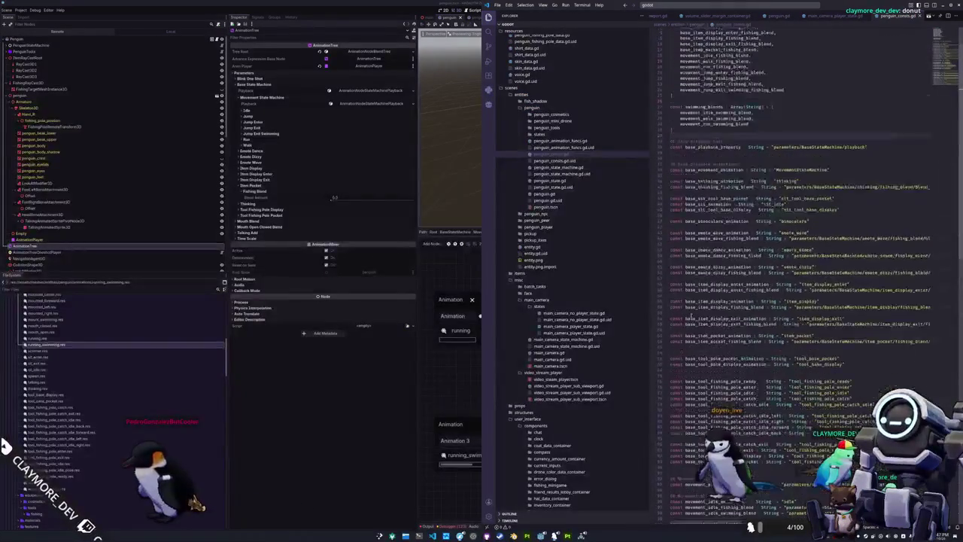
Return to the penguin constants file and select the movement_playback_property name
left_click(413, 404)
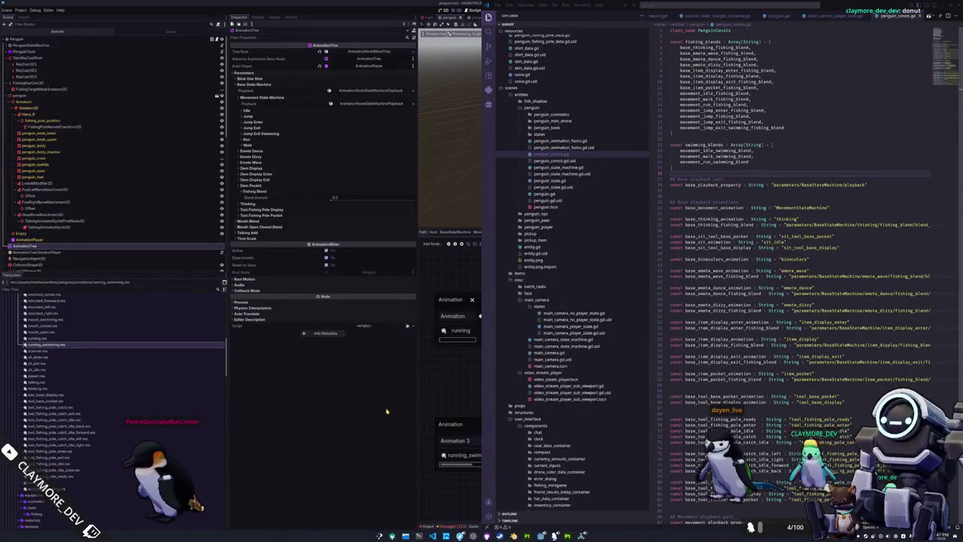
left_click(685, 320)
scroll(685, 320, "down", 5)
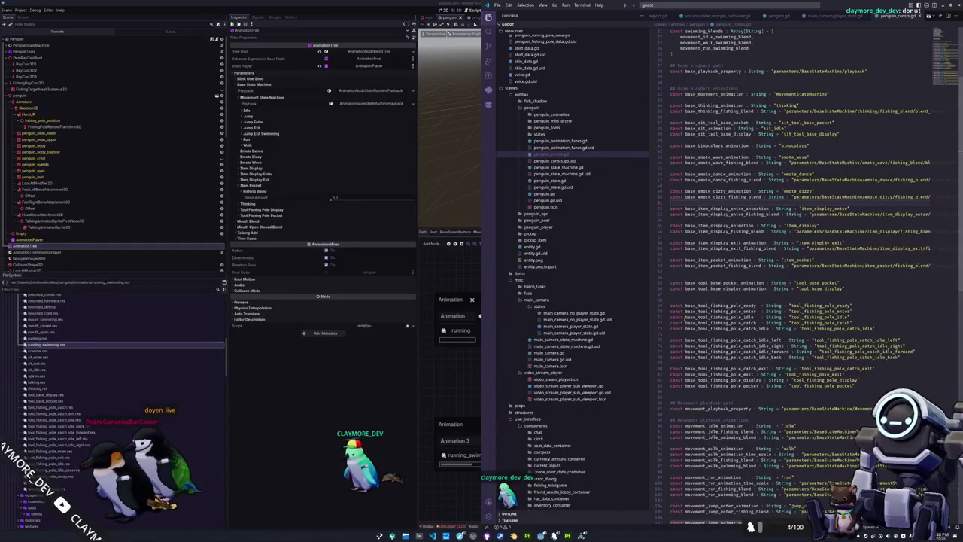
scroll(574, 340, "down", 5)
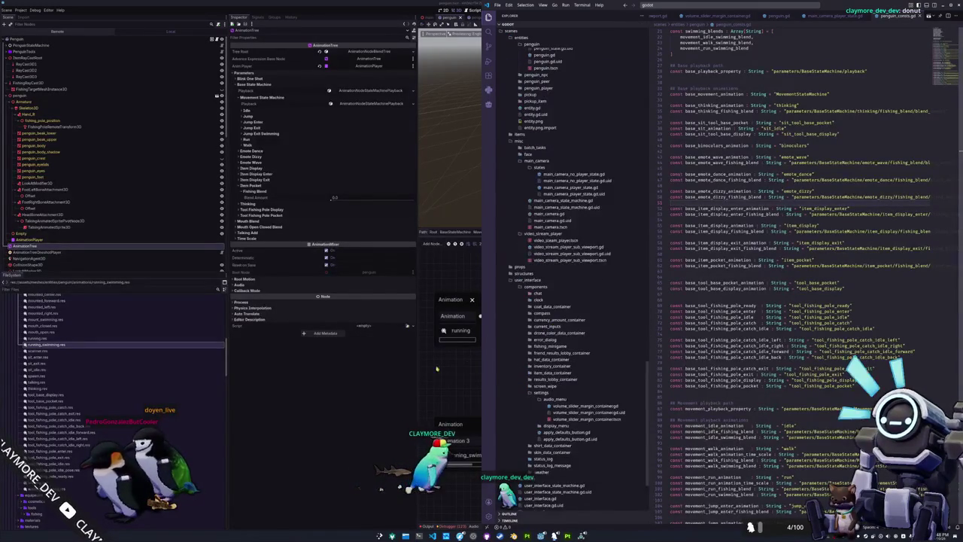
double_click(718, 408)
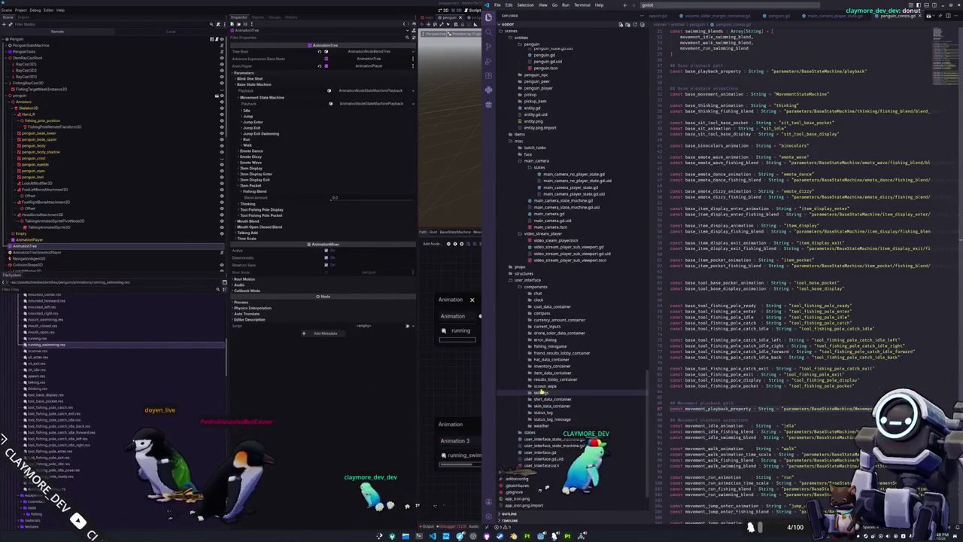
scroll(555, 390, "up", 1)
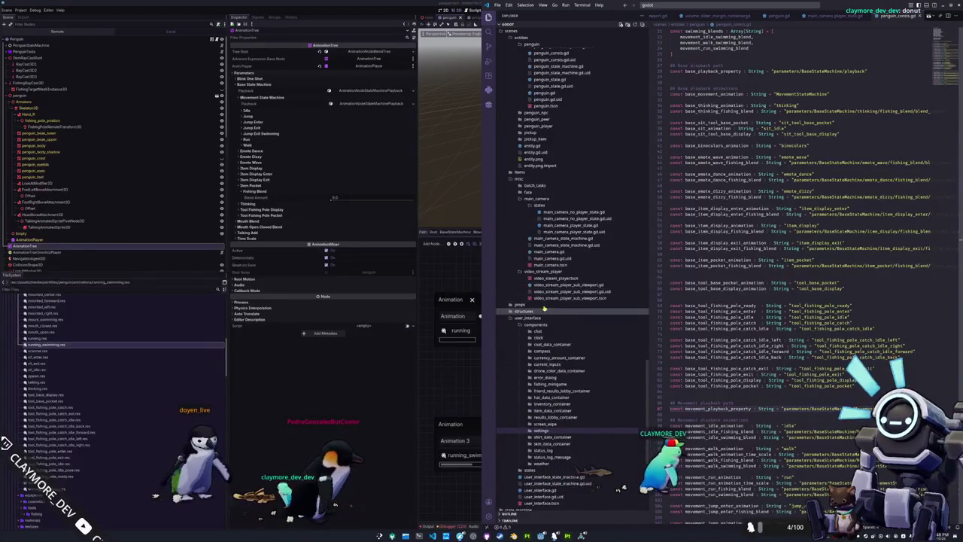
scroll(536, 311, "up", 3)
scroll(540, 263, "up", 1)
Create a folder named penguin_jump inside the penguin states folder
left_click(545, 212)
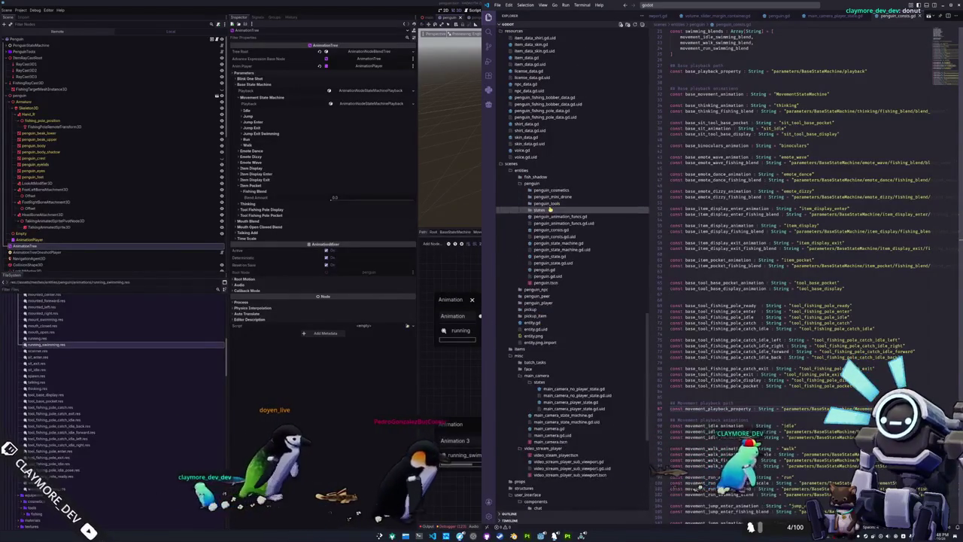
right_click(545, 212)
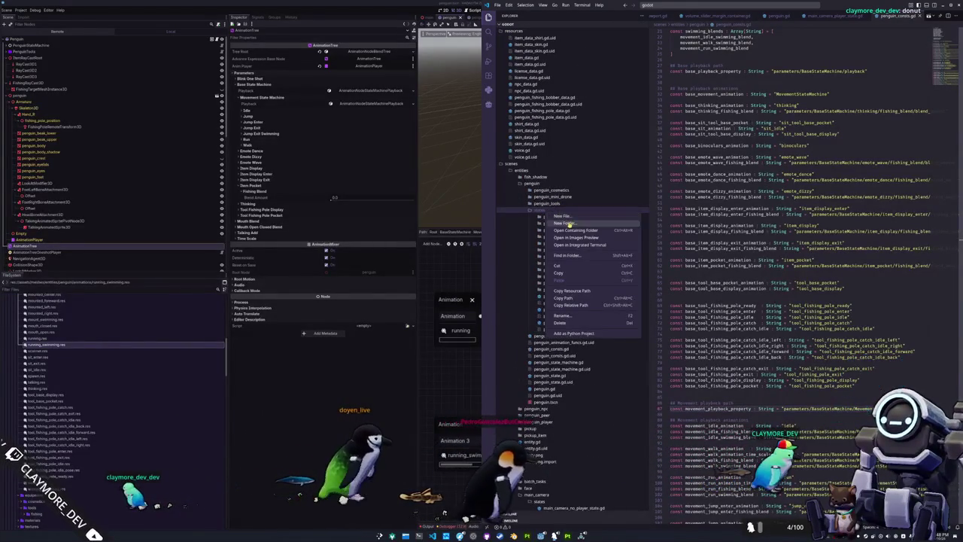
scroll(573, 235, "up", 2)
type("jump")
key("Return")
type("penguin")
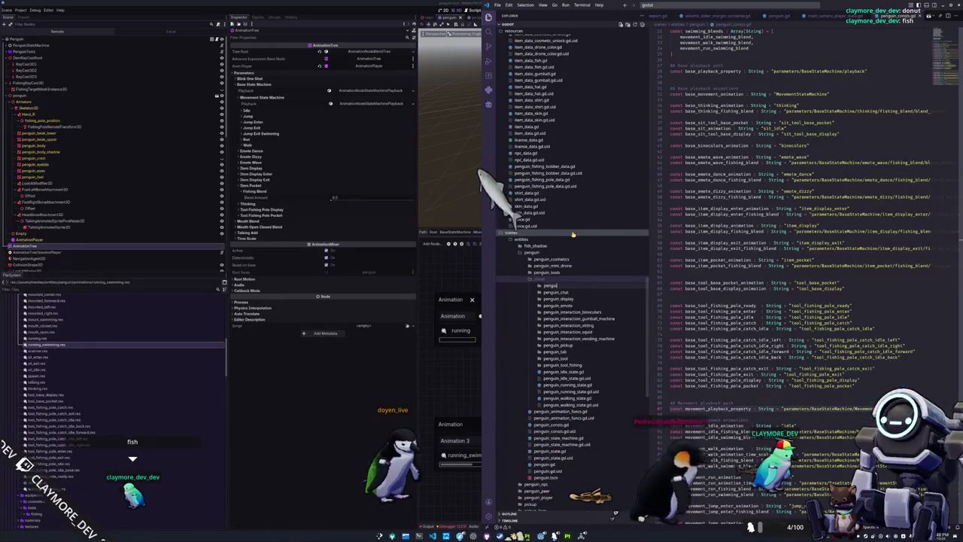
type("p")
key("Return")
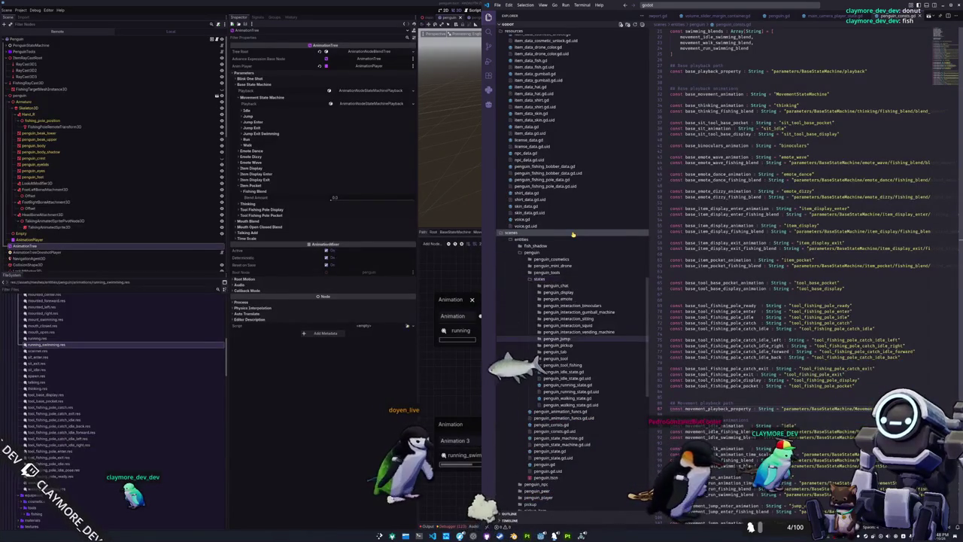
Open penguin_idle_state.gd for editing
scroll(564, 294, "down", 2)
right_click(562, 295)
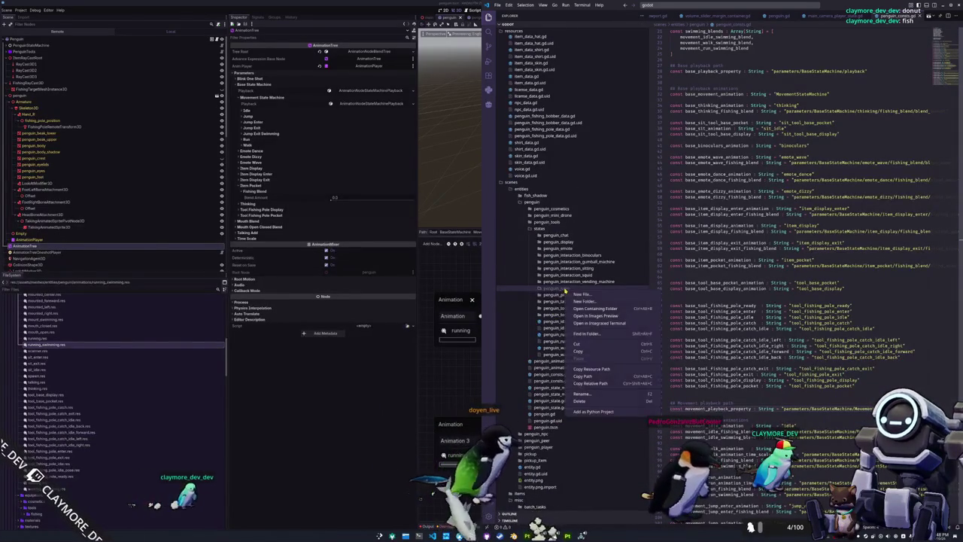
key("Escape")
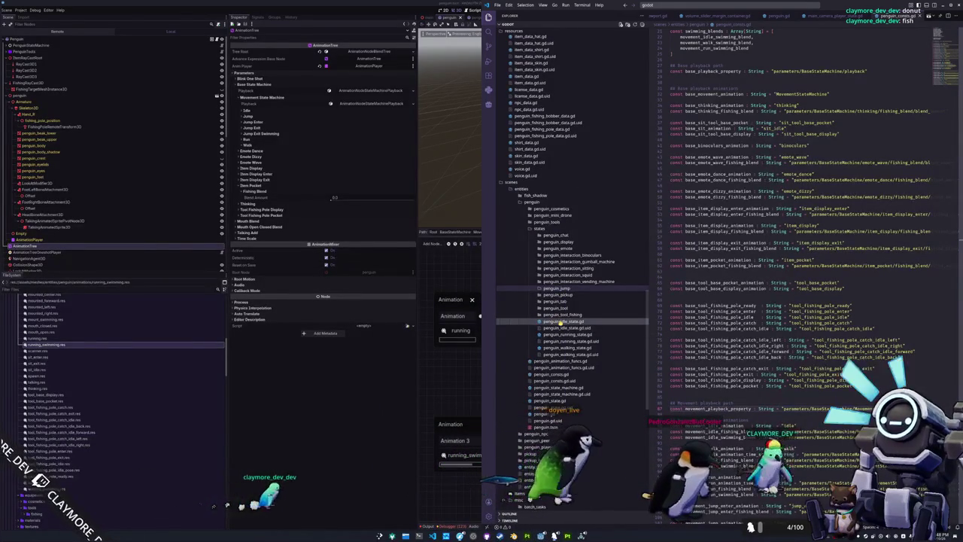
left_click(561, 321)
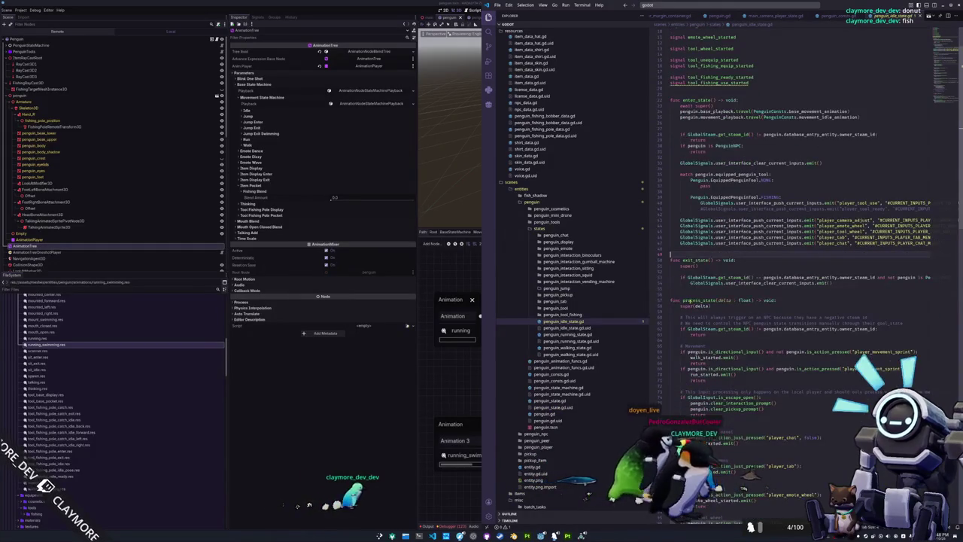
Insert new lines below super(delta) in the idle state's process_state
scroll(684, 300, "down", 4)
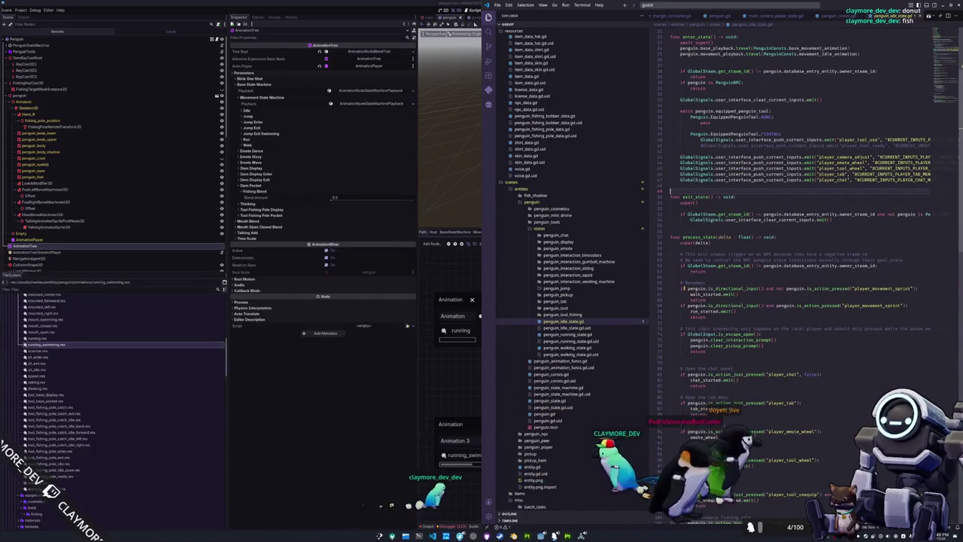
left_click(674, 248)
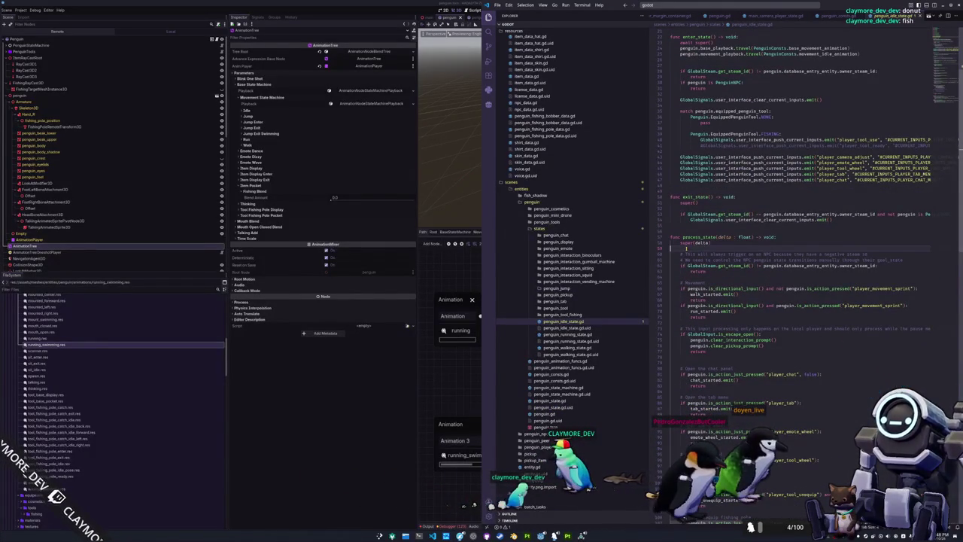
scroll(686, 247, "down", 1)
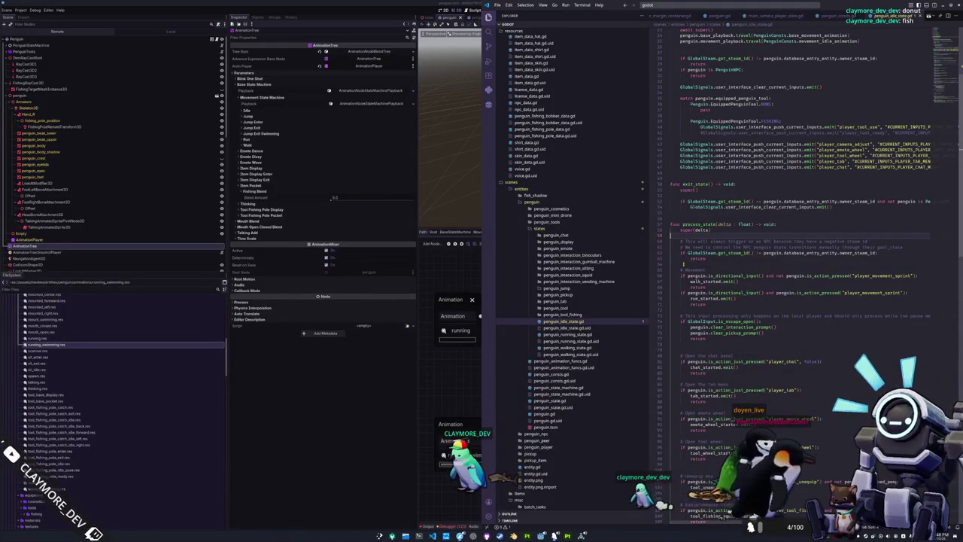
key("Return")
key("Return")
type("if peng")
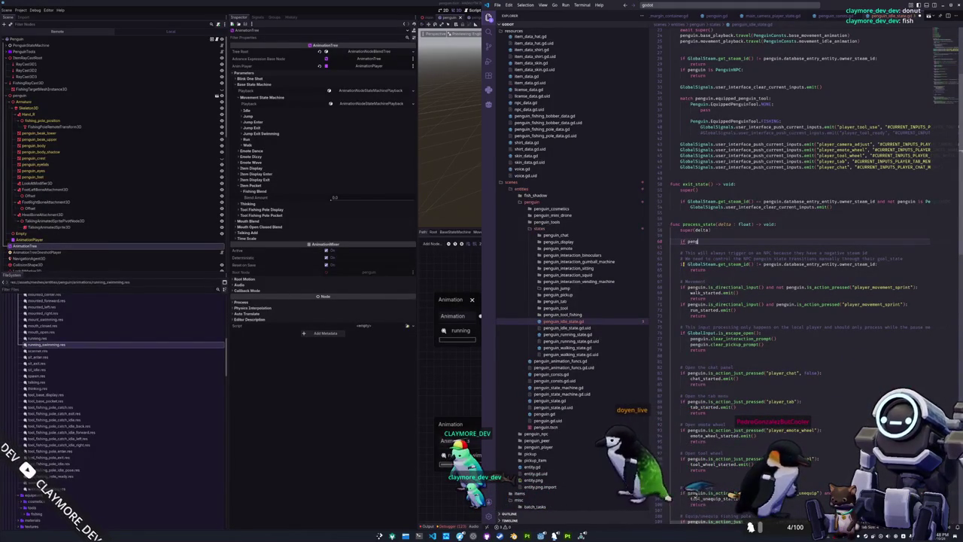
type("uin")
Run Developer: Reload Window, delete the test is_on_floor if-line, and switch to penguin.gd
key("ctrl+shift+p")
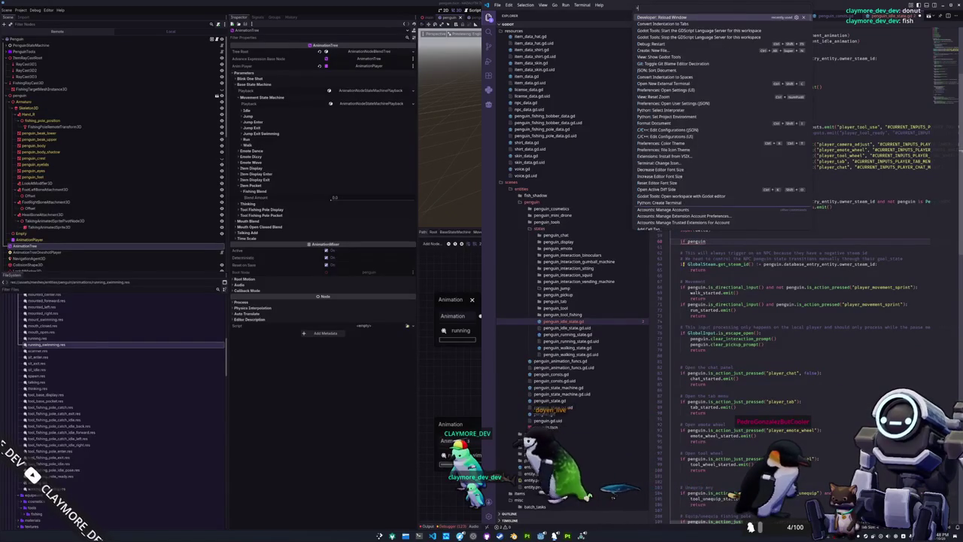
key("Return")
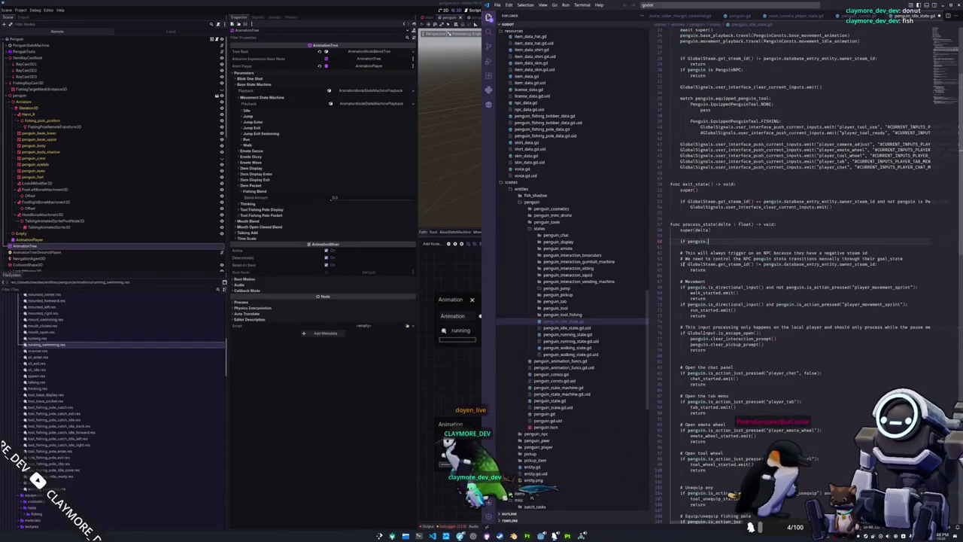
type("is_on_floor")
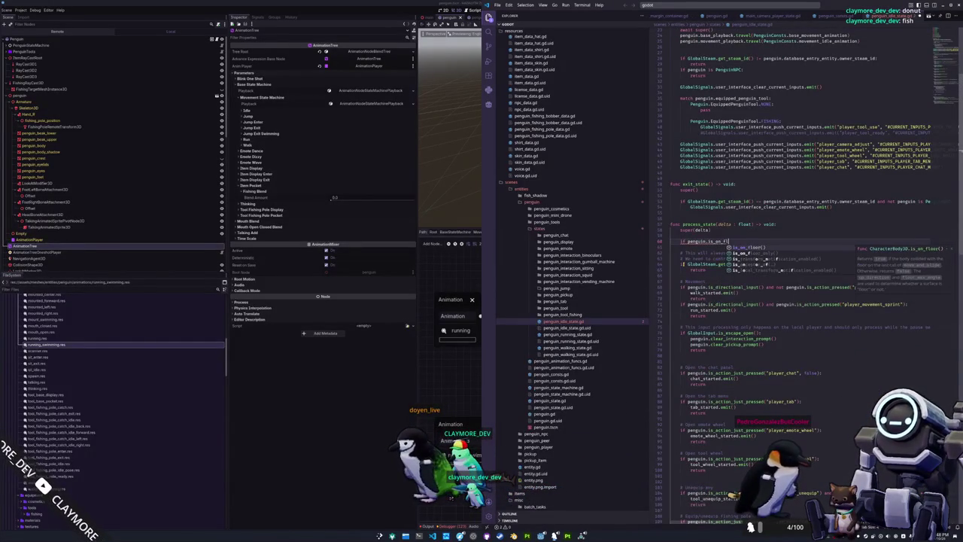
type("(")
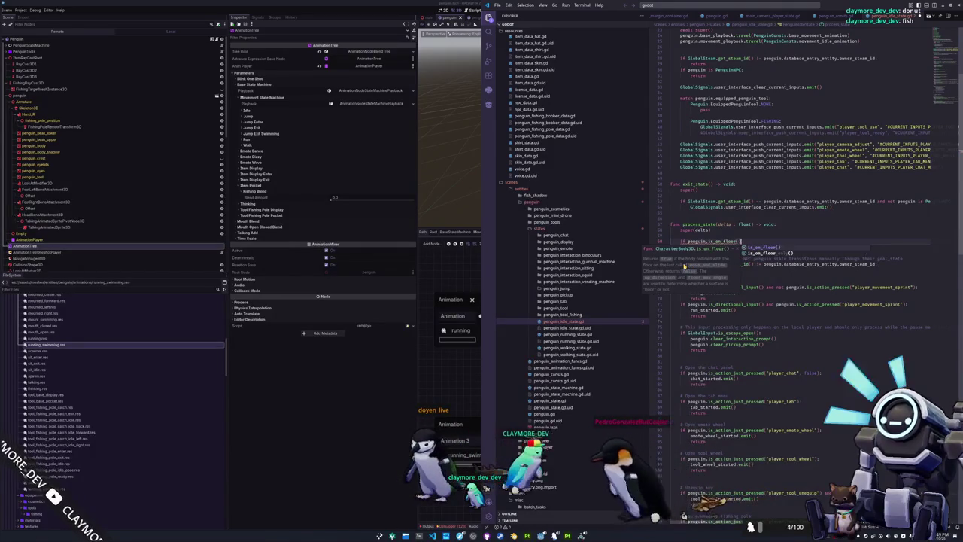
type("):")
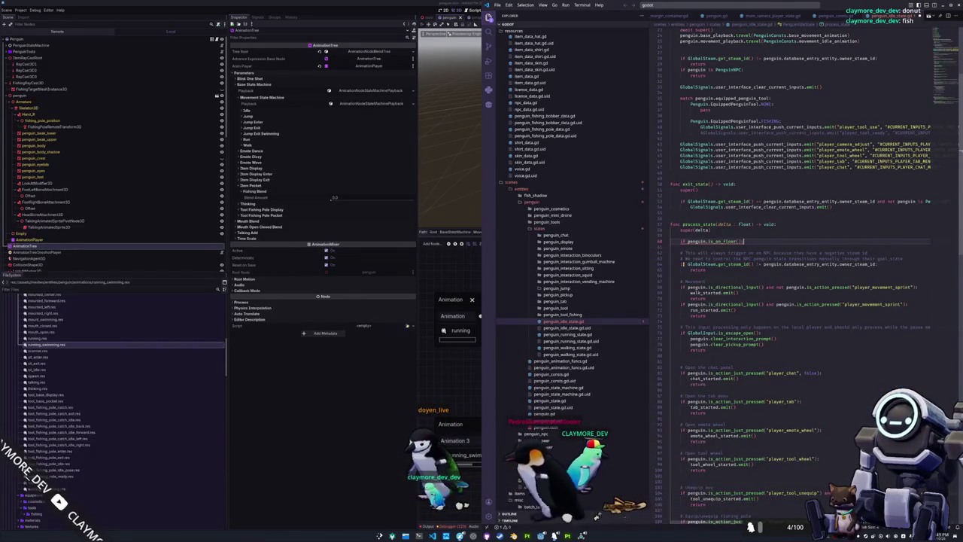
key("Return")
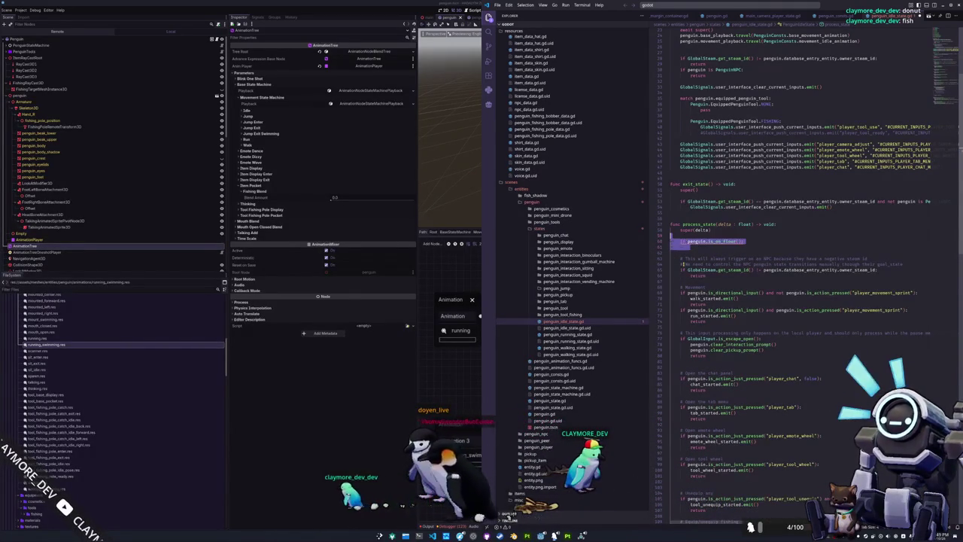
key("BackSpace")
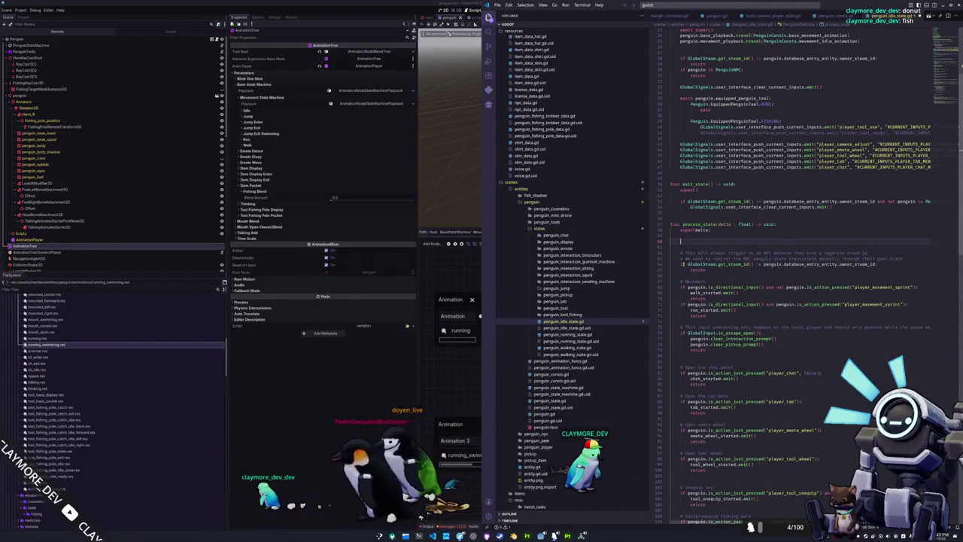
left_click(723, 16)
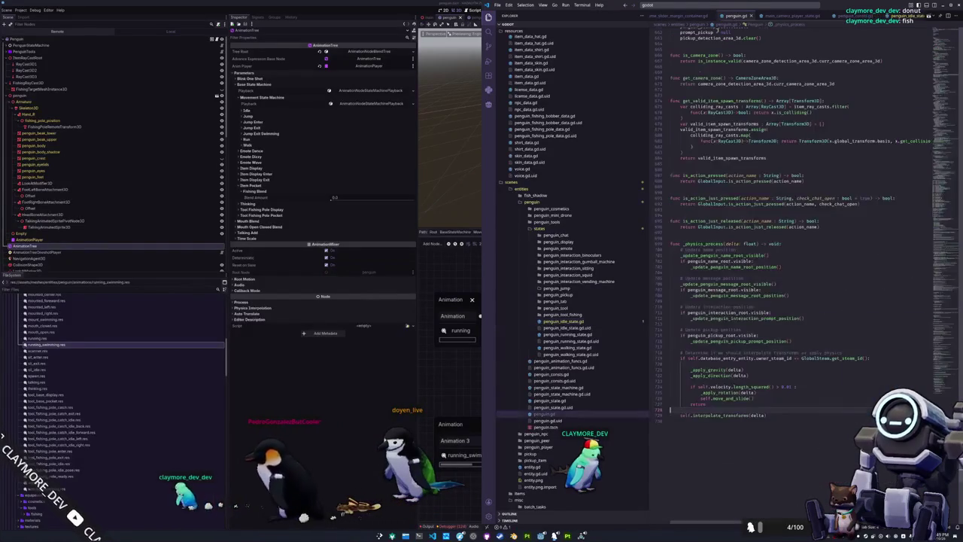
Delete the two comment lines in get_directional_input
scroll(663, 228, "up", 3)
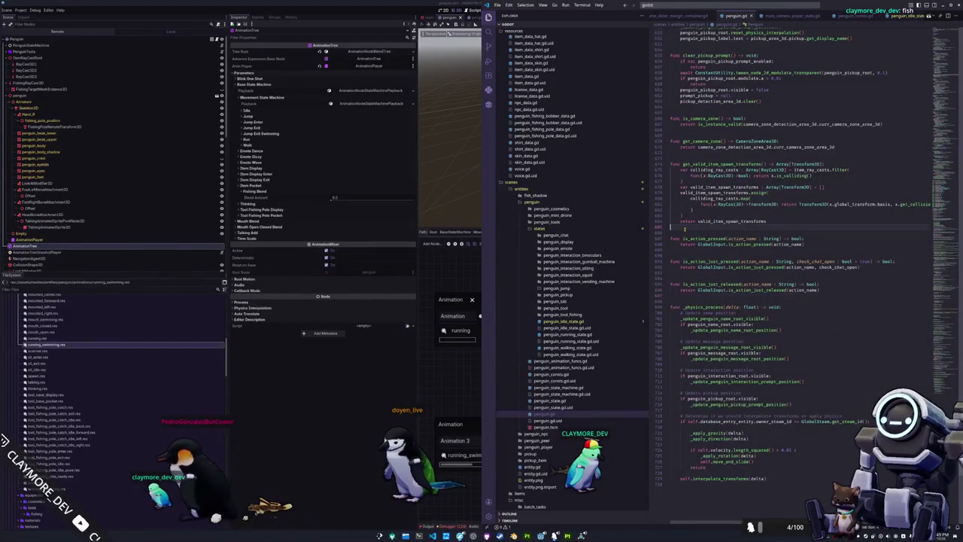
scroll(684, 234, "up", 7)
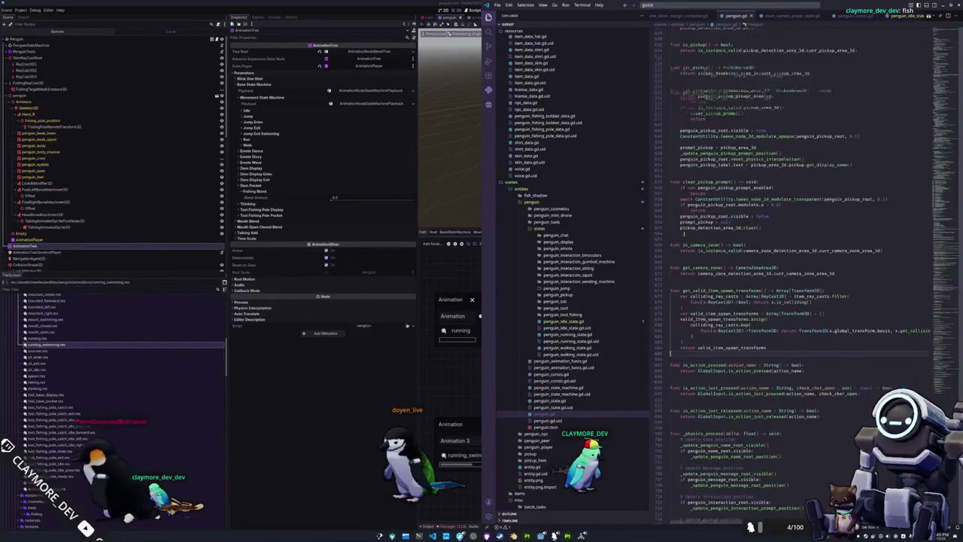
scroll(680, 235, "up", 20)
scroll(679, 237, "up", 3)
left_click_drag(680, 248, 661, 240)
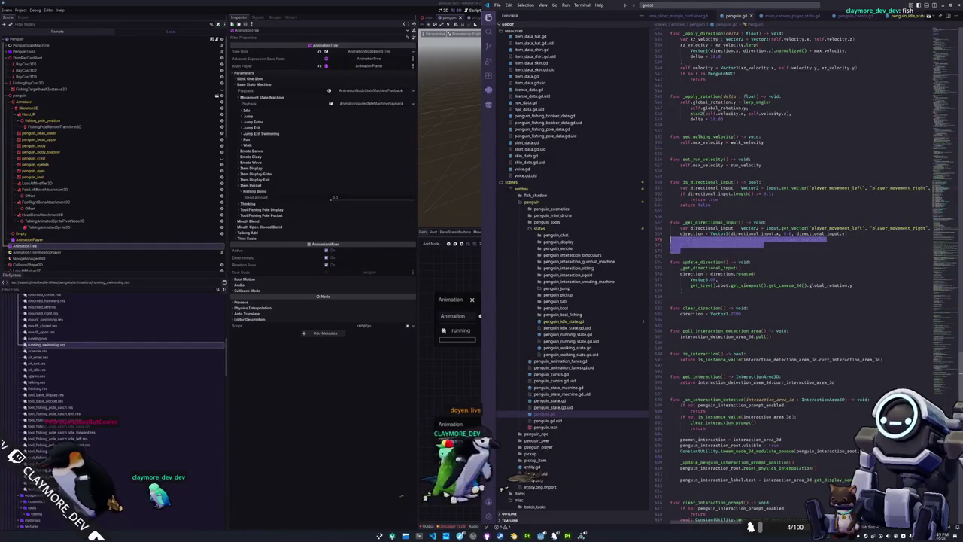
key("BackSpace")
Declare a new is_on_water() -> bool function after set_run_velocity
scroll(685, 248, "up", 4)
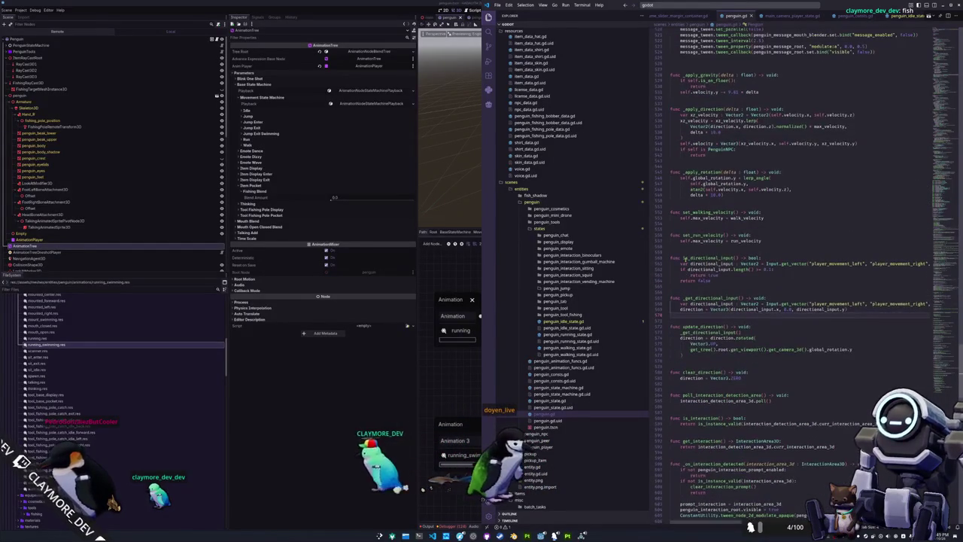
scroll(682, 247, "up", 2)
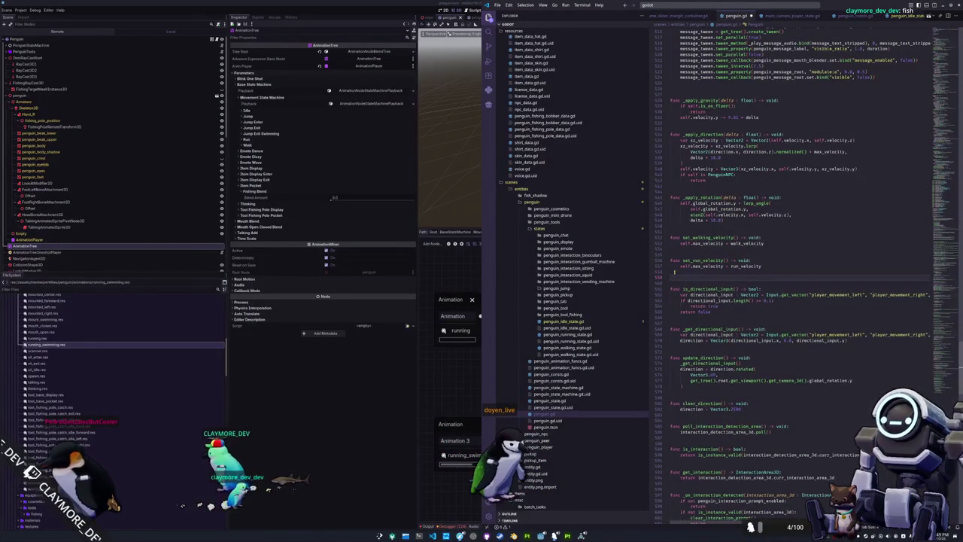
type("func")
key("BackSpace")
key("BackSpace")
key("BackSpace")
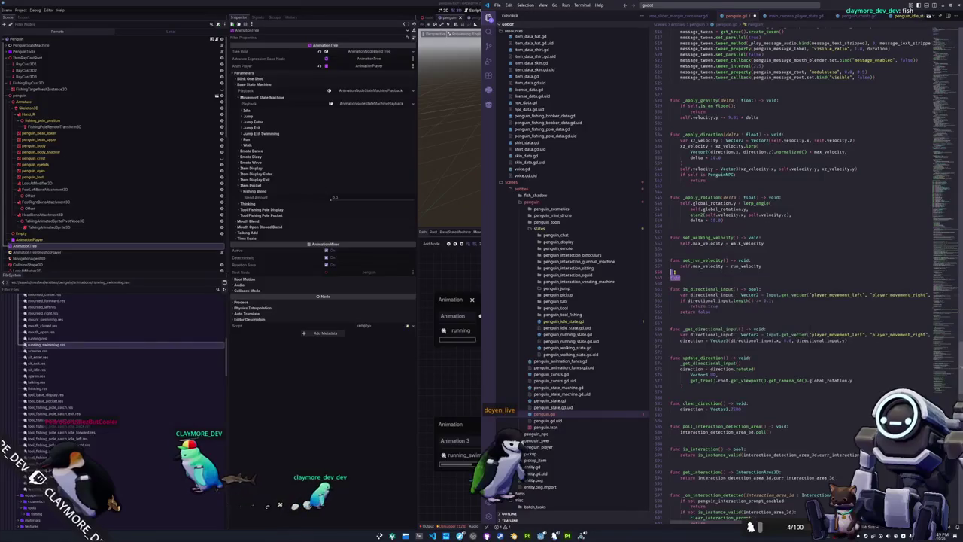
key("Return")
type("unc is_on_water() -")
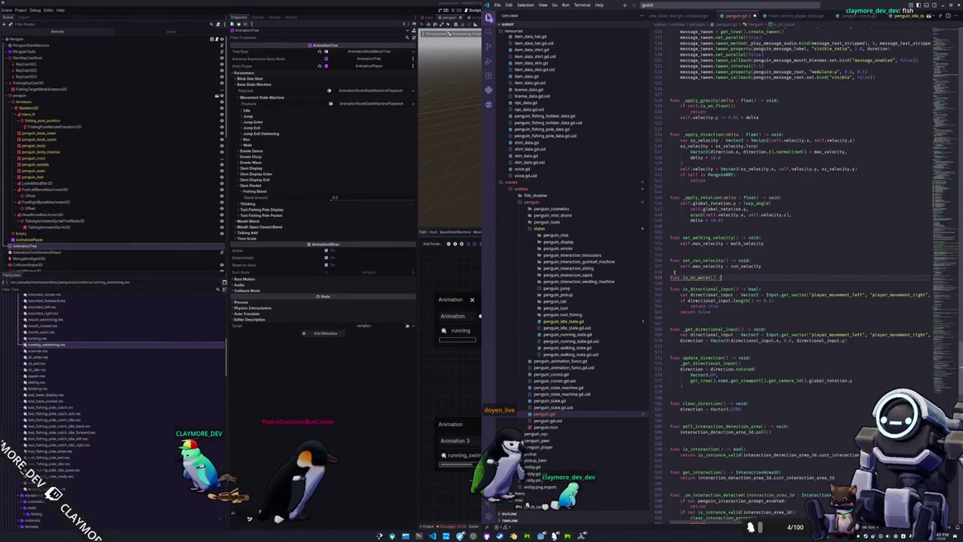
type("bool")
type("ol:")
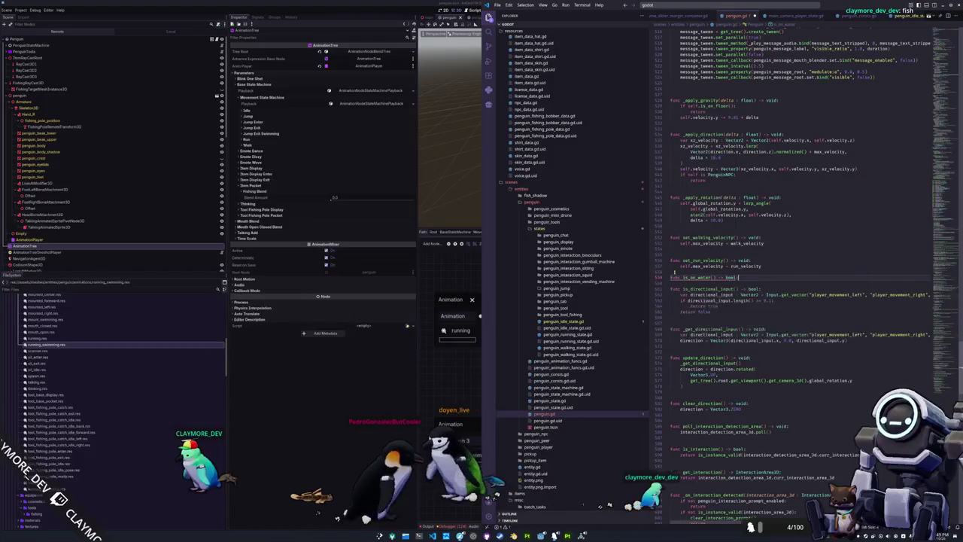
key("Return")
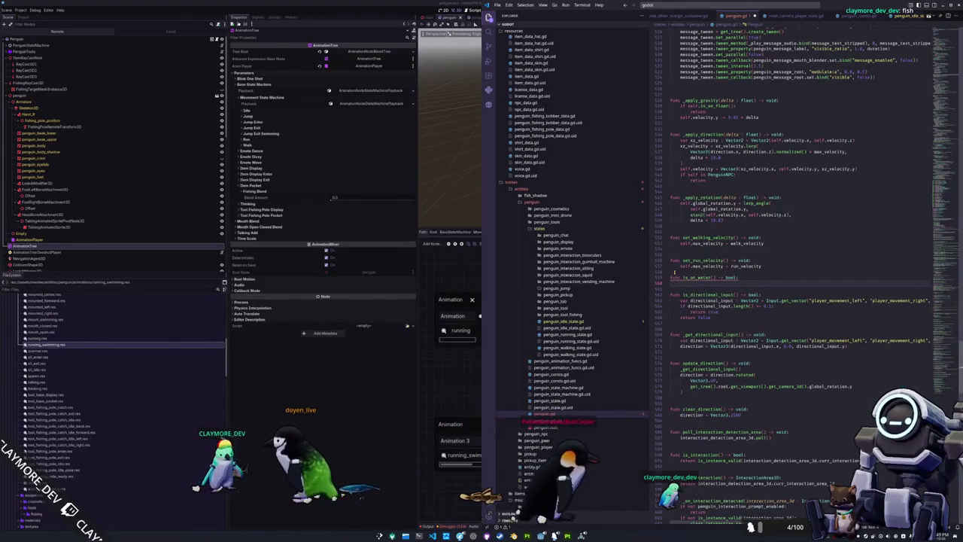
Begin its body with 'if self.is_on_floor():' and an unfinished self.get_collision call
type("if sel")
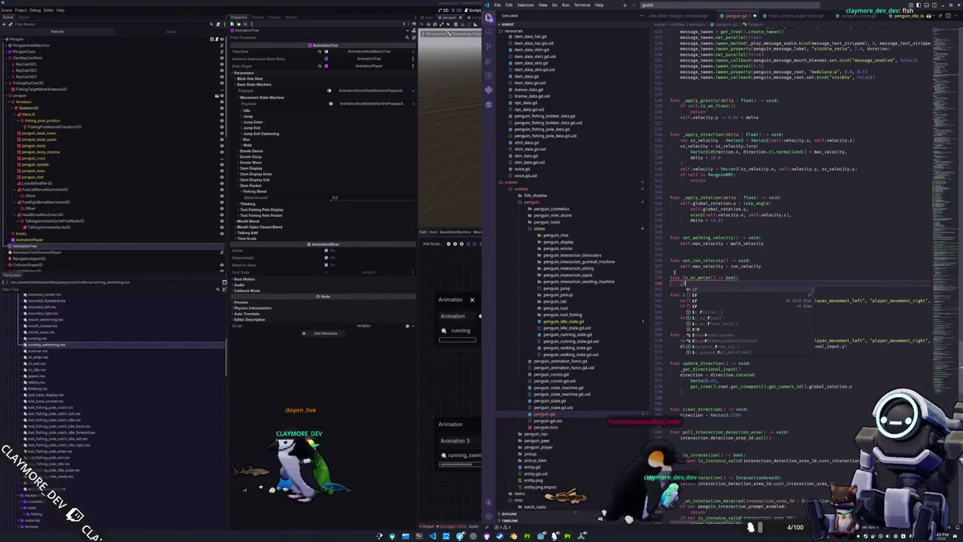
type("f.is_on_")
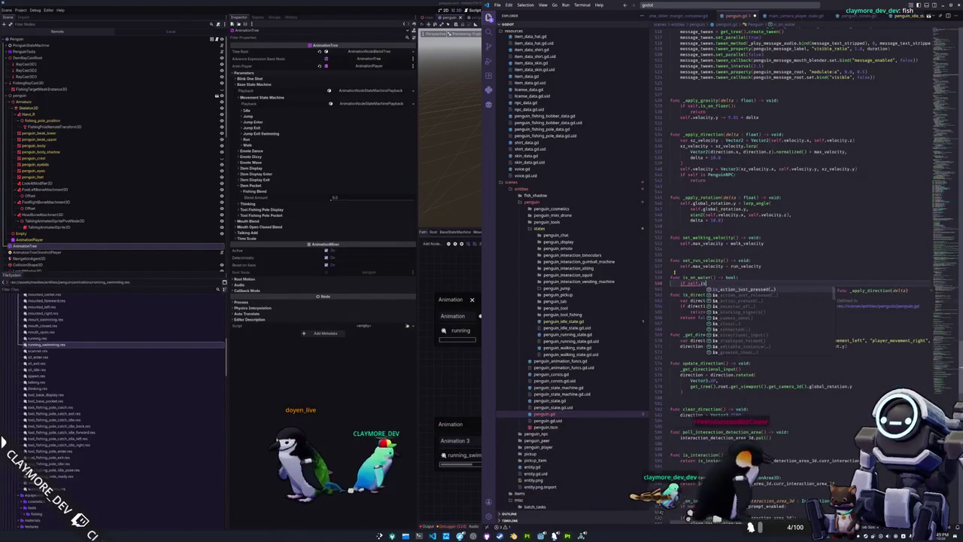
type("floor")
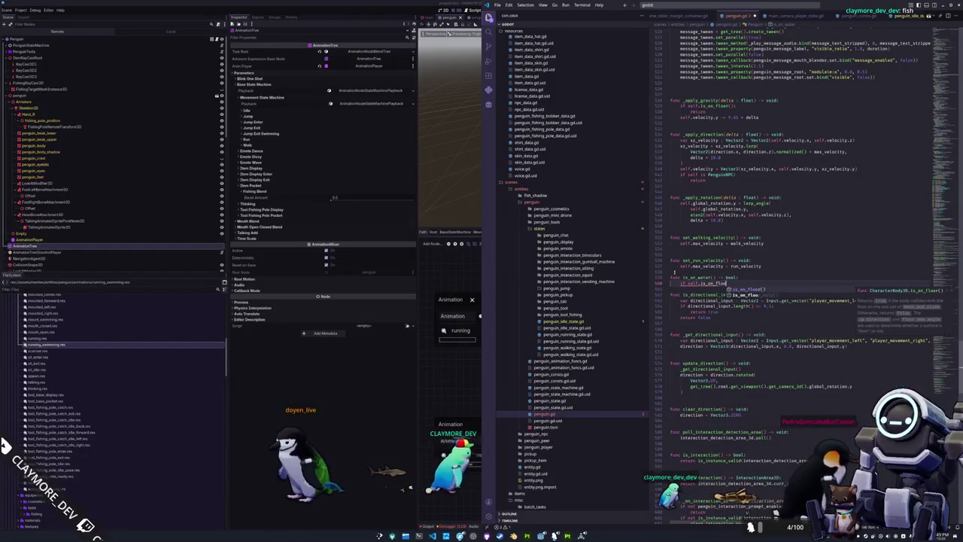
key("Return")
type(":")
key("Return")
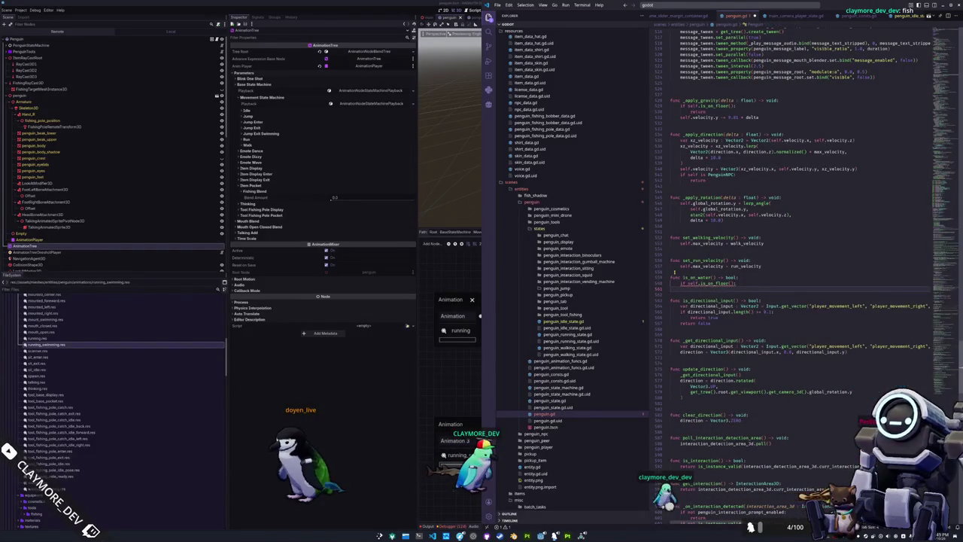
type("self.get_floor")
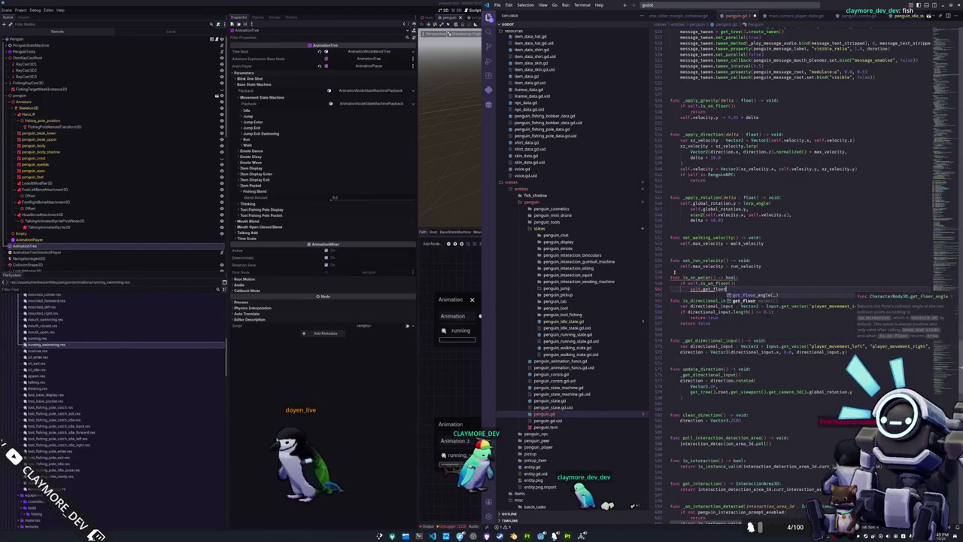
key("BackSpace")
key("BackSpace")
key("BackSpace")
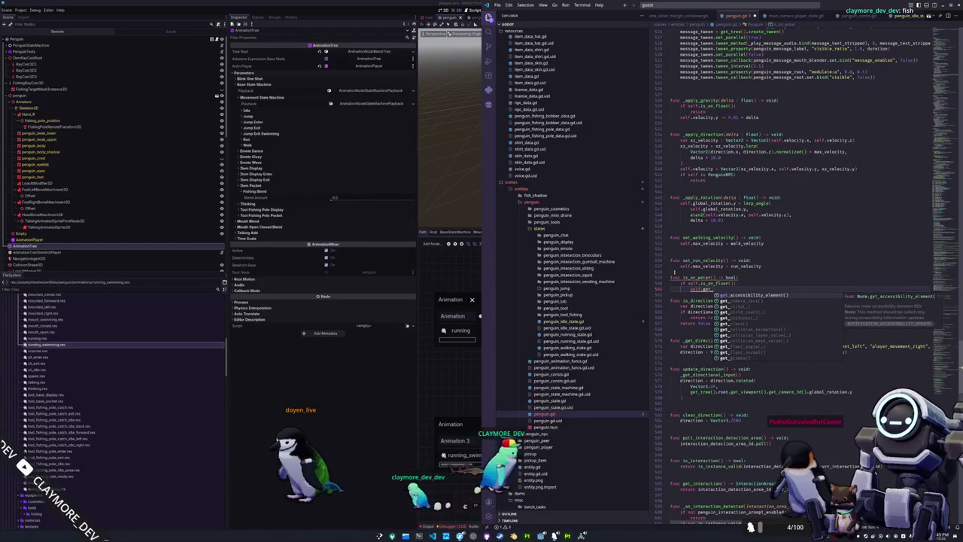
type("collision")
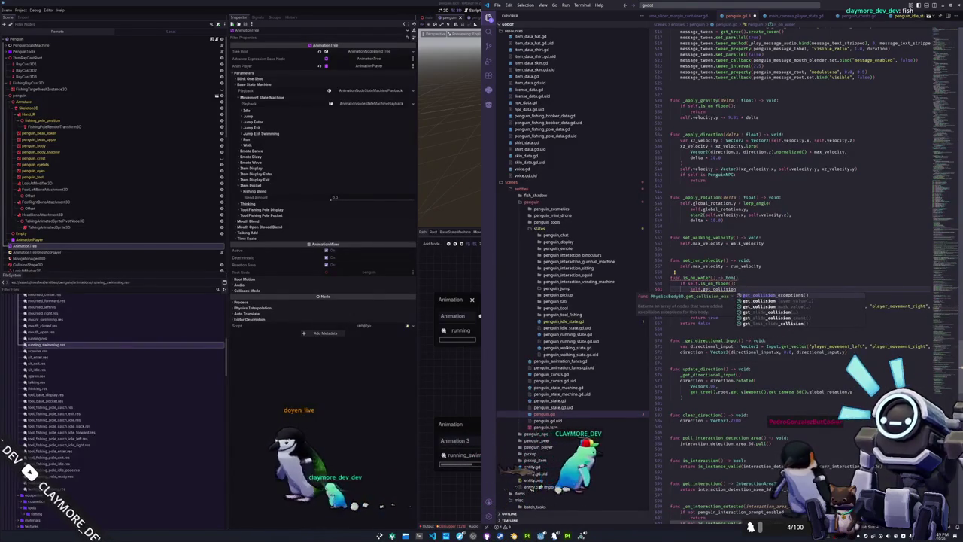
key("Down")
key("Down")
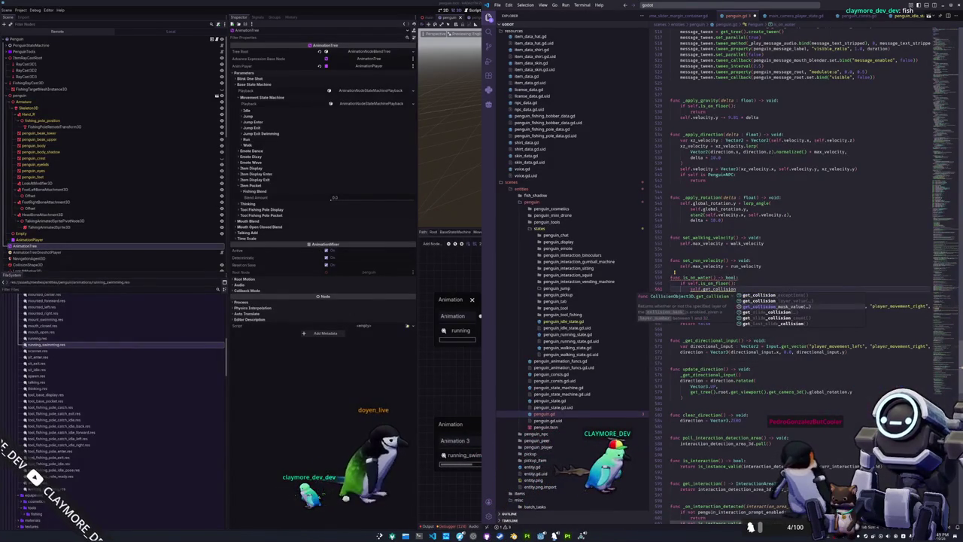
key("Up")
key("Up")
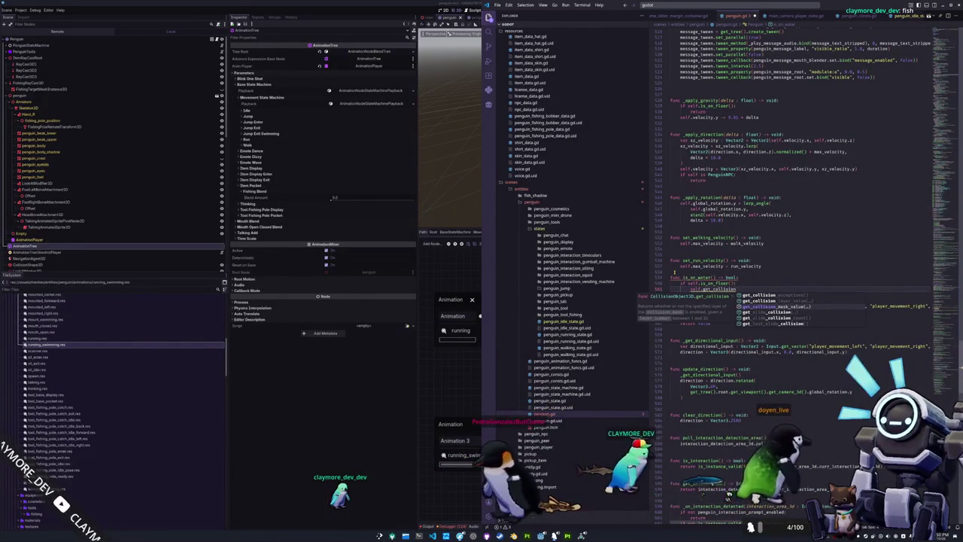
key("shift+Home")
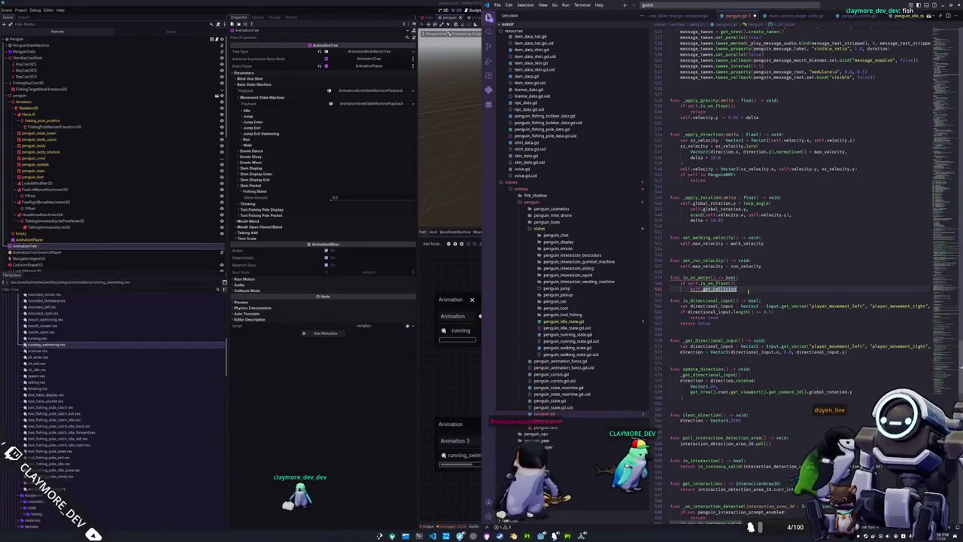
Bring Godot into focus and hide the code editor to show the 3D view
mouse_move(714, 289)
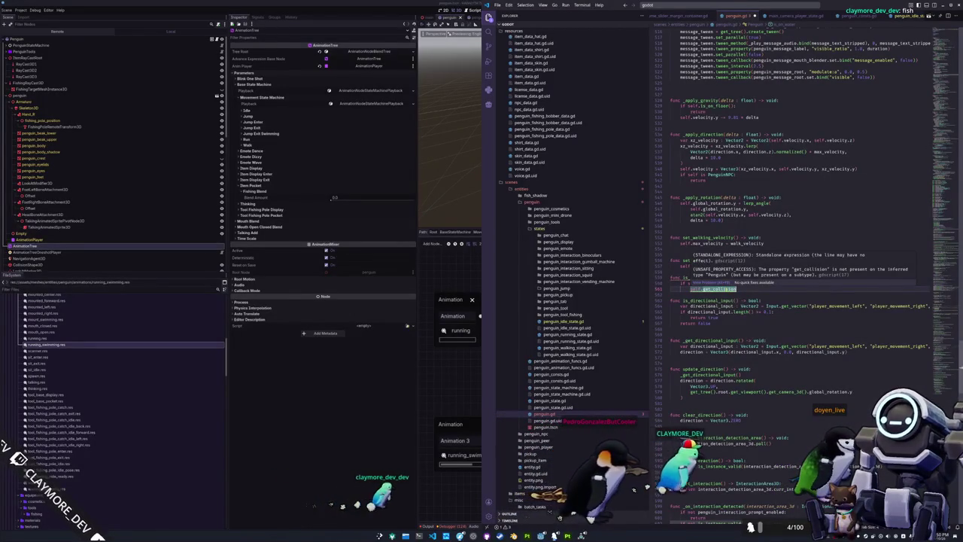
left_click(364, 367)
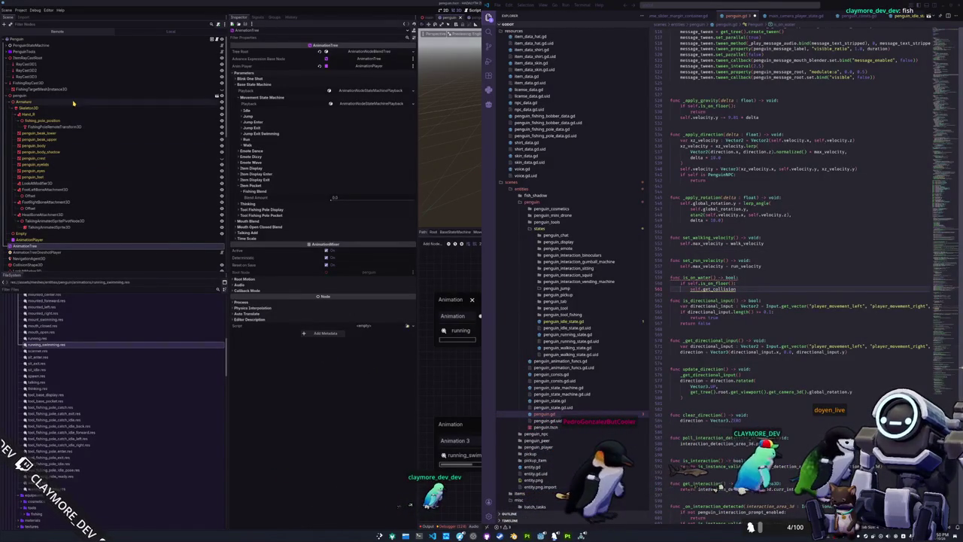
left_click(34, 39)
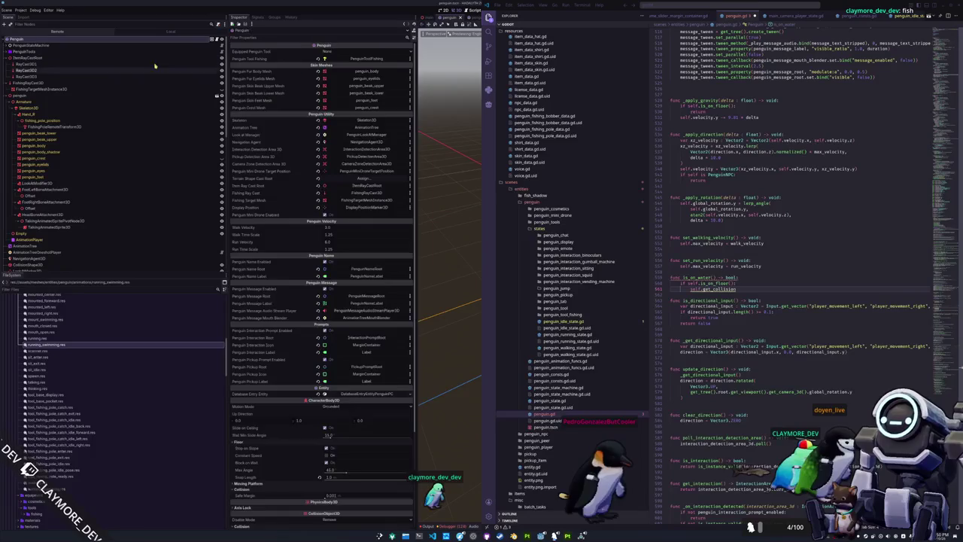
left_click(938, 9)
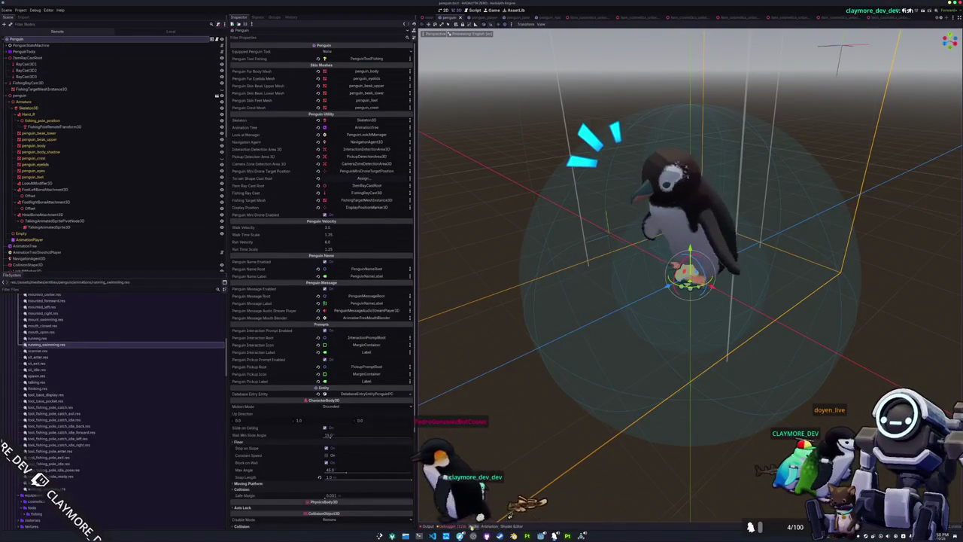
scroll(62, 197, "down", 2)
Inspect the AnimationTree's MovementStateMachine and its states
left_click(27, 216)
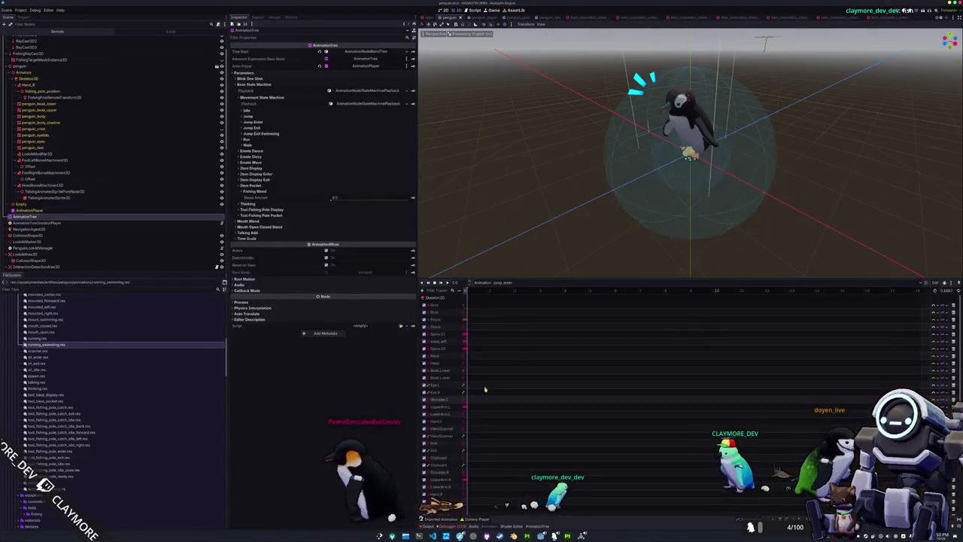
left_click(514, 526)
left_click(536, 526)
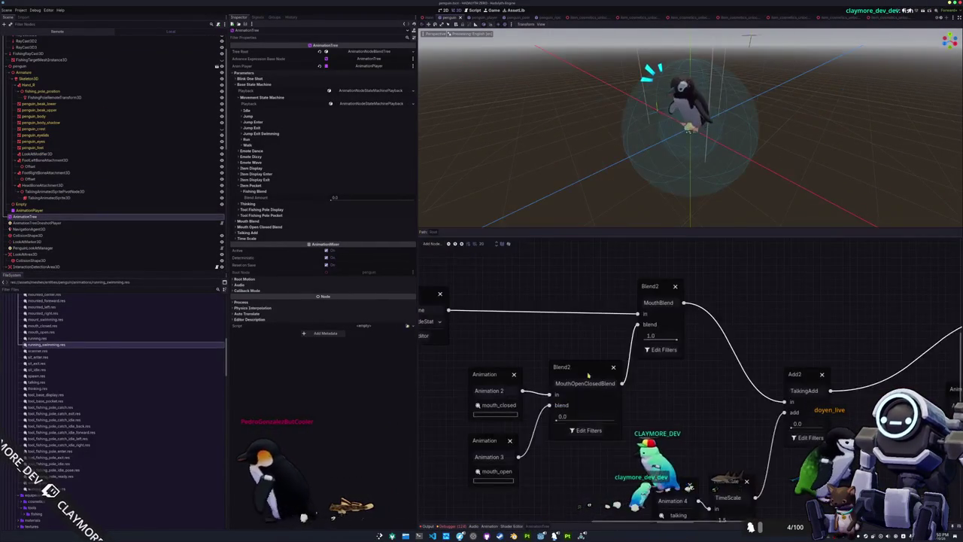
left_click(464, 342)
left_click(463, 341)
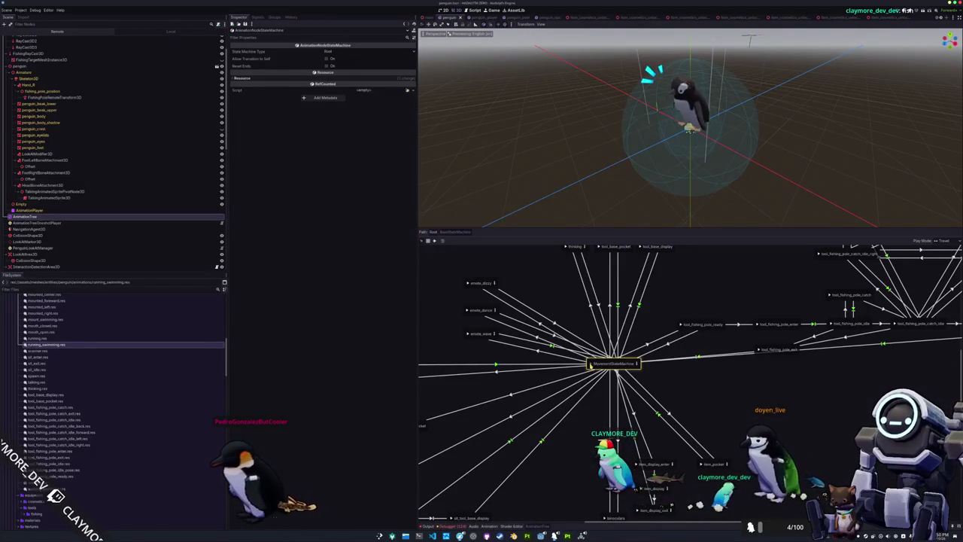
left_click(639, 364)
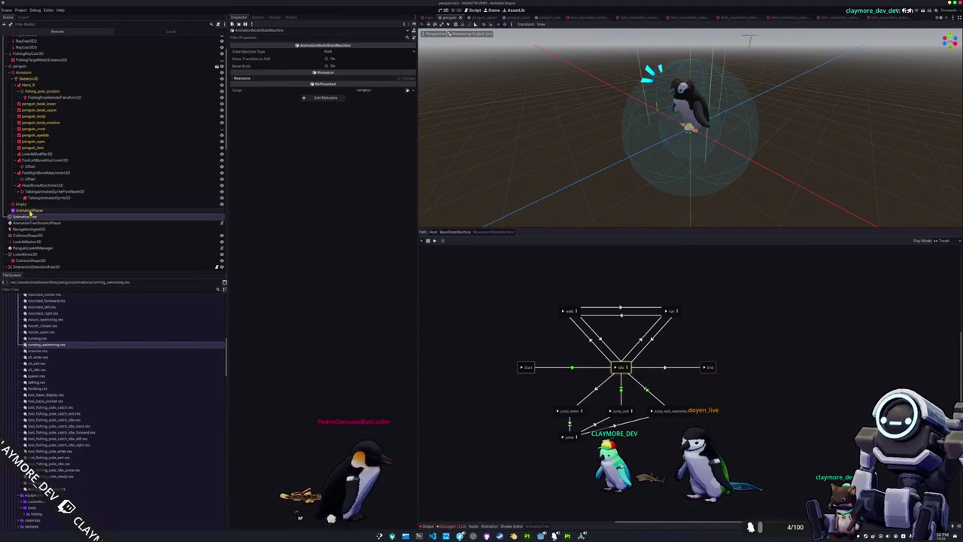
Select the Penguin root and open Create New Node to search for RayCast3D
scroll(30, 184, "up", 2)
left_click(18, 39)
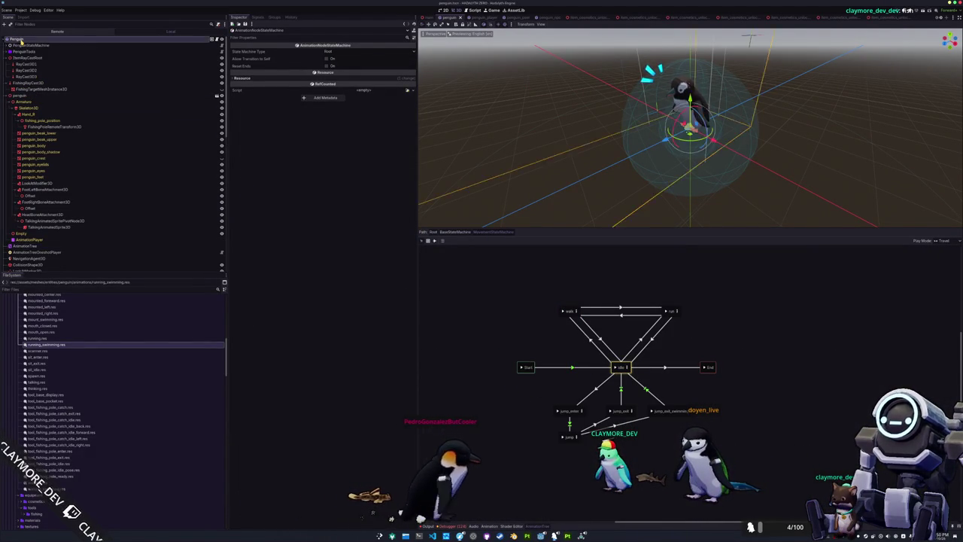
key("ctrl+a")
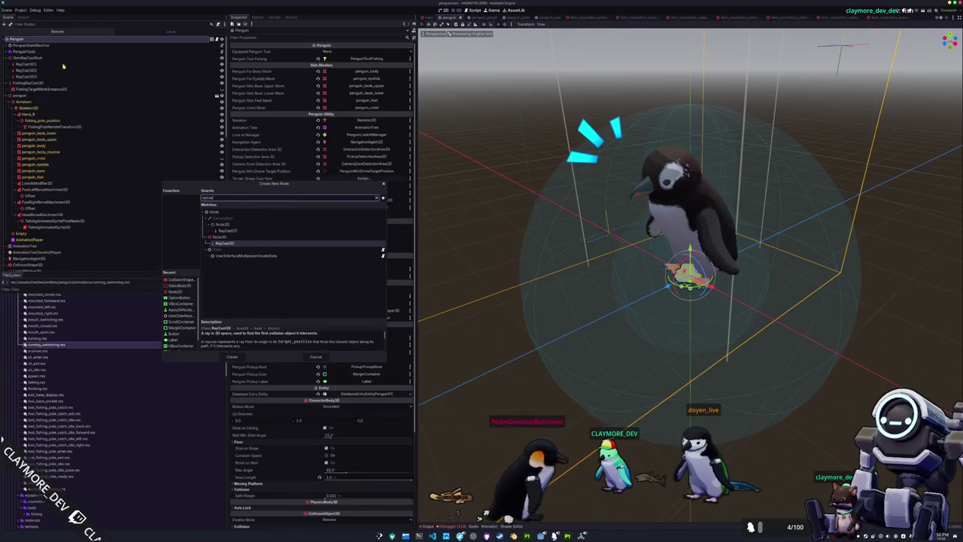
Add the RayCast3D, rename it FloorRayCast3D, and move it under PenguinTools
key("Return")
key("F2")
type("FloorRayCast3D")
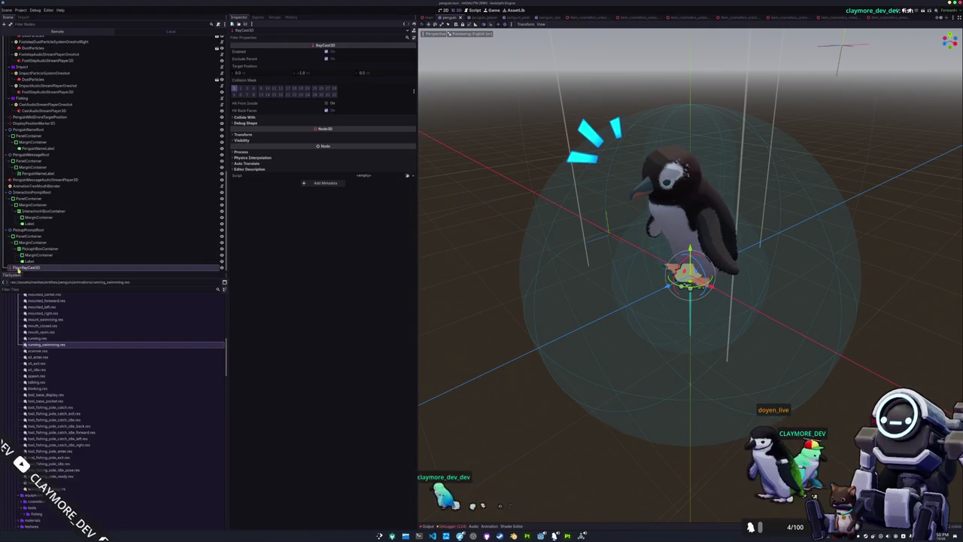
left_click_drag(63, 207, 45, 153)
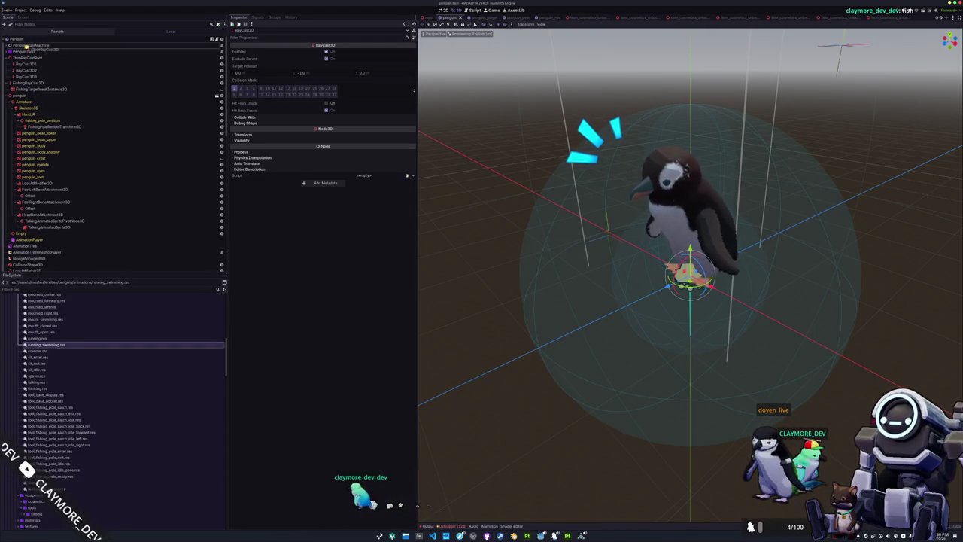
left_click_drag(26, 56, 27, 58)
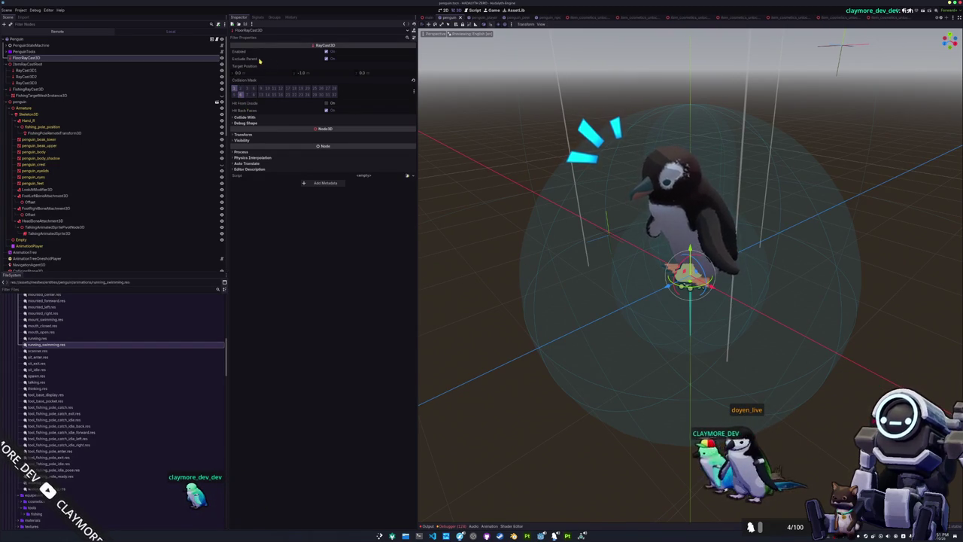
Set FloorRayCast3D's Position Y to 0.5, just above the penguin's feet
mouse_move(258, 59)
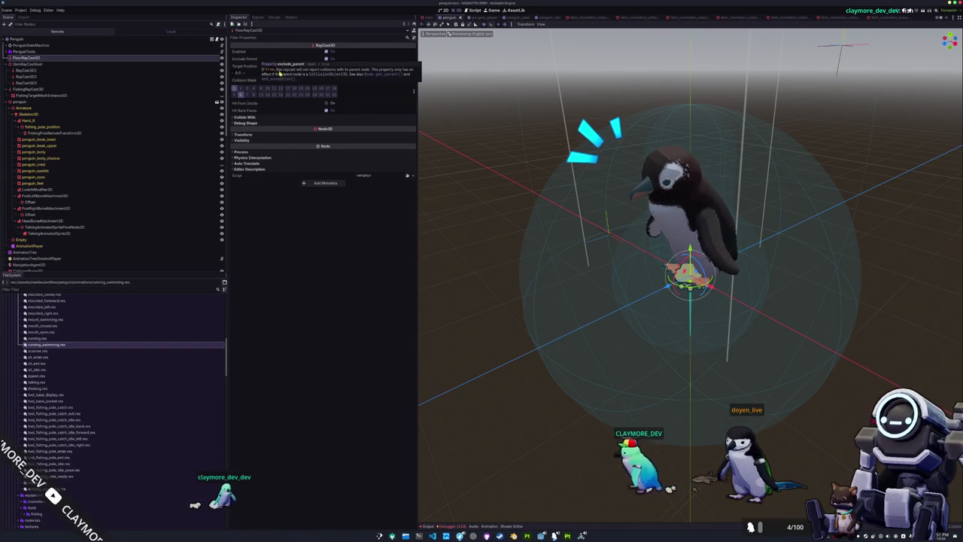
key("KP_8")
key("KP_2")
key("KP_2")
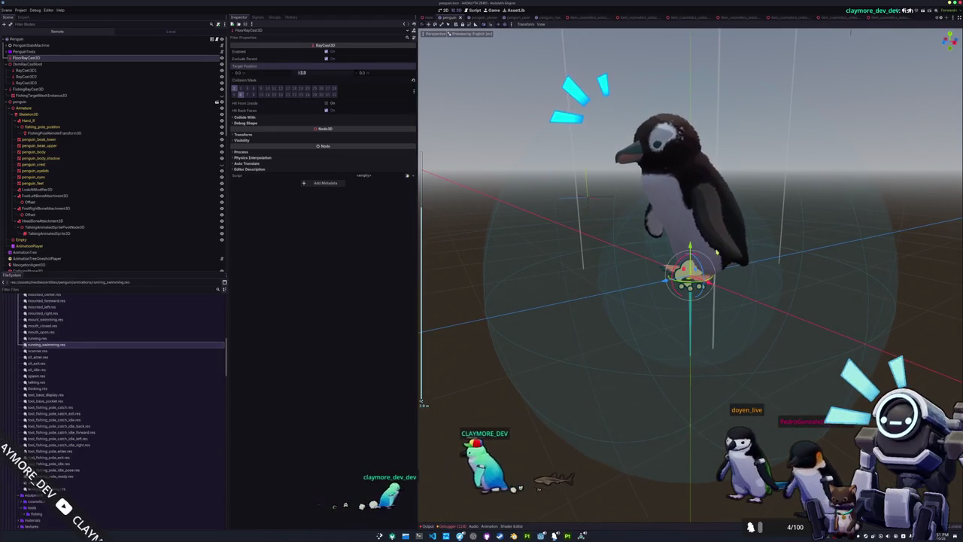
left_click_drag(690, 247, 690, 205)
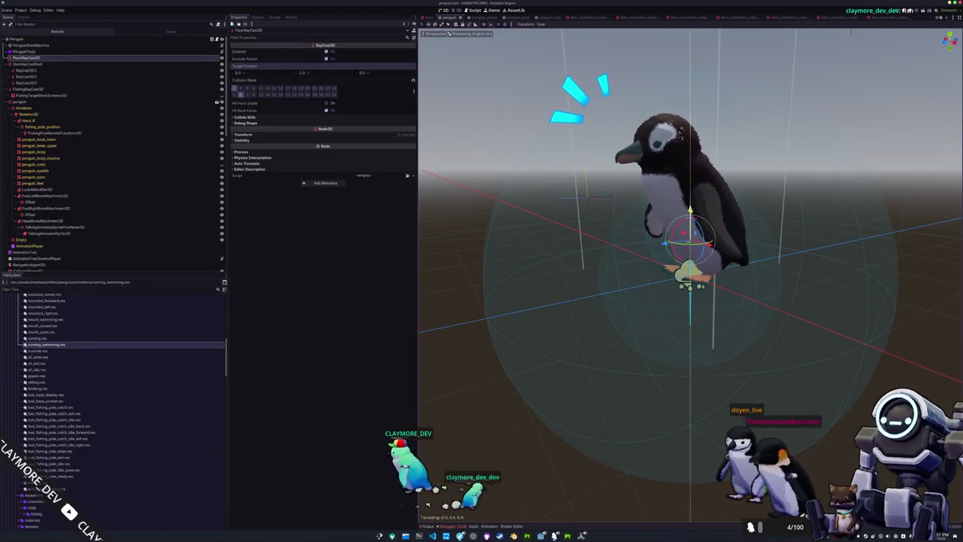
left_click(401, 135)
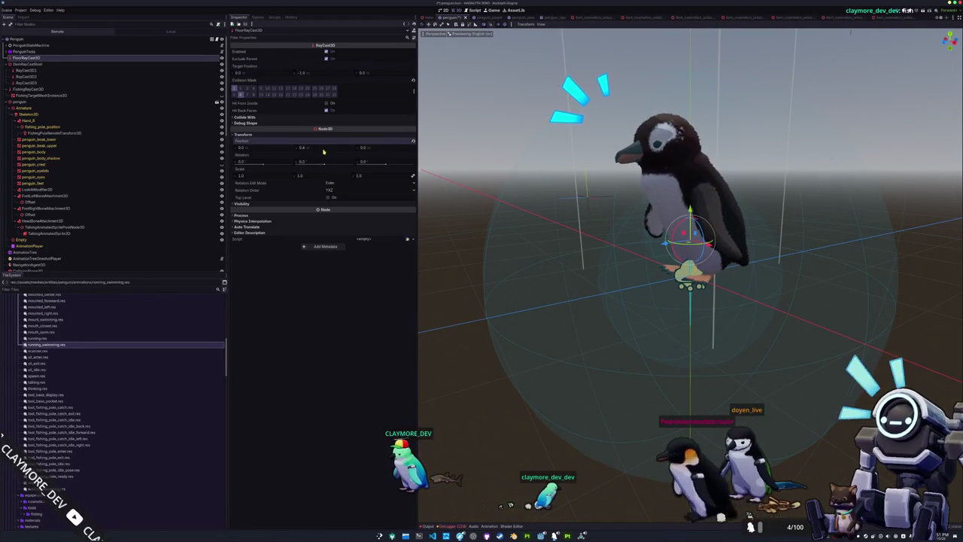
left_click(324, 148)
type("0.5")
key("Return")
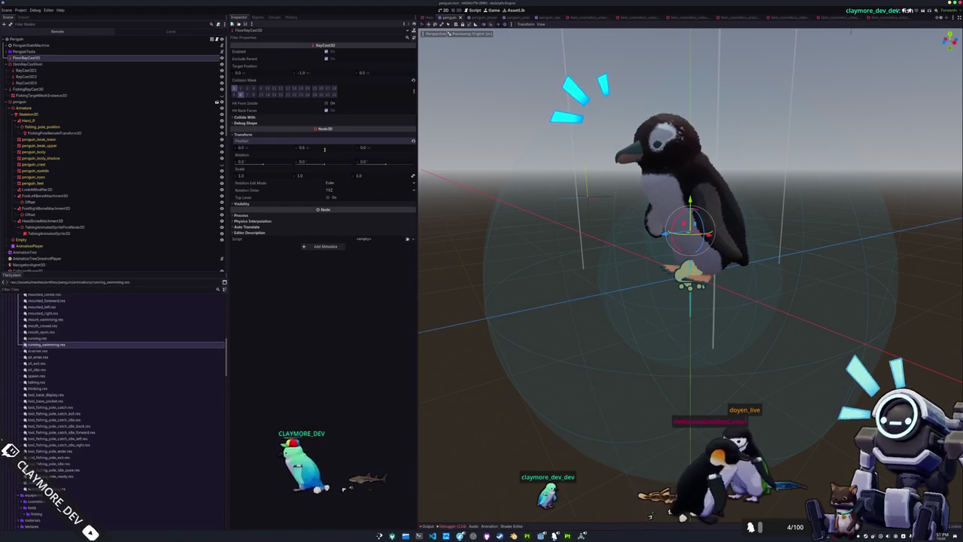
Check the raycast's debug shape and collision mask settings, then select the Penguin root
left_click(264, 123)
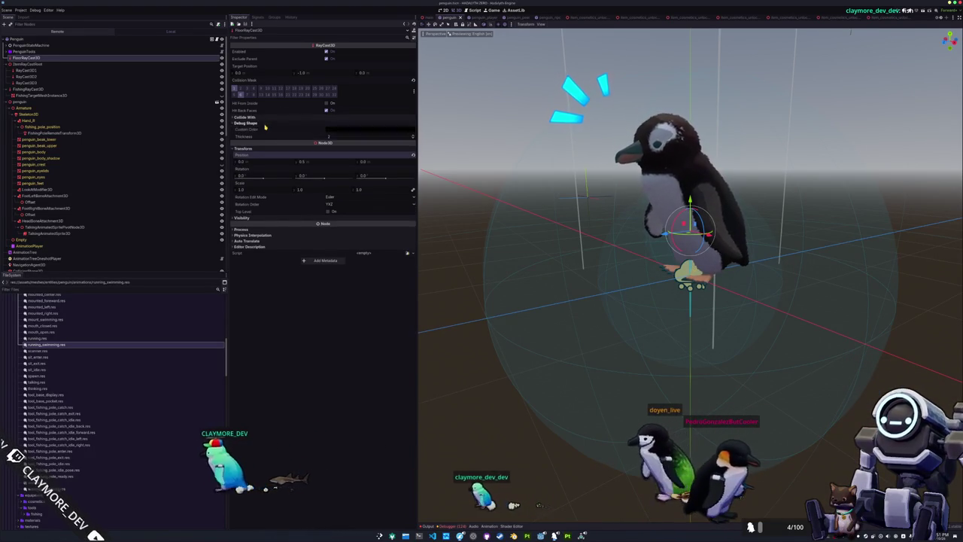
left_click(267, 117)
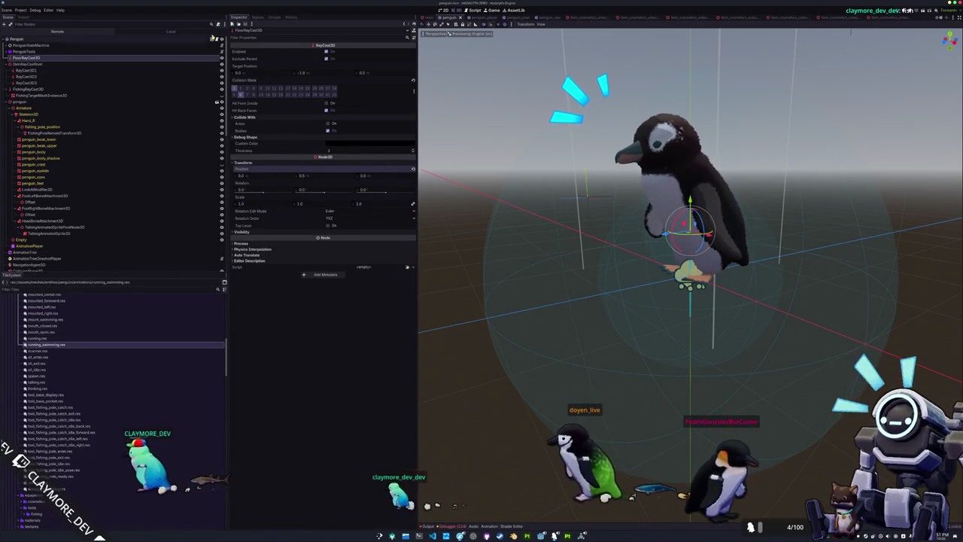
left_click(39, 40)
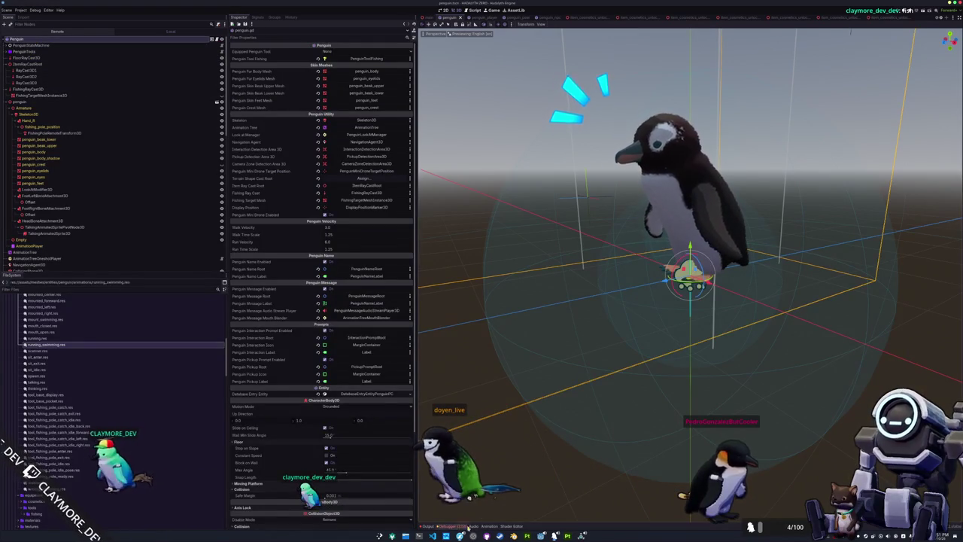
key("alt+Tab")
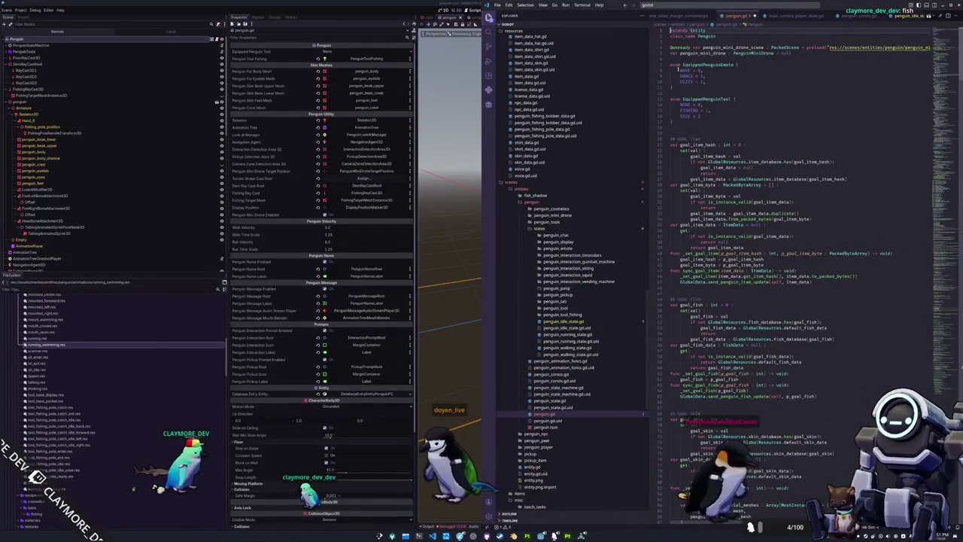
scroll(696, 223, "up", 15)
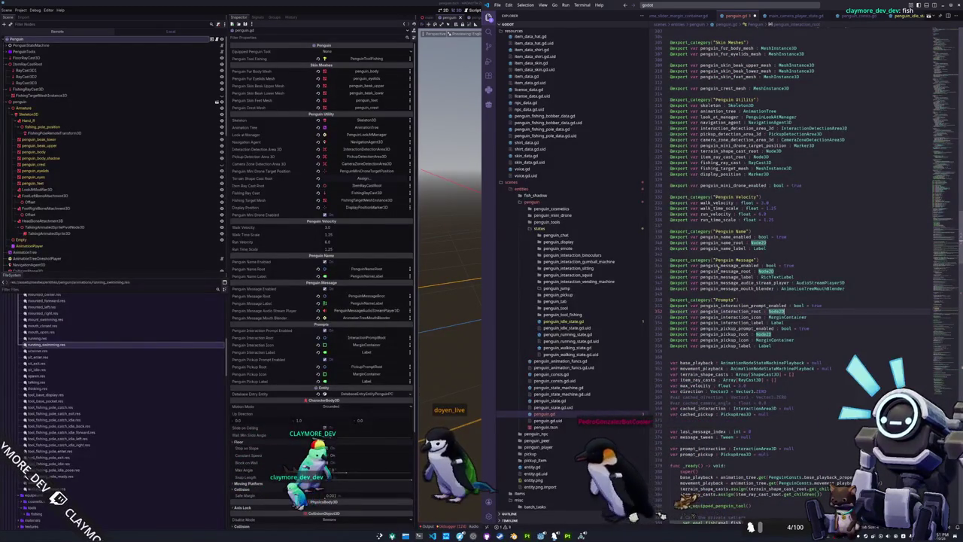
double_click(724, 334)
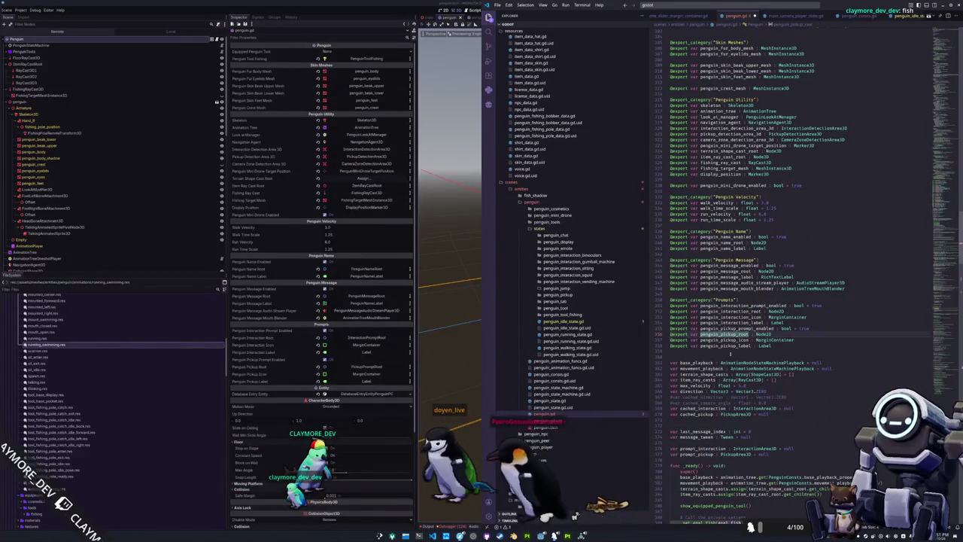
scroll(761, 316, "up", 3)
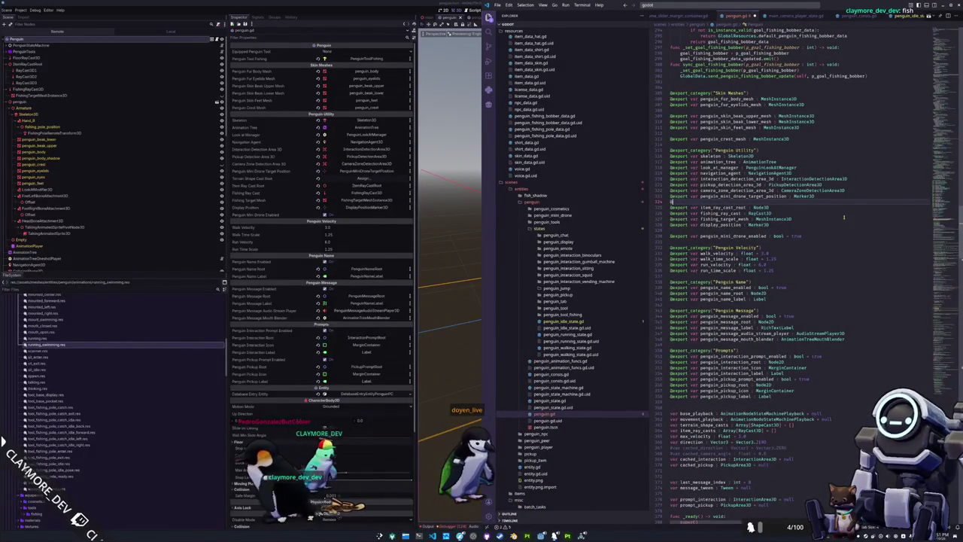
type("@export var ")
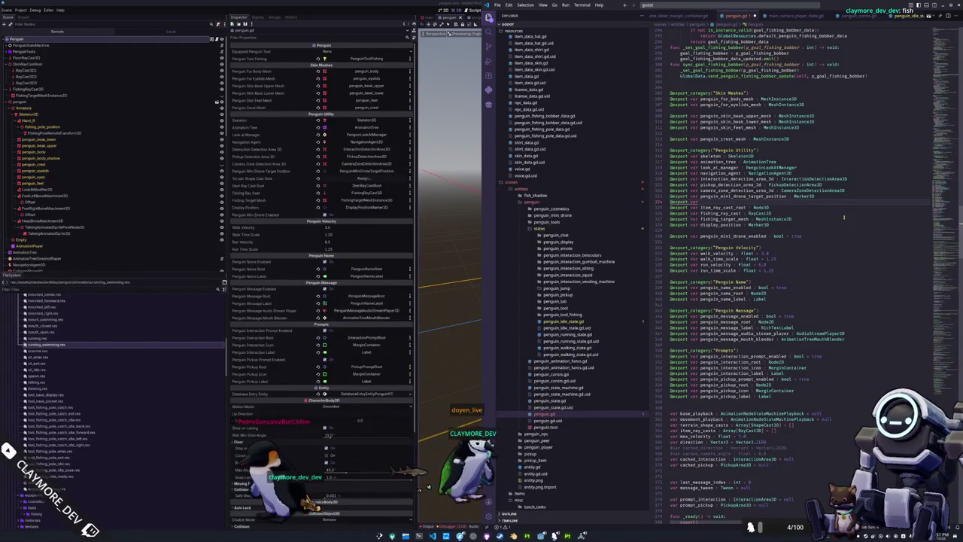
type("floor_ray_cast ")
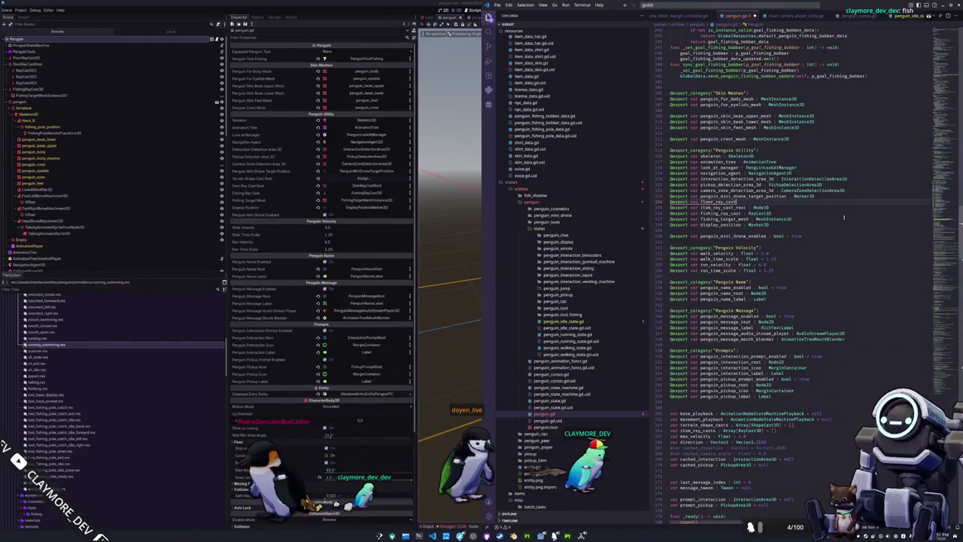
type(": Ray")
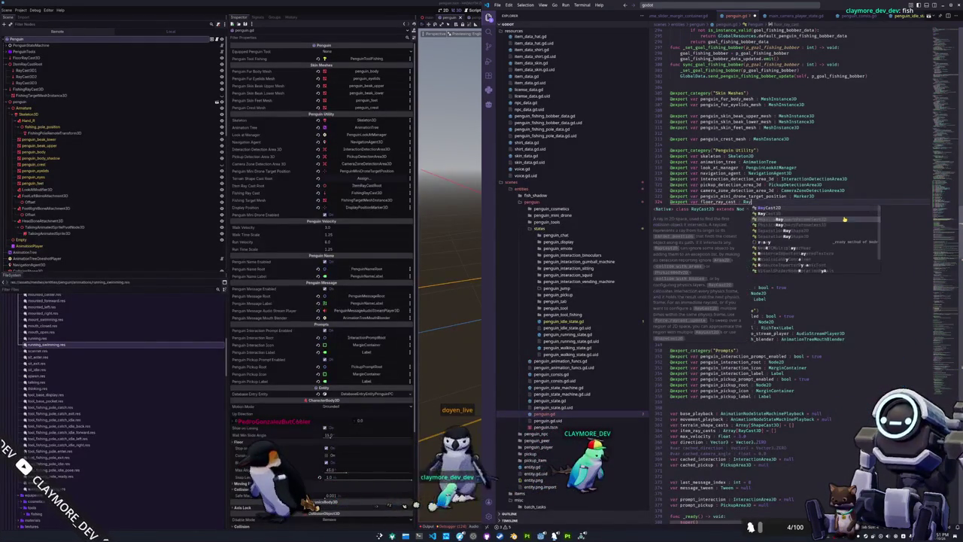
type("Cast3D")
Assign FloorRayCast3D to the penguin's raycast property and set the equipped tool to Fishing
left_click(285, 179)
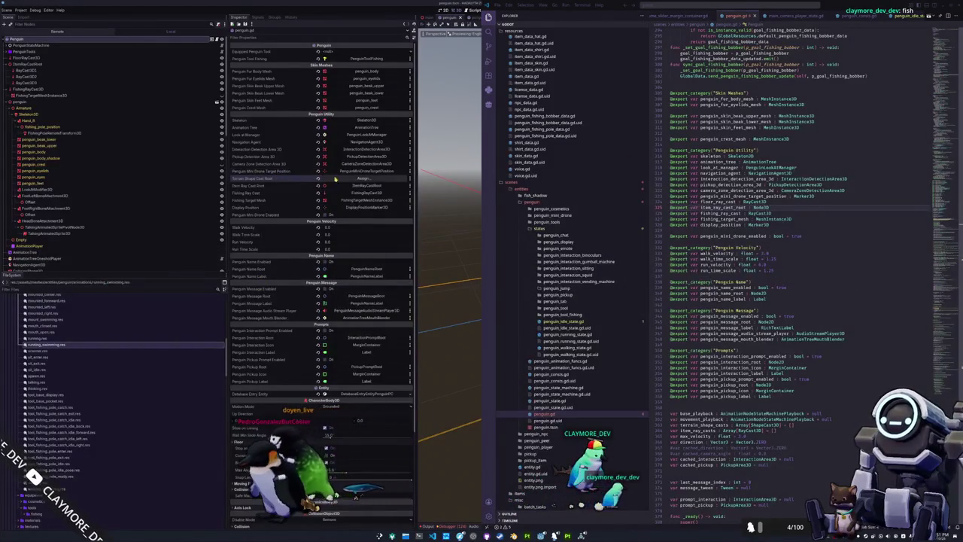
left_click(364, 179)
double_click(458, 221)
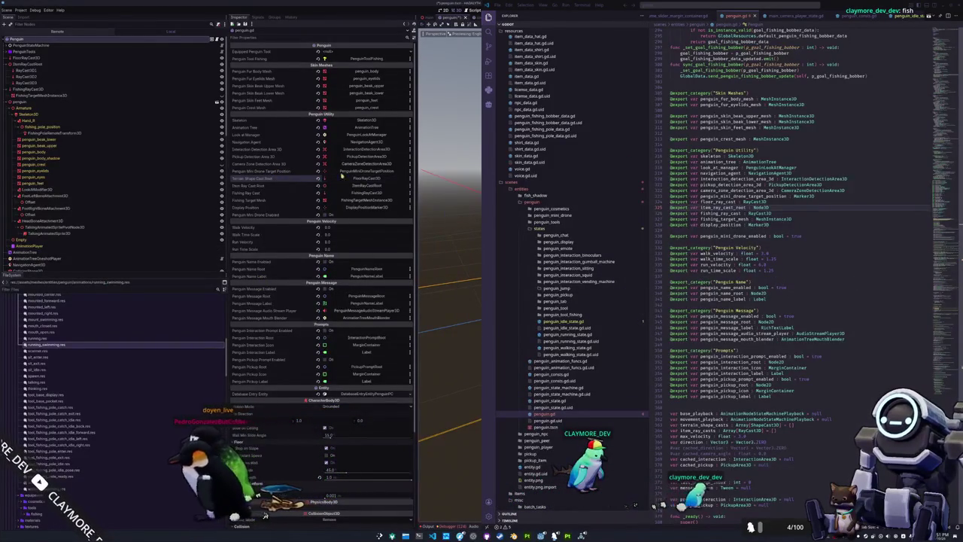
left_click(335, 51)
left_click(332, 63)
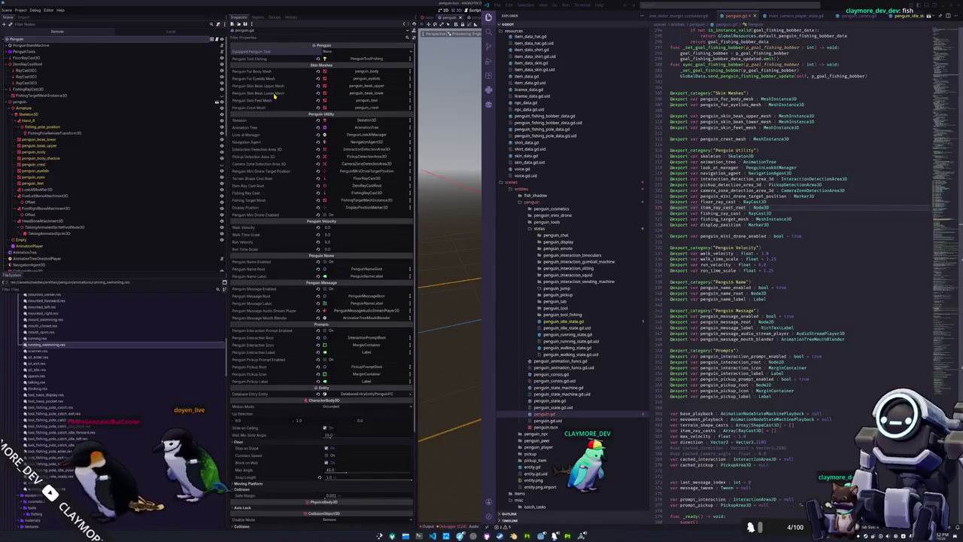
left_click(722, 208)
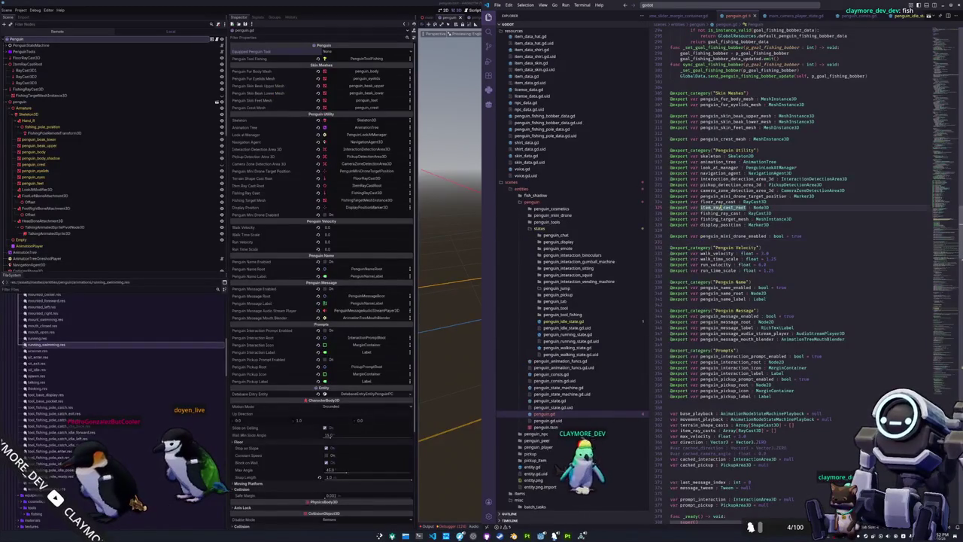
scroll(752, 301, "down", 15)
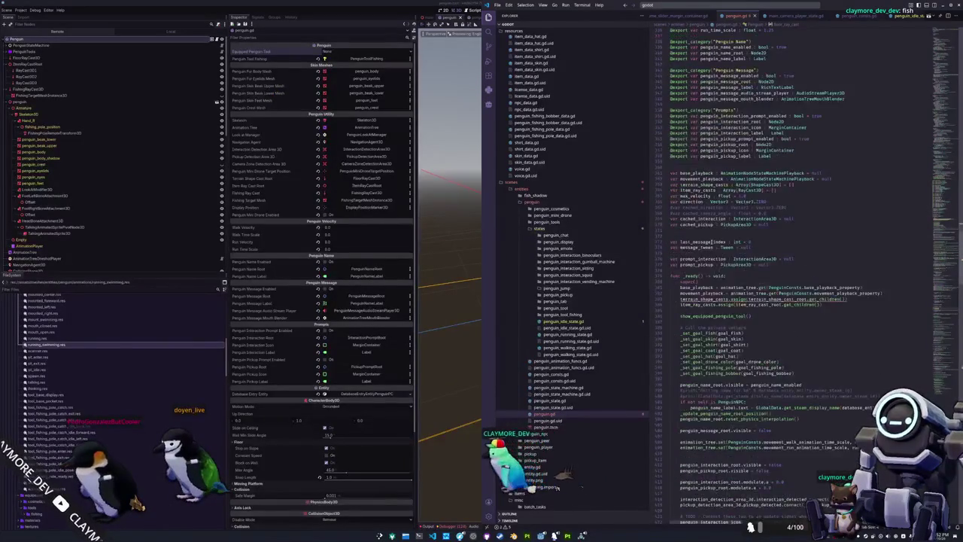
Delete the terrain_shape_casts.assign(...) line from _ready() and scroll down to is_on_water
triple_click(805, 261)
key("Delete")
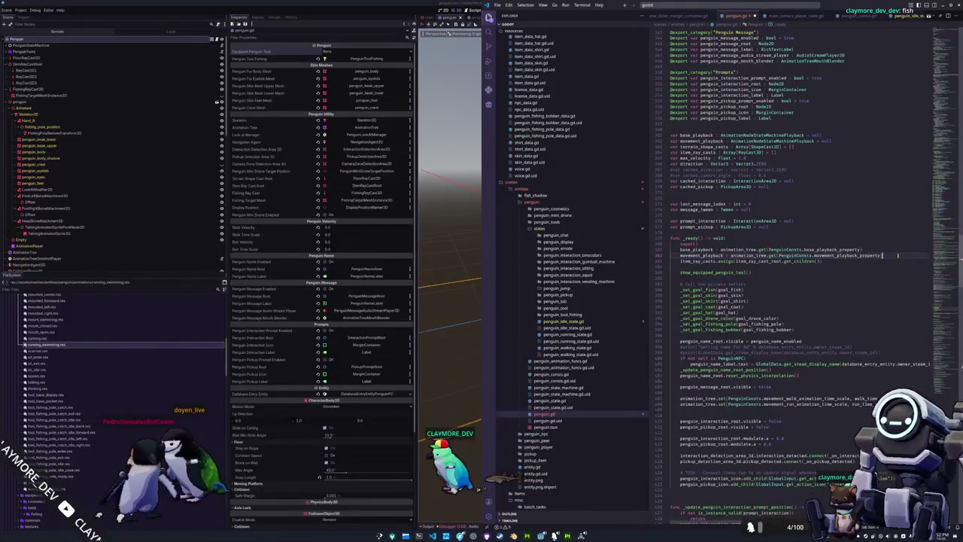
scroll(805, 267, "down", 20)
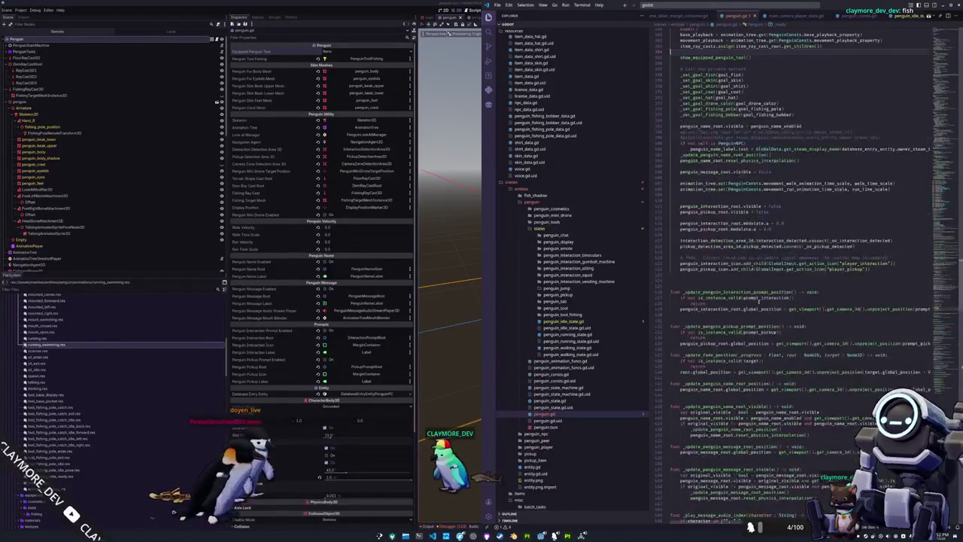
scroll(677, 310, "up", 15)
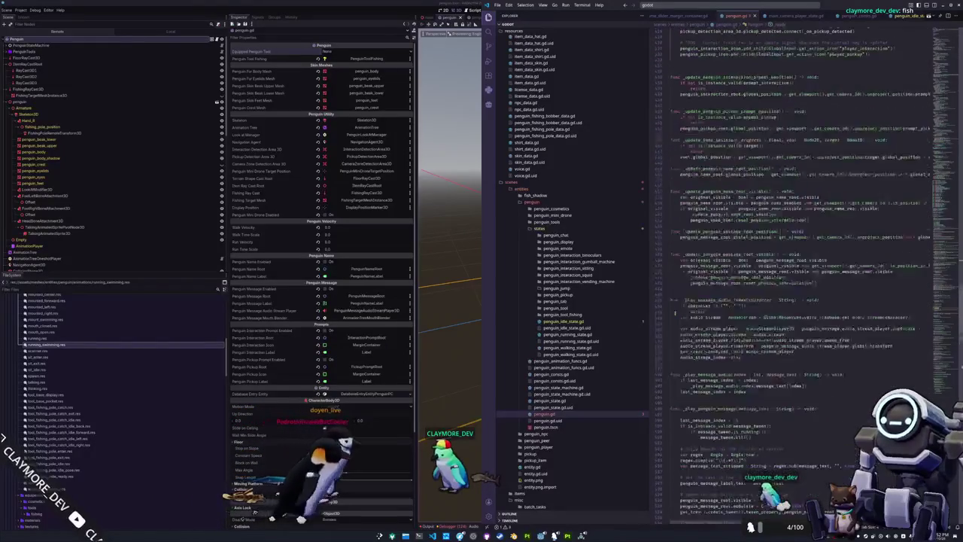
scroll(804, 271, "down", 3)
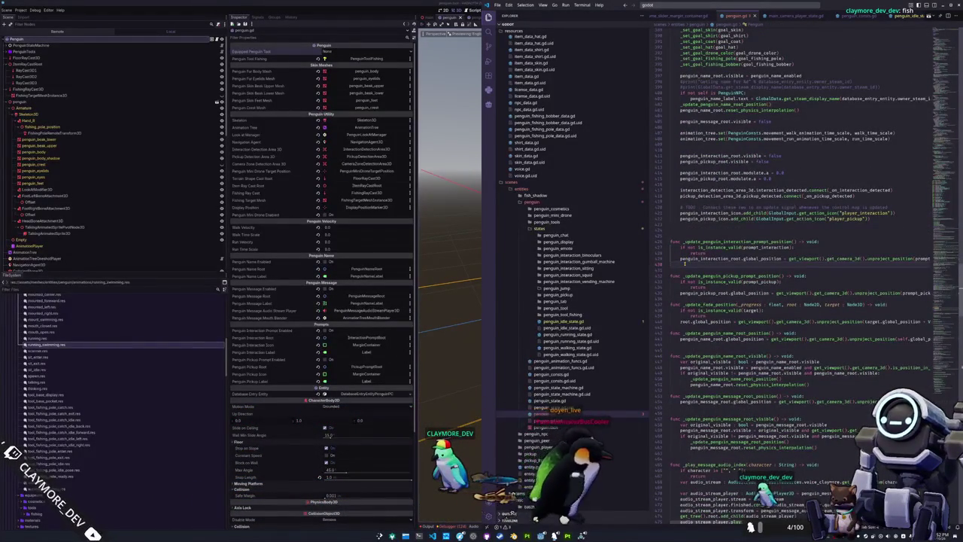
scroll(685, 264, "down", 1)
scroll(684, 263, "down", 3)
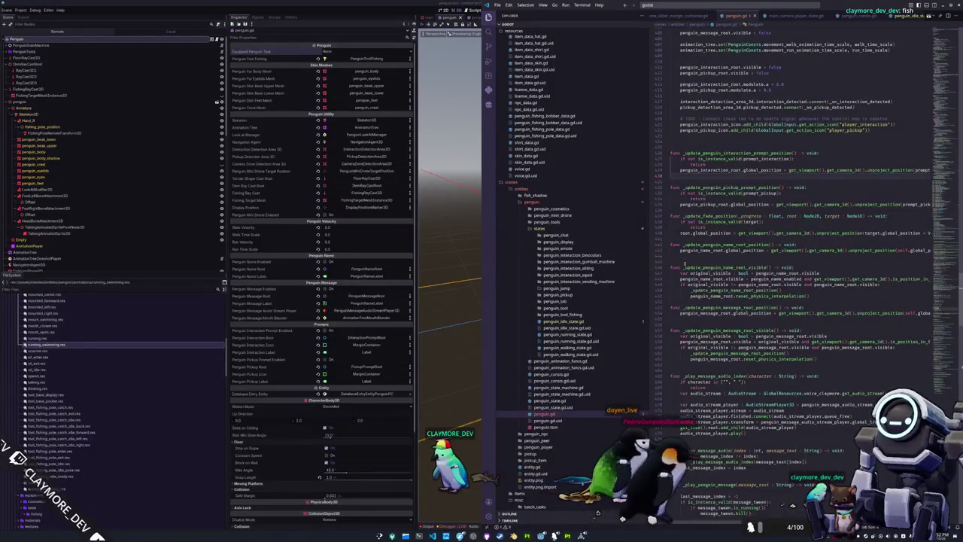
scroll(684, 263, "down", 12)
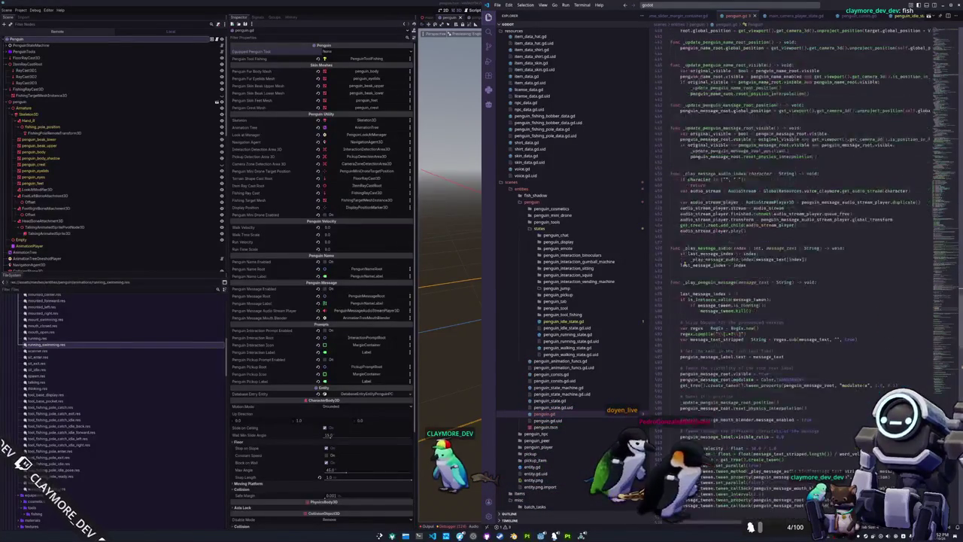
scroll(749, 278, "down", 15)
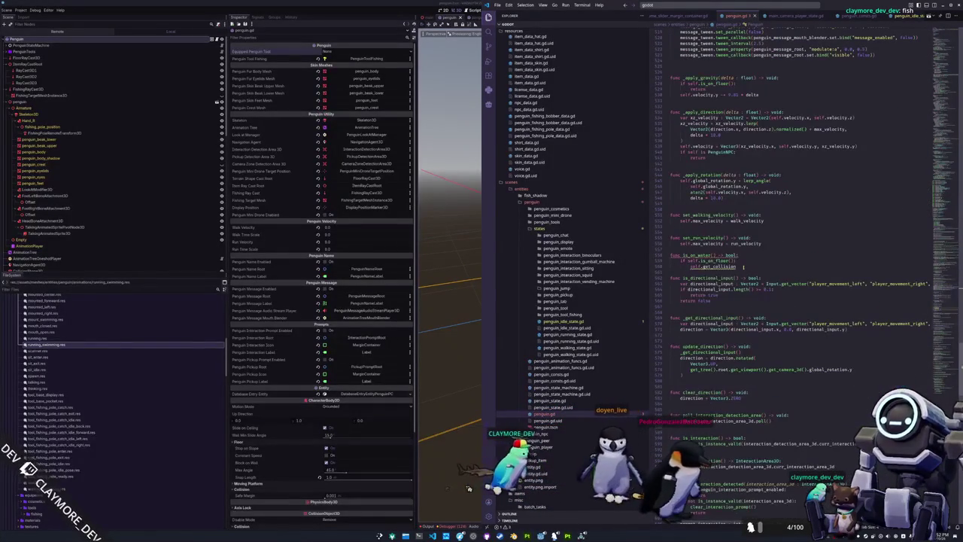
Replace the get_collision call with 'var floor_collider: CollisionObject3D = floor_ray_cast.get_collider()'
key("shift+Home")
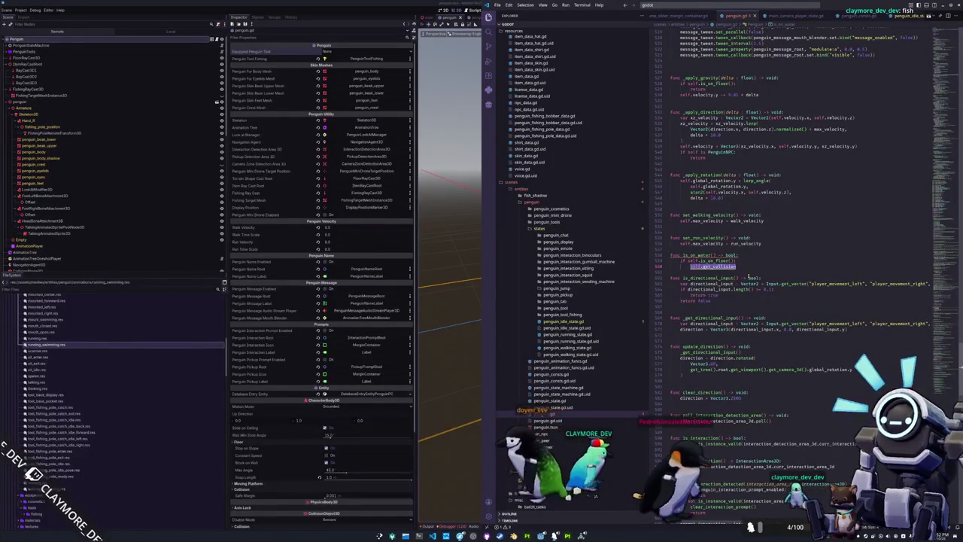
type("var floor_")
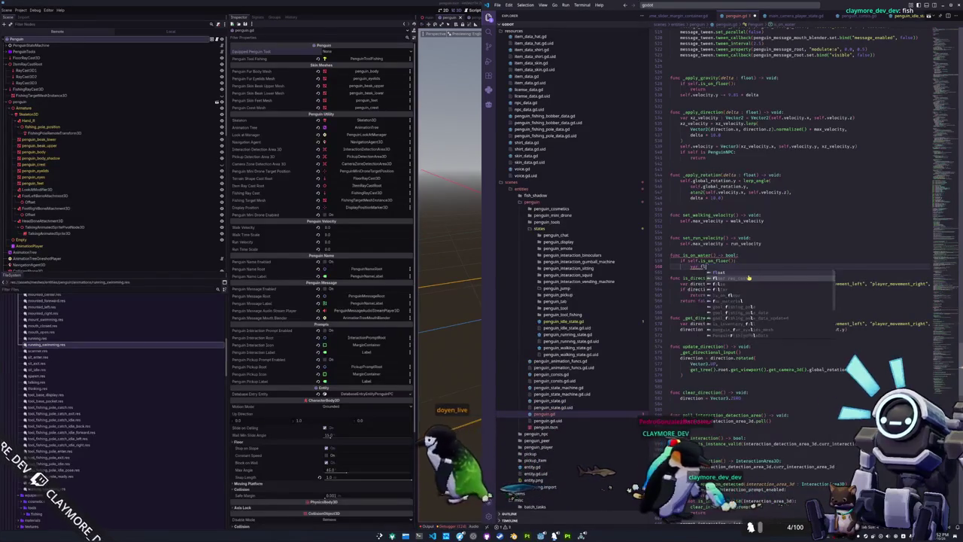
type("collider")
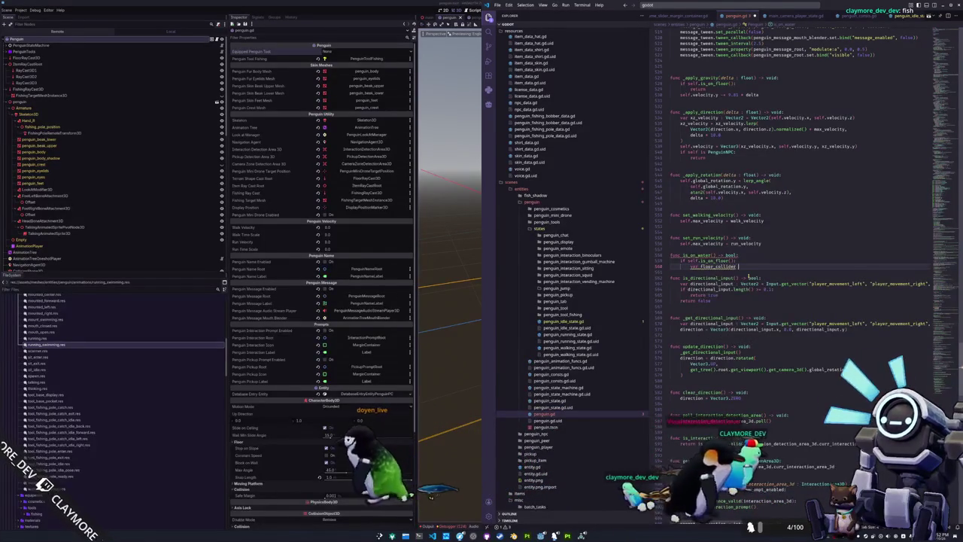
type(": Collision")
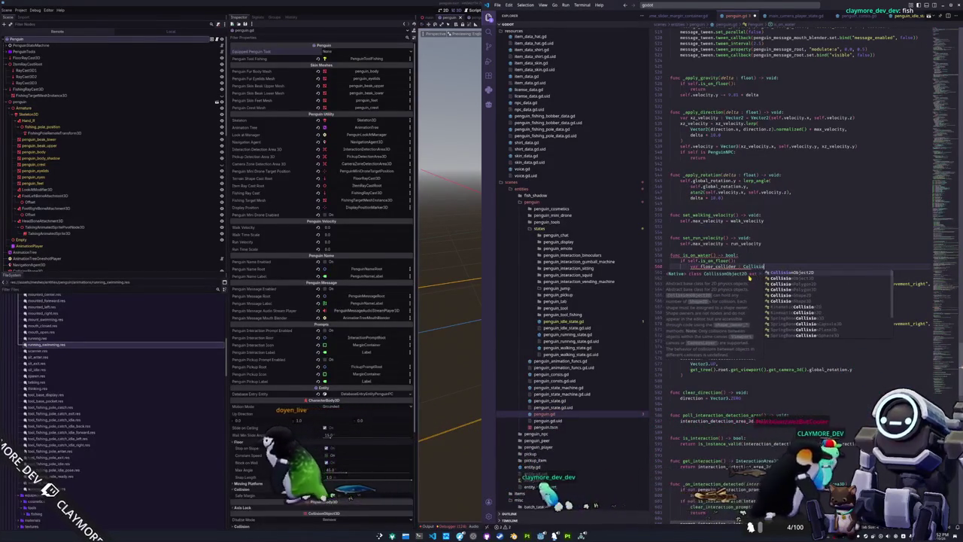
type("Object3D")
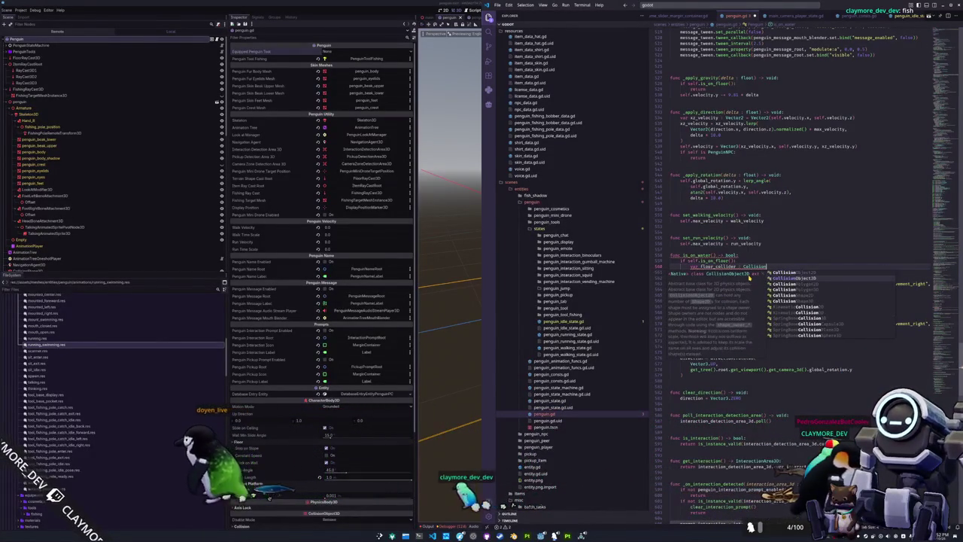
type(" = f")
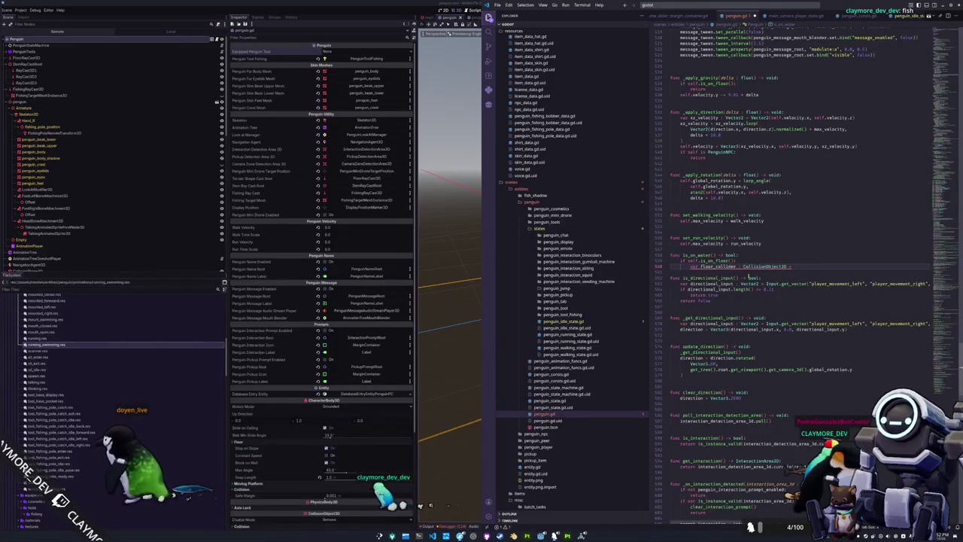
type("loor_ray_cast")
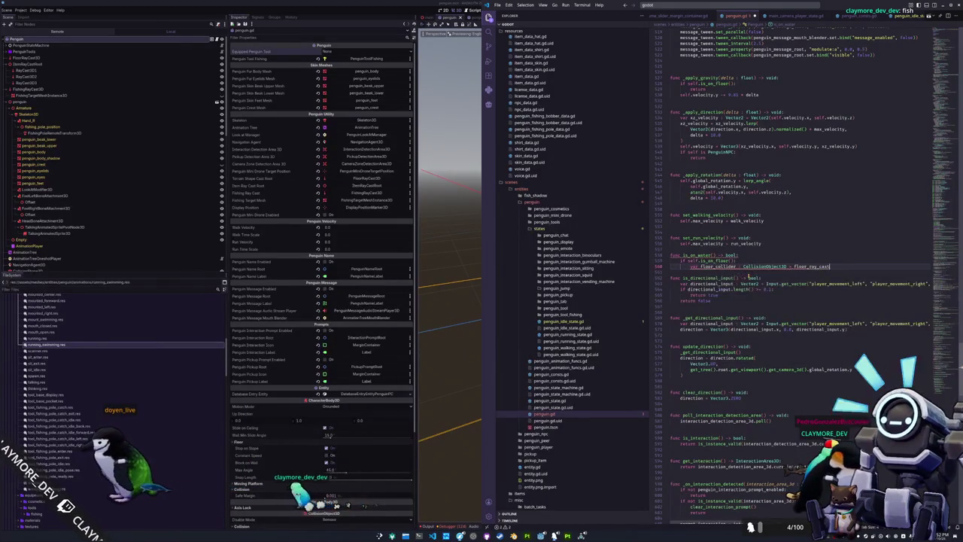
type(".get_colli")
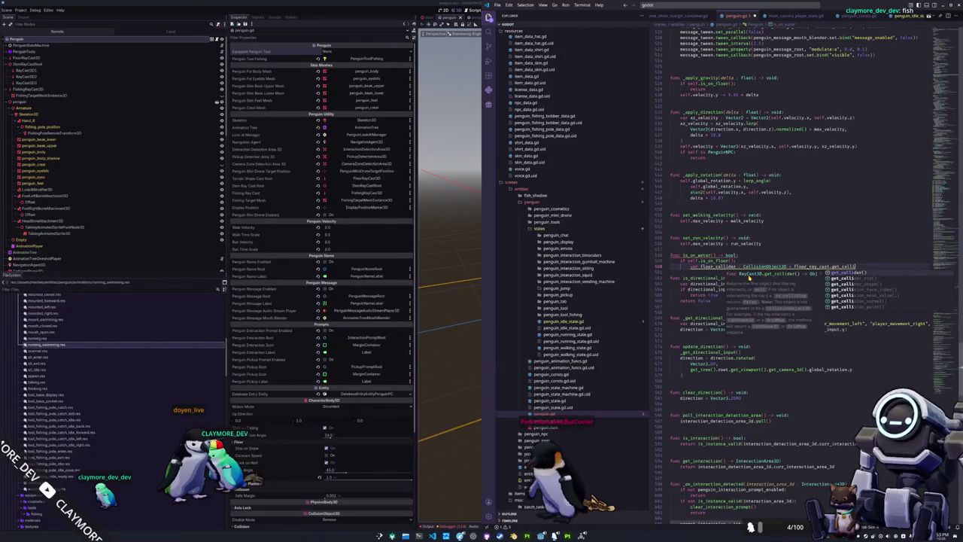
key("Down")
key("Down")
key("Down")
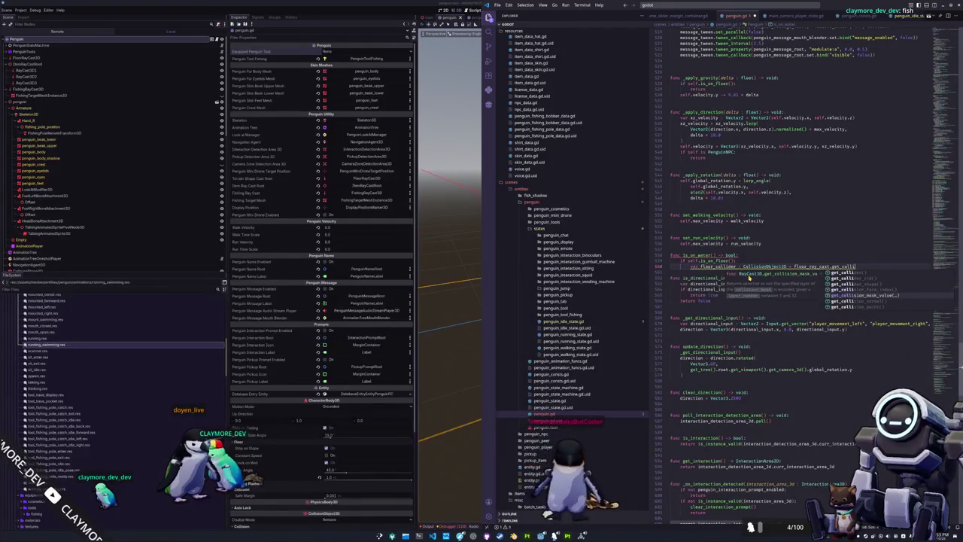
key("Up")
key("Up")
key("Up")
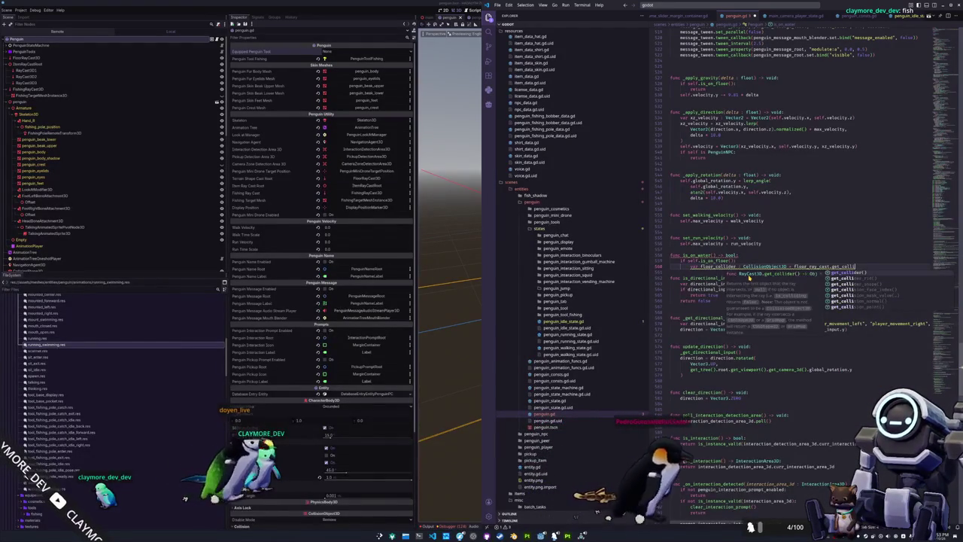
key("Return")
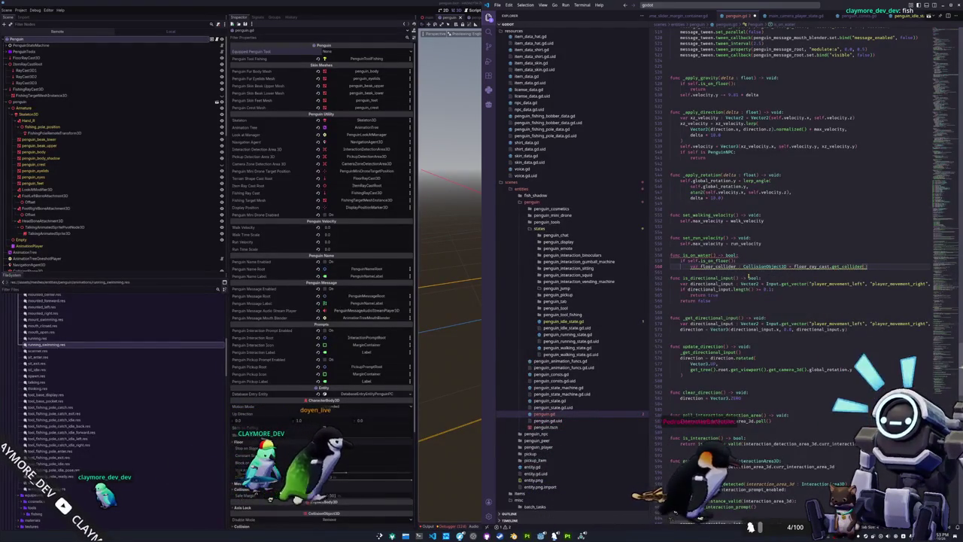
key("Return")
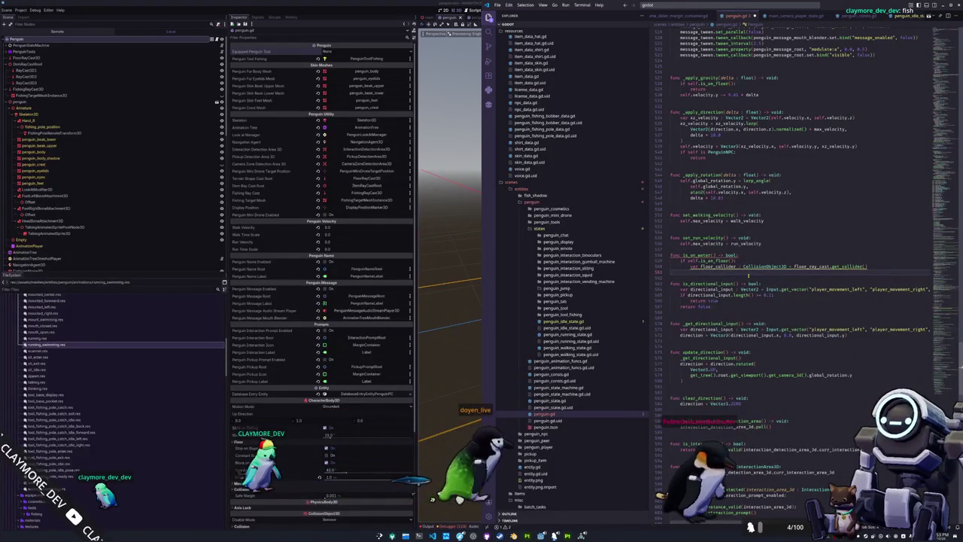
Add an 'if not self.is_on_floor(): return' early exit
type("if f")
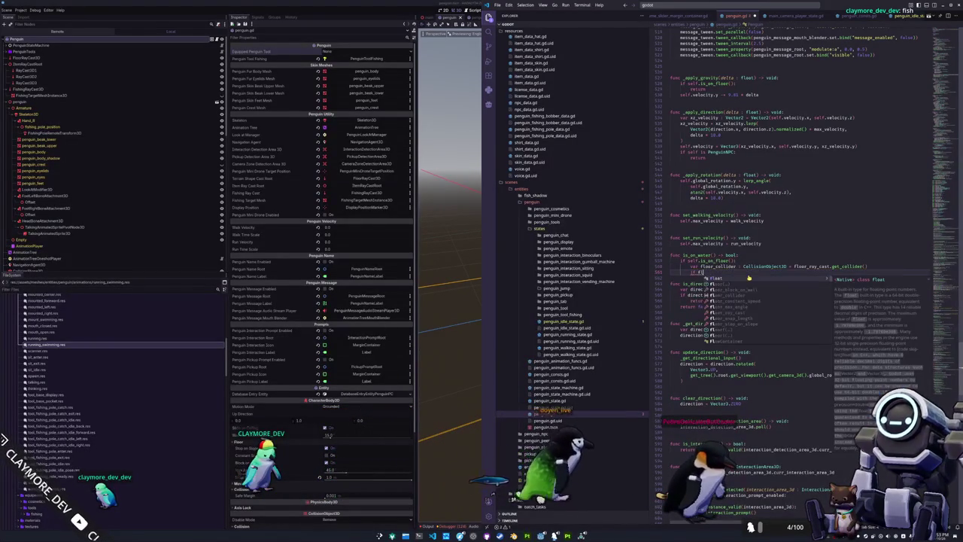
key("BackSpace")
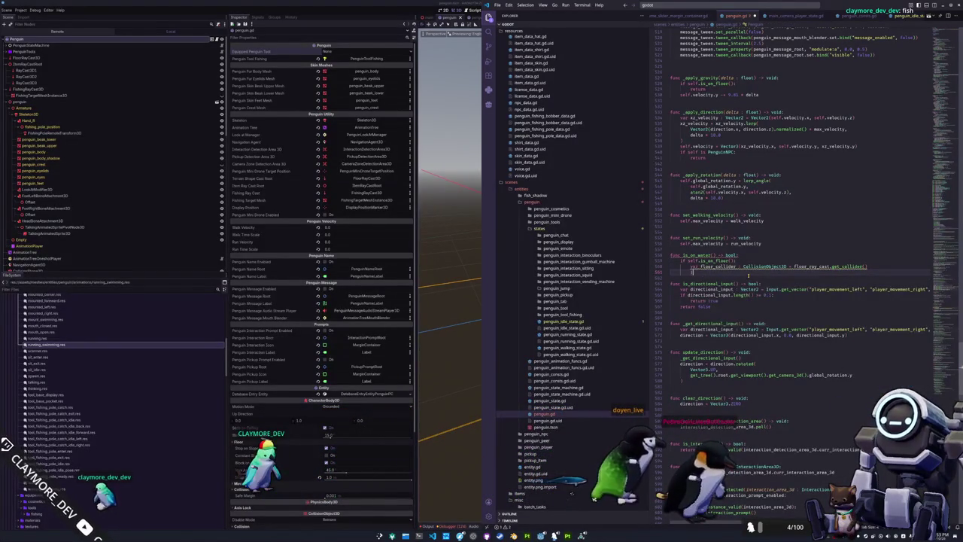
type("floor_collider")
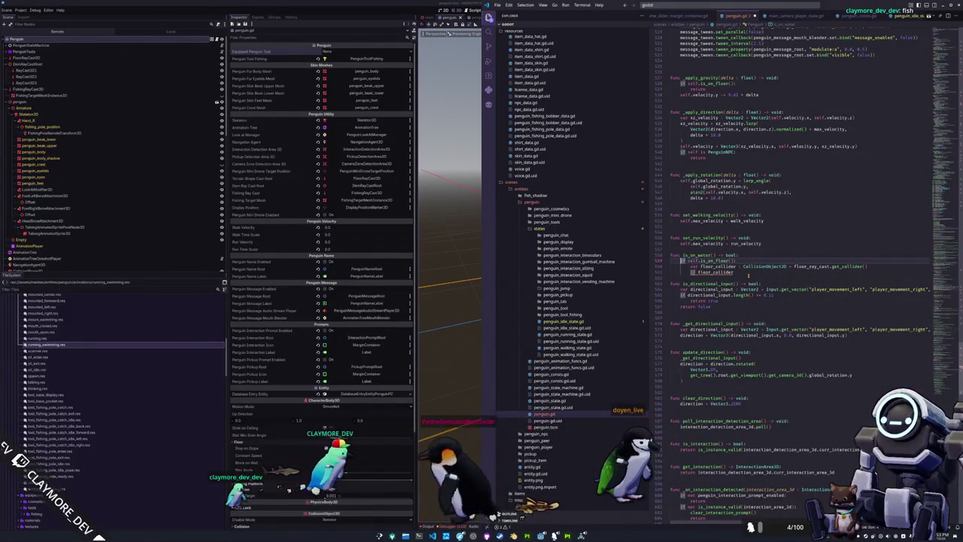
key("Return")
type("if not")
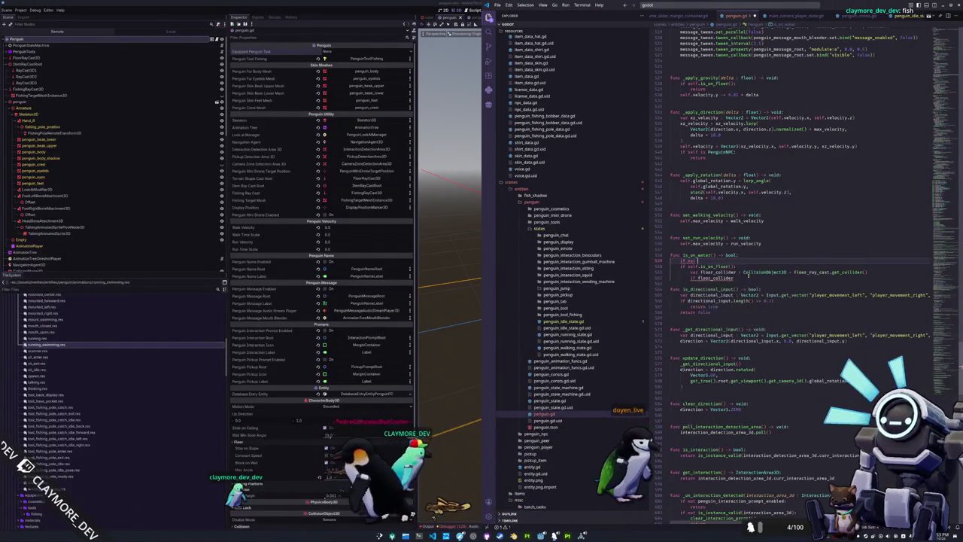
type(" self.is_on_floor(")
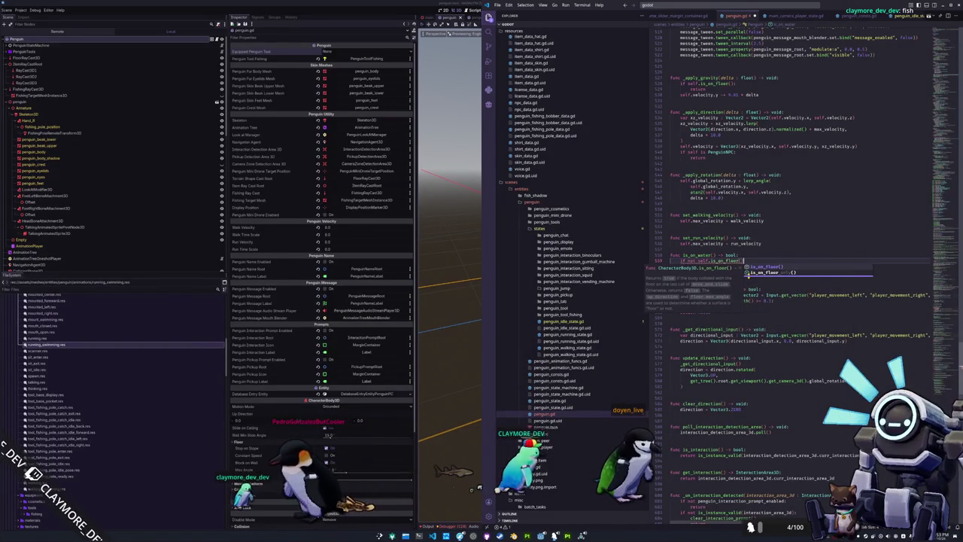
key("Return")
type(":")
key("Return")
type("return")
key("Return")
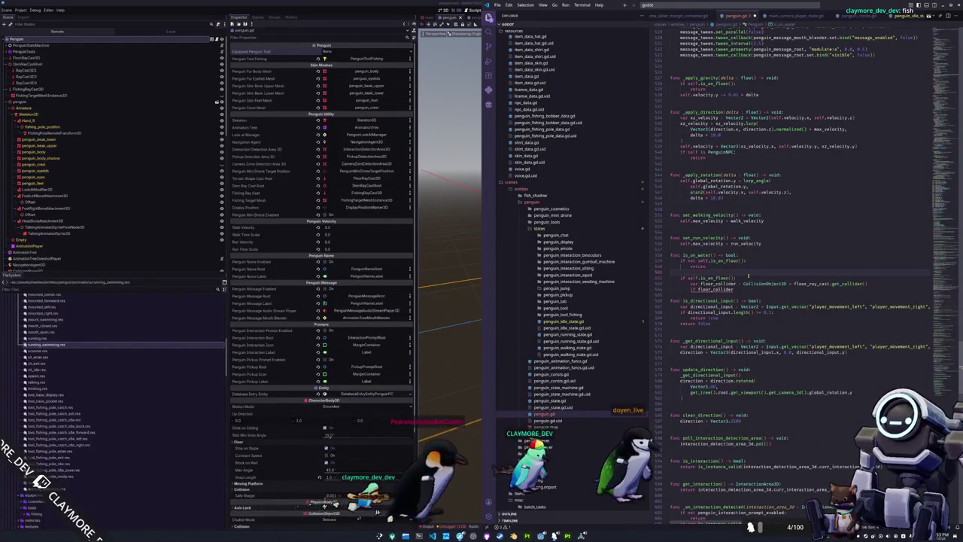
Remove the leftover old condition and make the early exit return false
key("Delete")
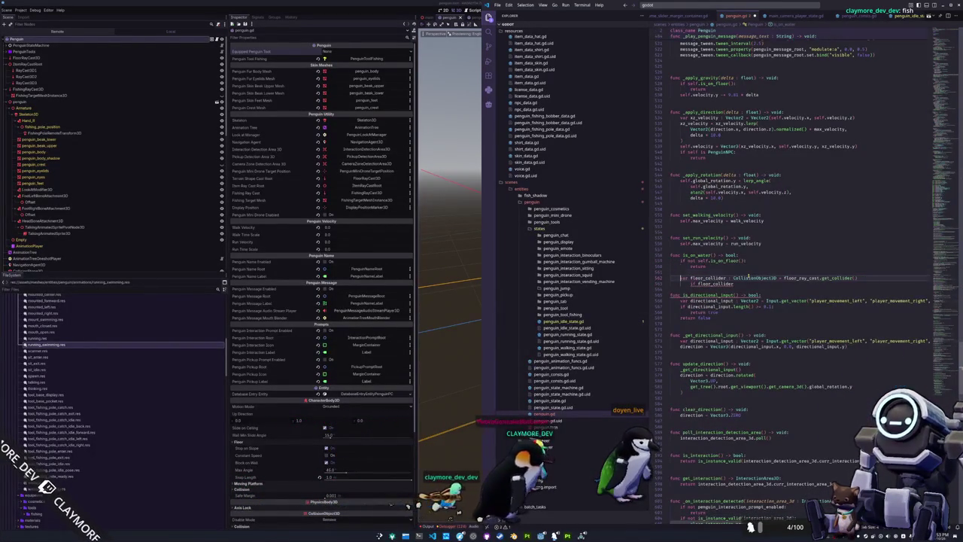
key("ctrl+z")
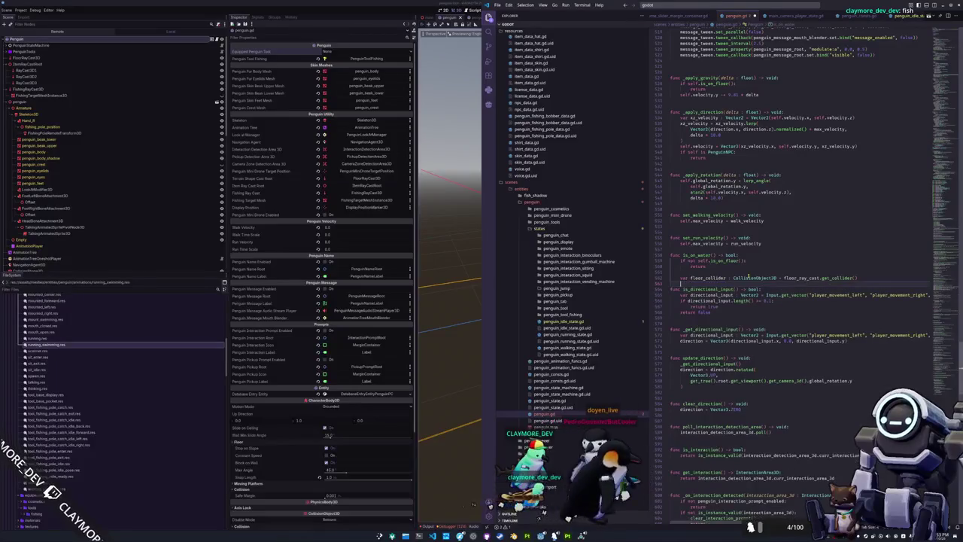
key("Up")
key("End")
type("false")
key("Escape")
key("Down")
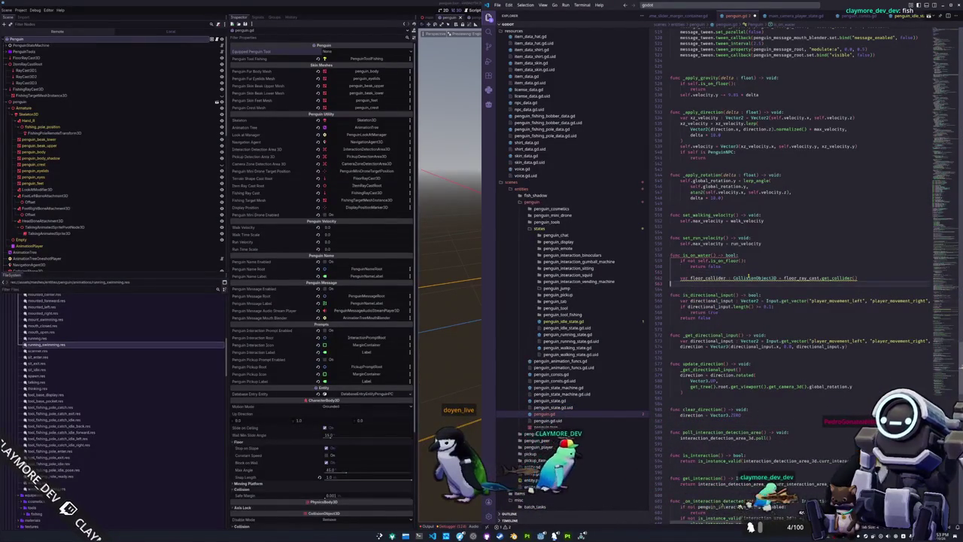
Add 'return true' and insert a floor_collider.get_collision_layer_value call
key("Return")
type("return true")
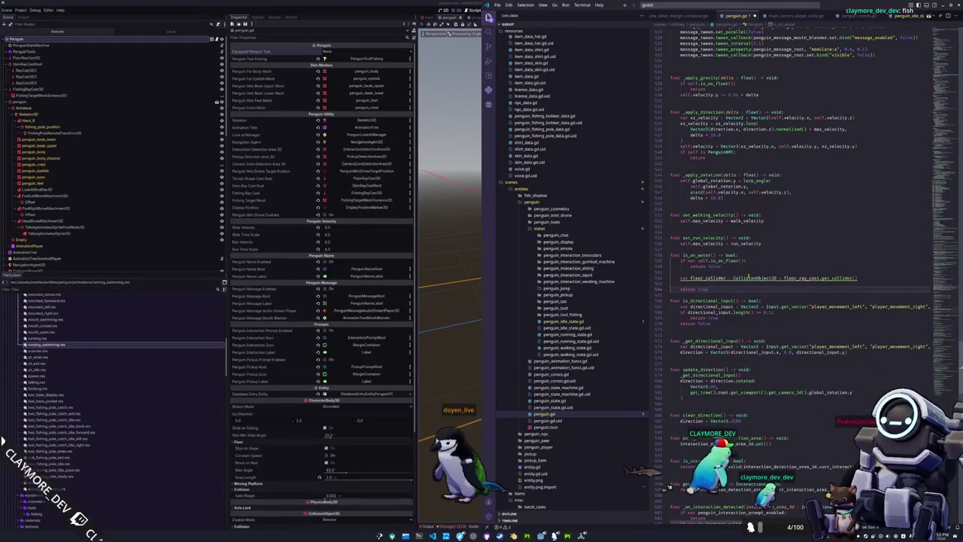
key("Return")
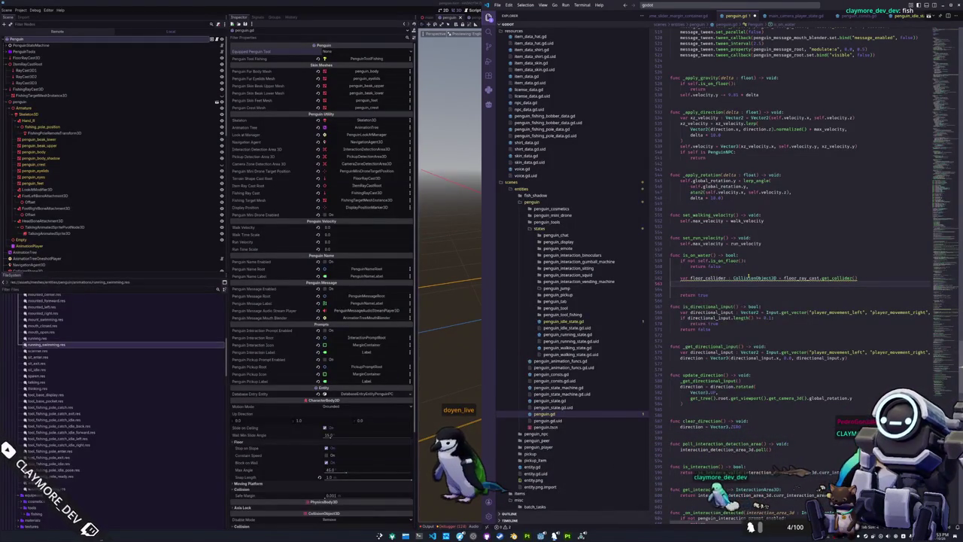
type("floor_col")
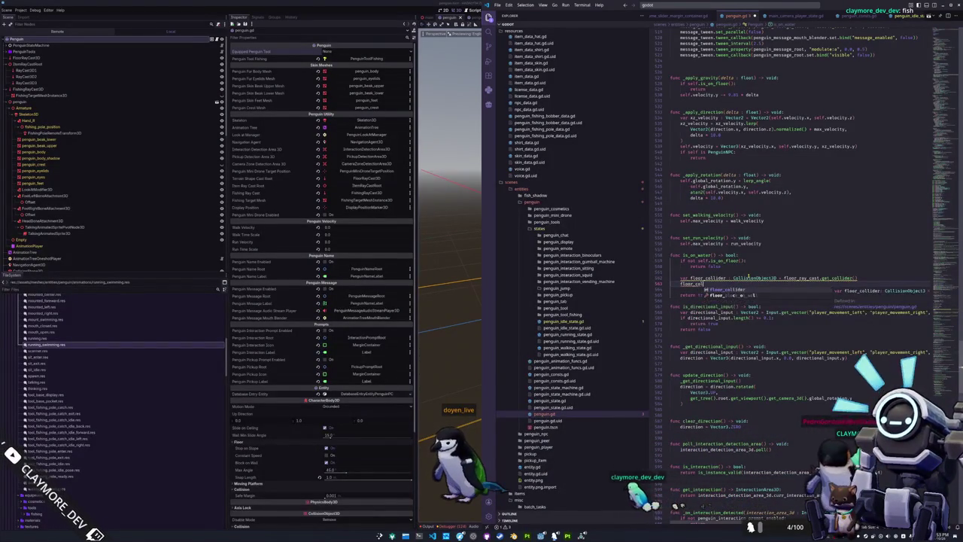
type("lider.")
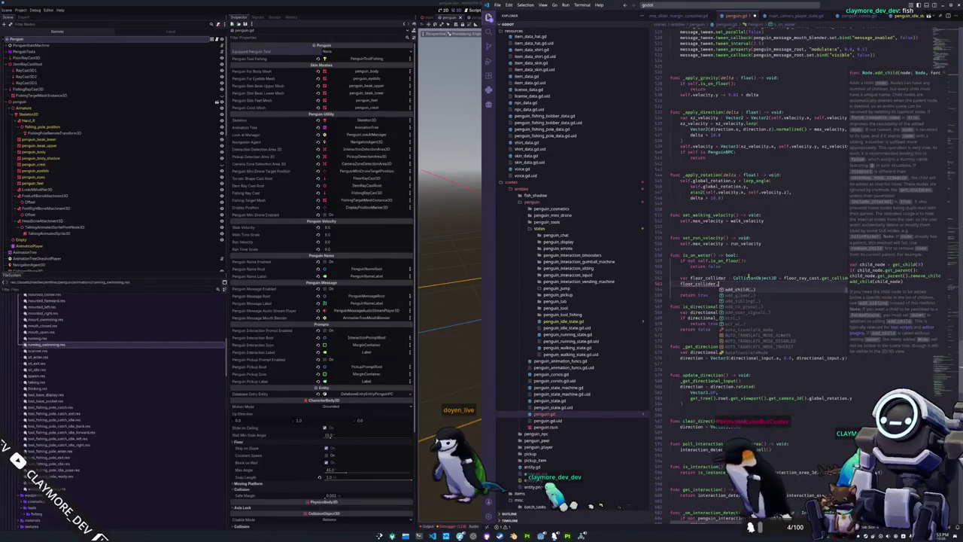
type("collision")
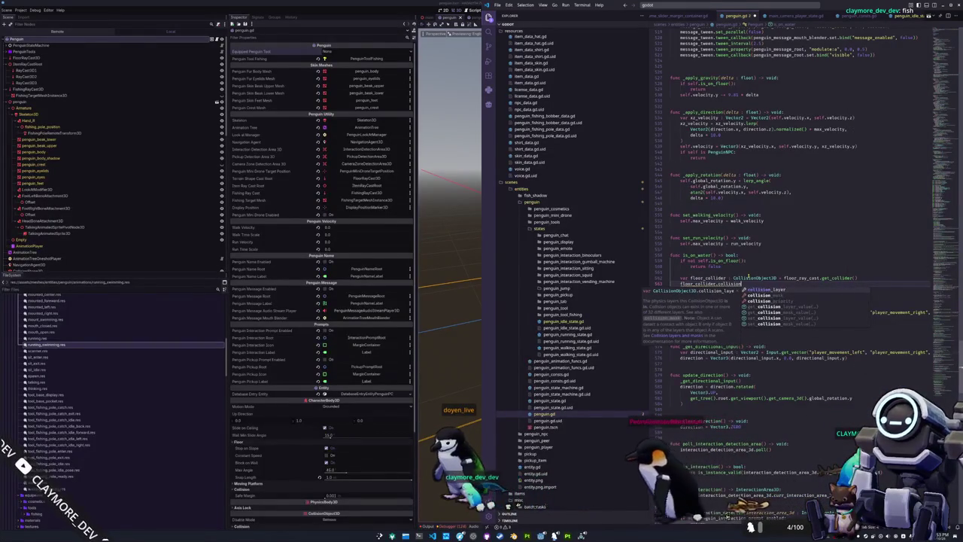
key("Down")
key("Down")
key("Down")
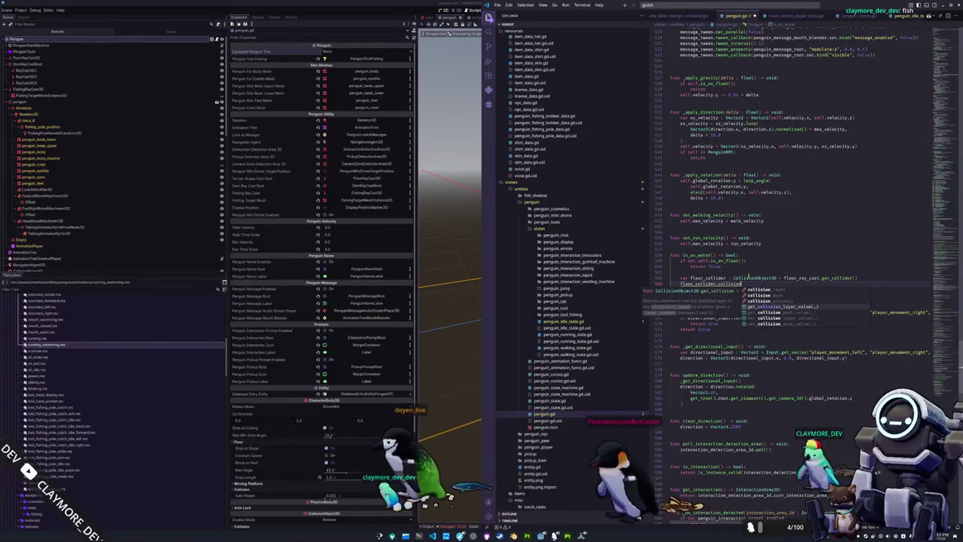
key("Return")
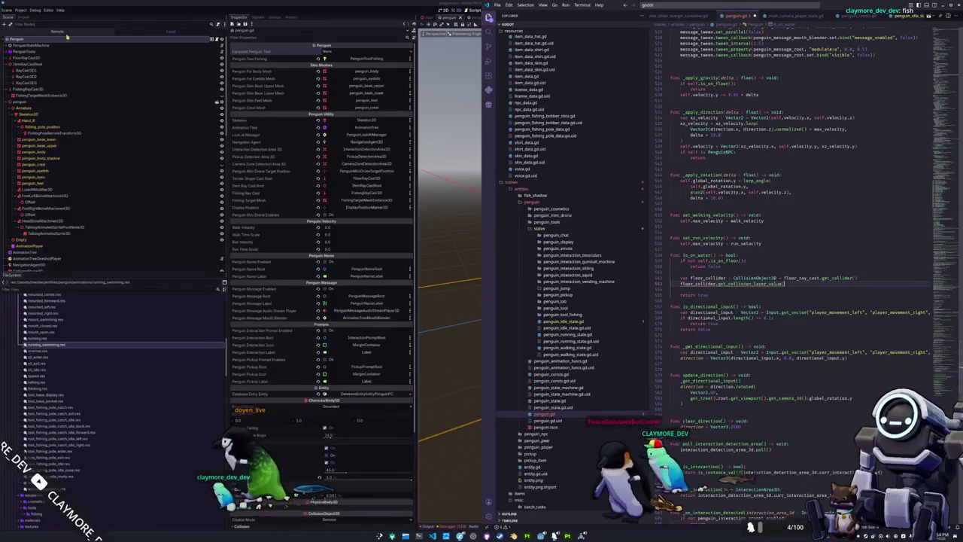
Check the penguin's collision layers in Godot's Inspector
left_click(82, 57)
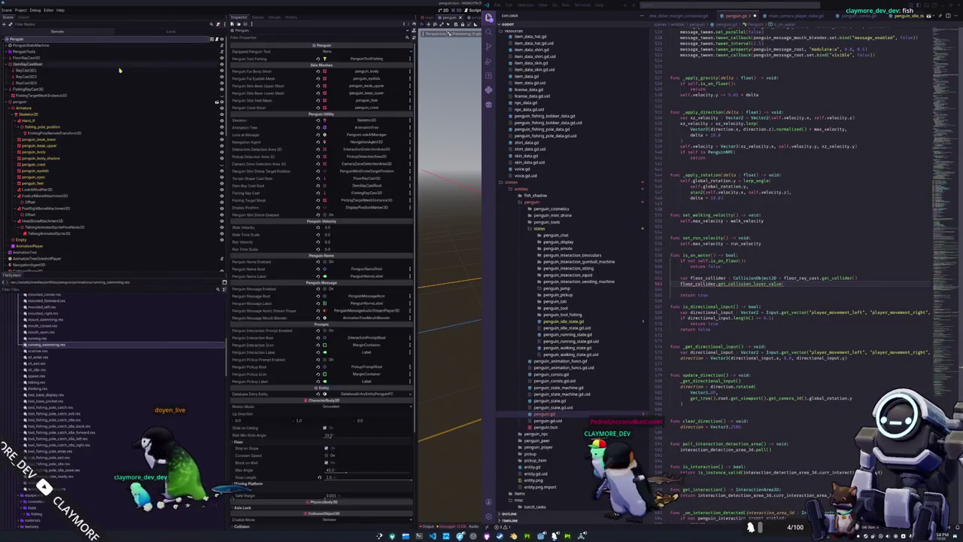
scroll(309, 363, "down", 5)
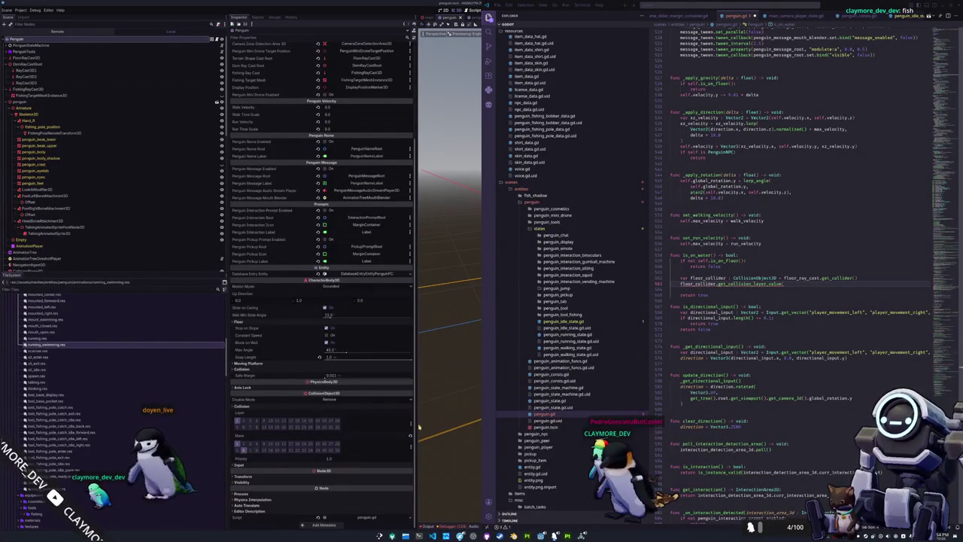
left_click(770, 284)
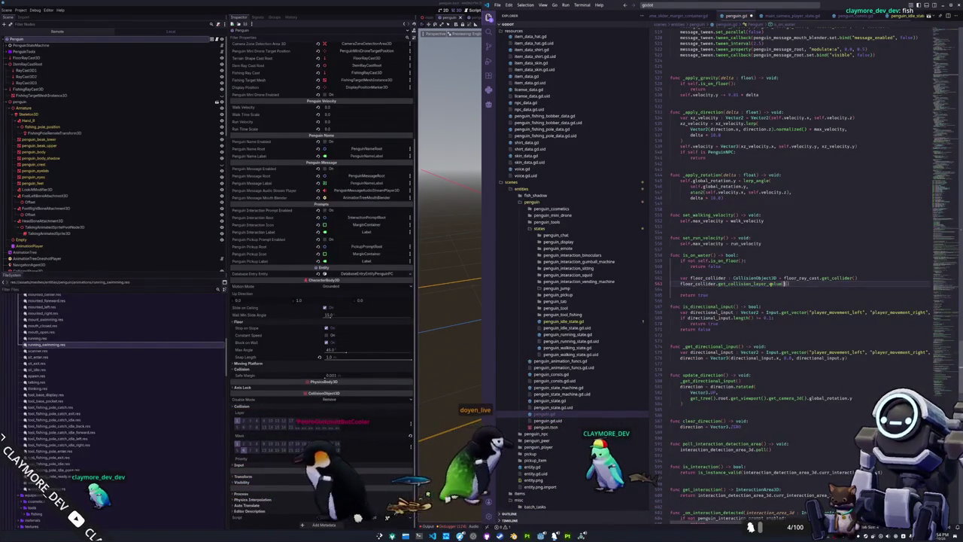
Return the floor collider's layer check from is_on_water and delete 'return true'
key("Home")
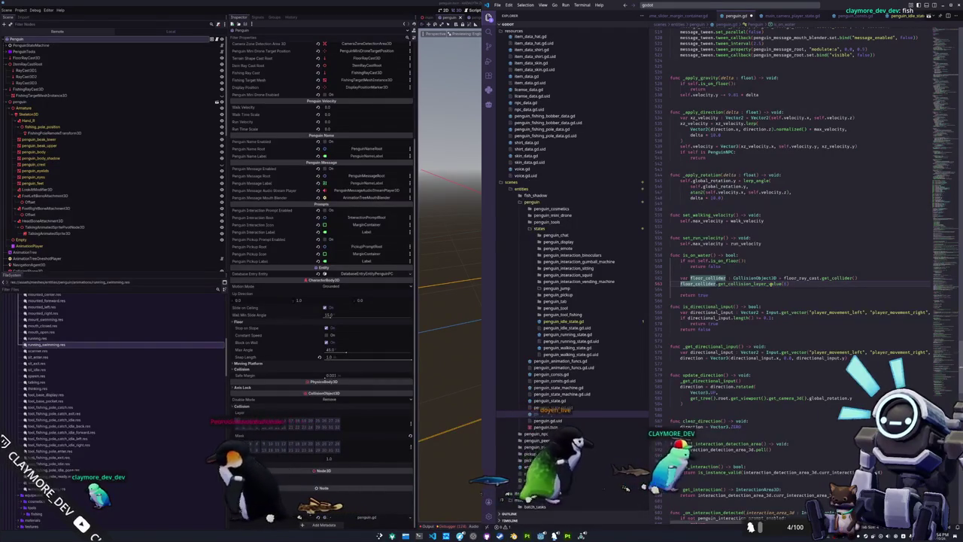
type("return")
key("Down")
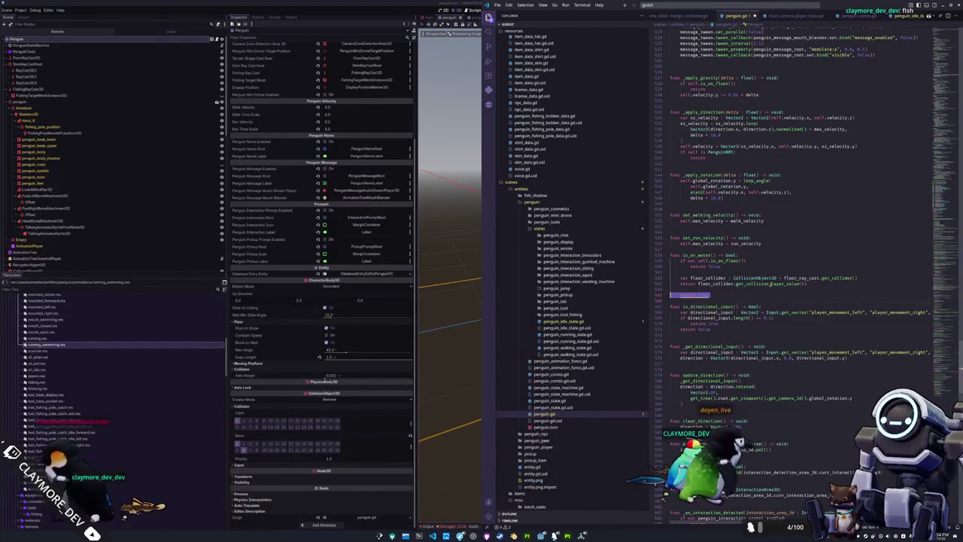
key("ctrl+shift+k")
key("ctrl+shift+k")
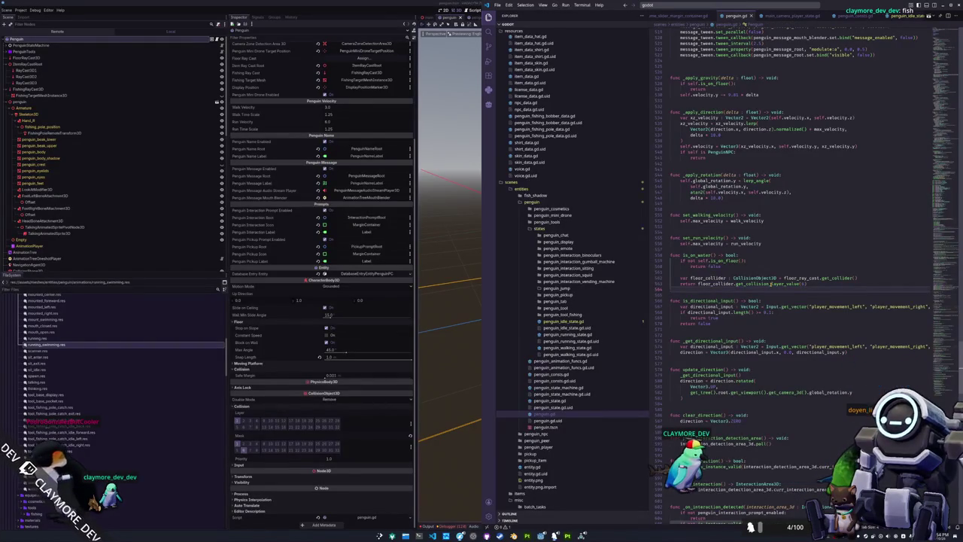
Add an empty 'func set_swimming() -> void: pass' stub below is_on_water
key("ctrl+shift+k")
key("ctrl+z")
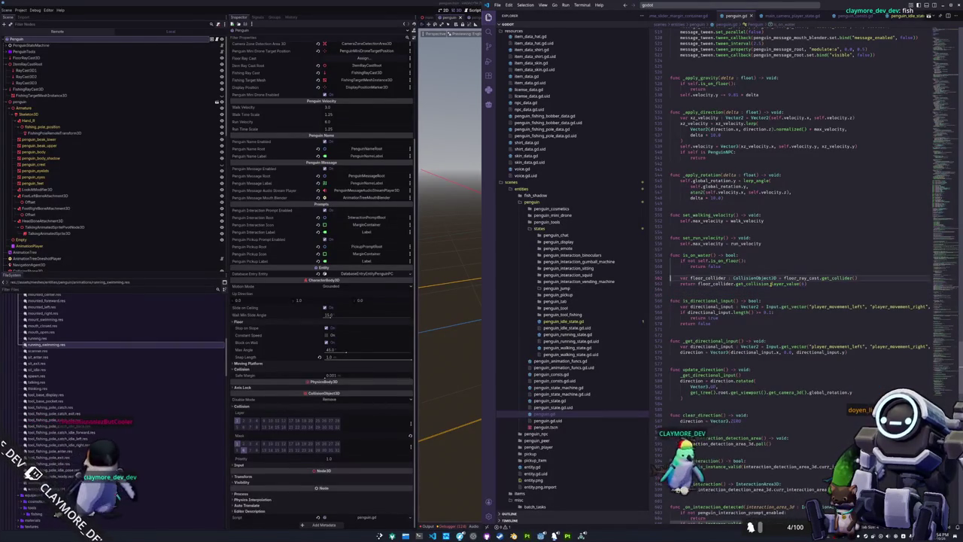
key("ctrl+z")
key("ctrl+z")
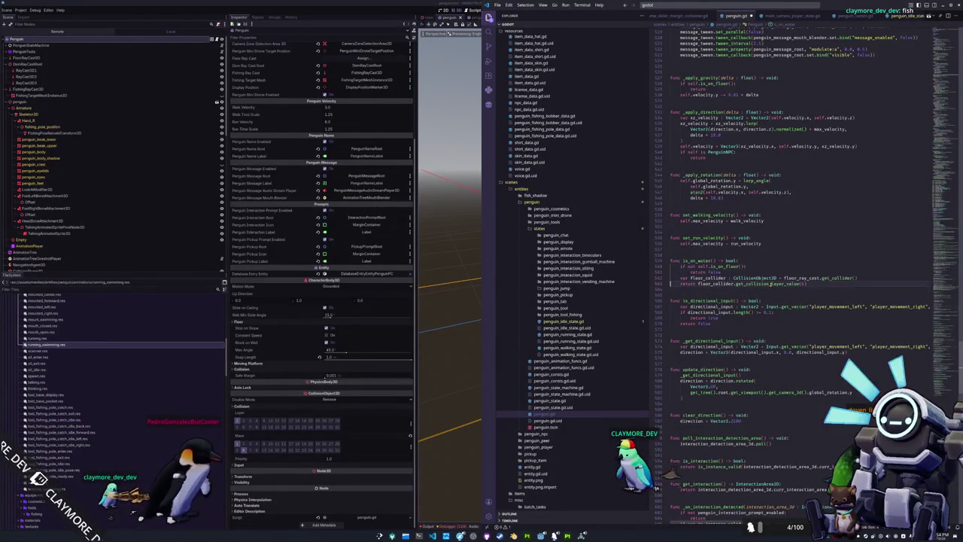
key("ctrl+z")
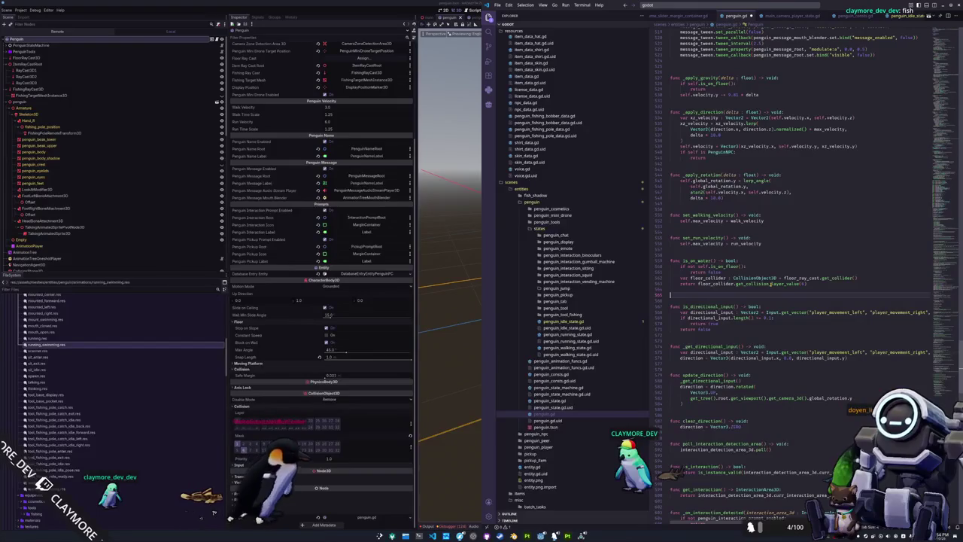
type("func ")
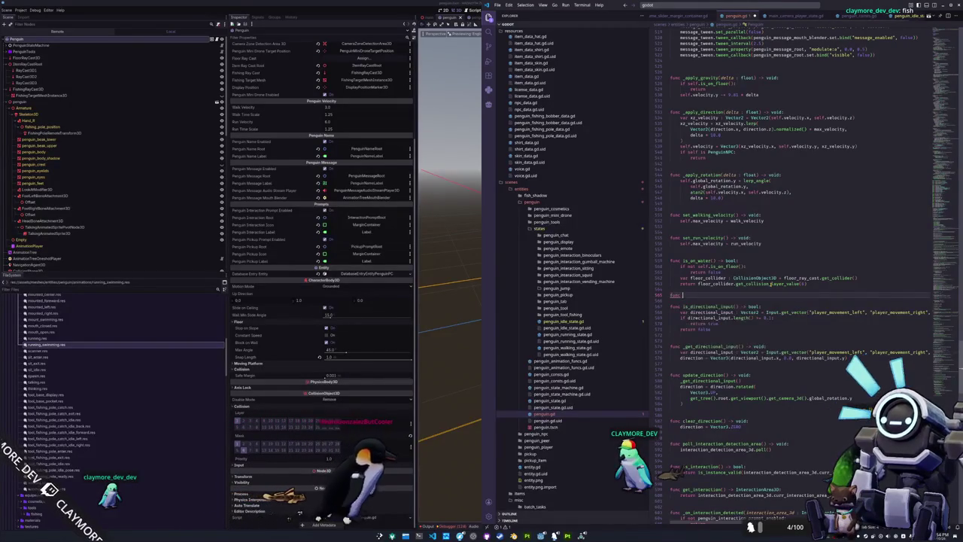
type("set_swimming(value : bo")
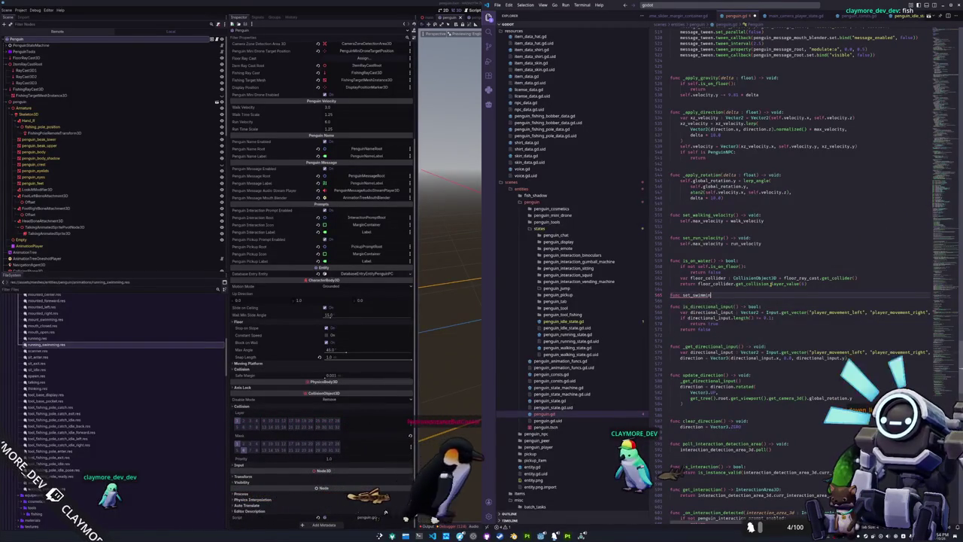
key("BackSpace")
key("BackSpace")
key("BackSpace")
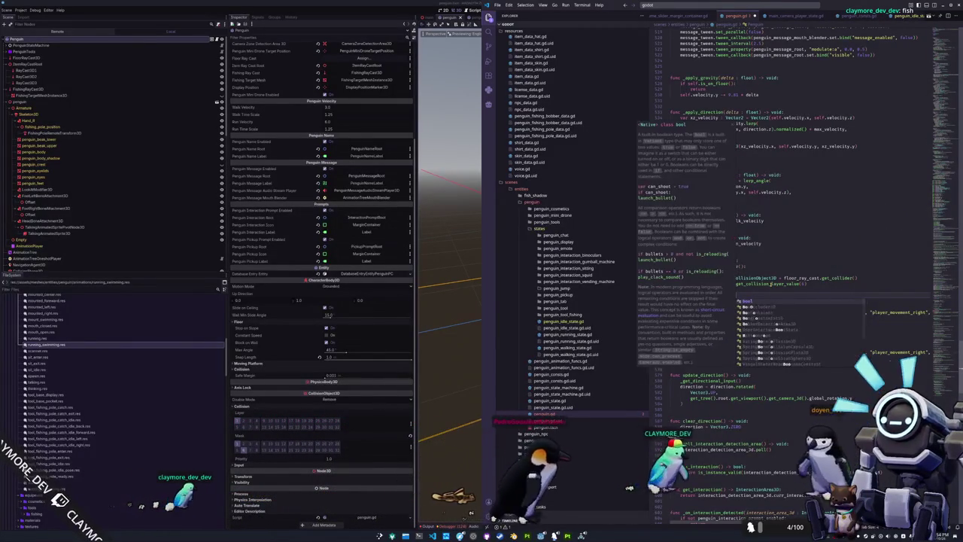
type(") -> void:")
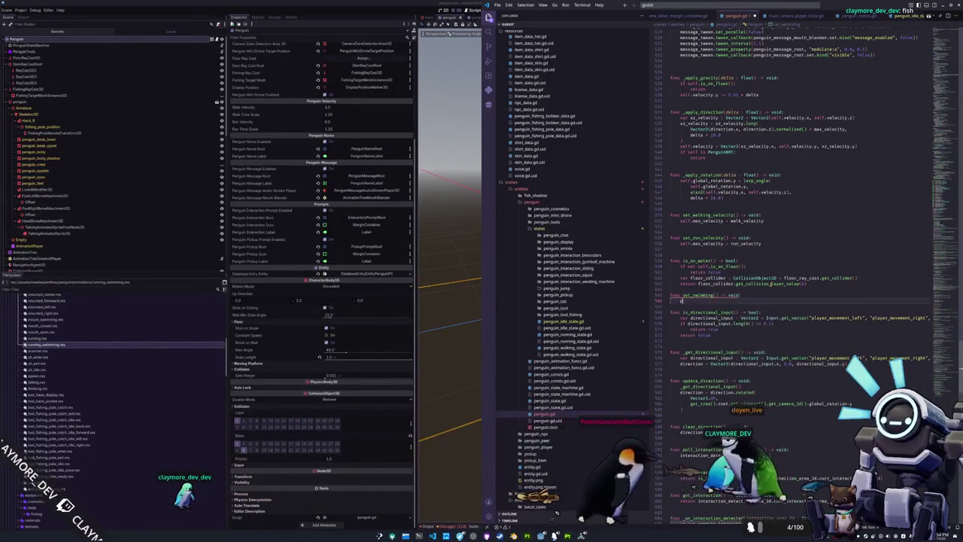
key("Return")
type("pass")
key("Return")
key("Return")
Add an empty 'func clear_swimming() -> void: pass' stub after it
type("nc set_swimming(")
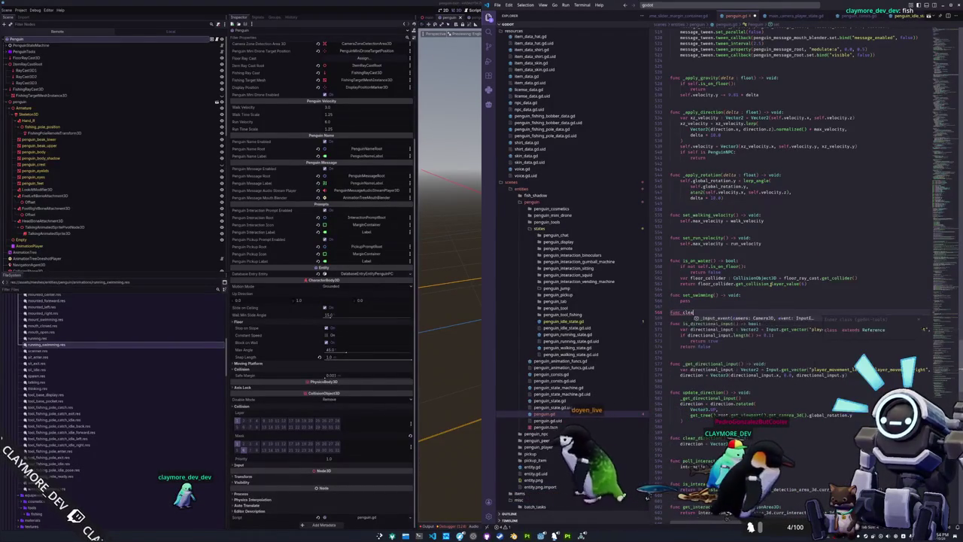
type(") -> void:")
key("Return")
type("pa")
key("Tab")
Declare 'var swimming : bool = false' above set_swimming and select the line to move it
left_click(769, 283)
key("Return")
key("Return")
type("var swimming : bool = f")
key("shift+Home")
scroll(772, 284, "up", 15)
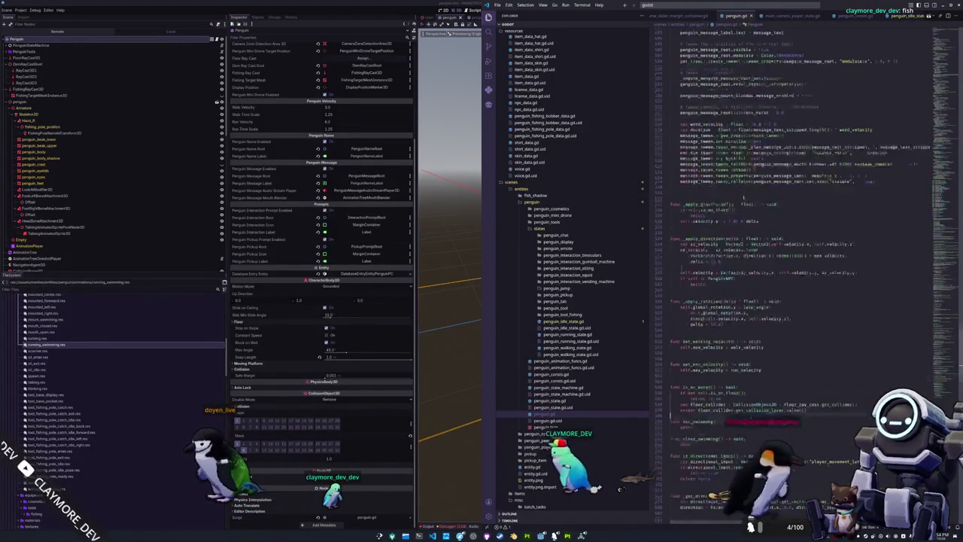
Paste the swimming declaration below cached_pickup in the top variable block, removing the extra blank line
scroll(772, 285, "up", 15)
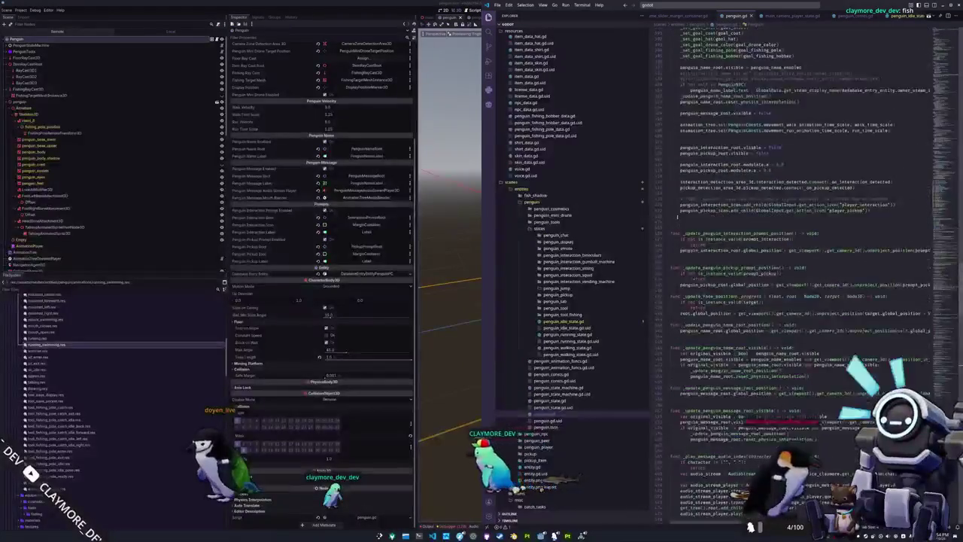
scroll(772, 284, "up", 20)
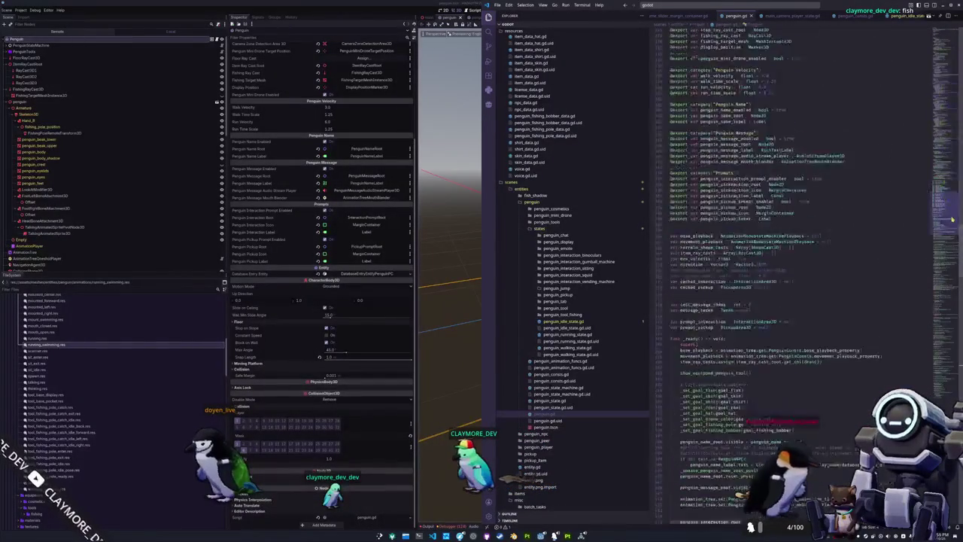
left_click(688, 285)
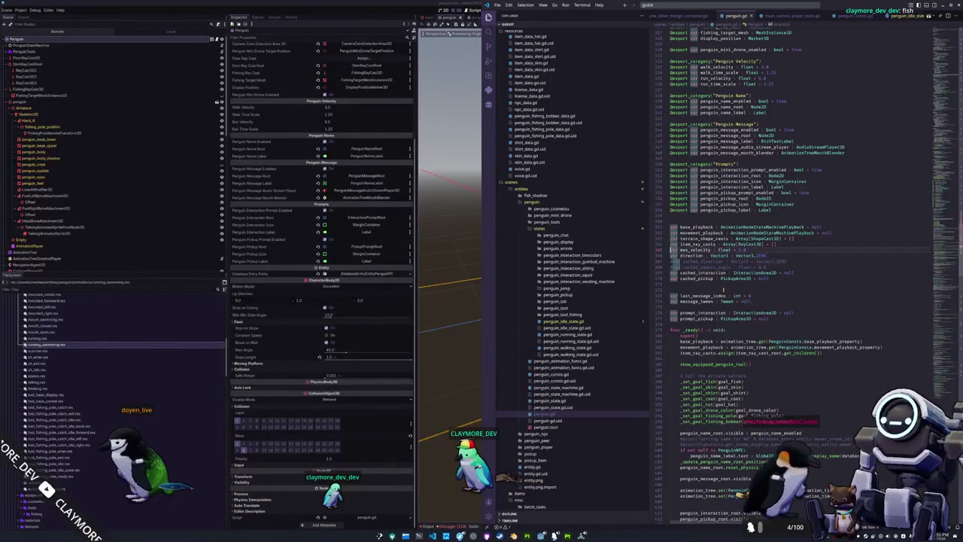
key("ctrl+v")
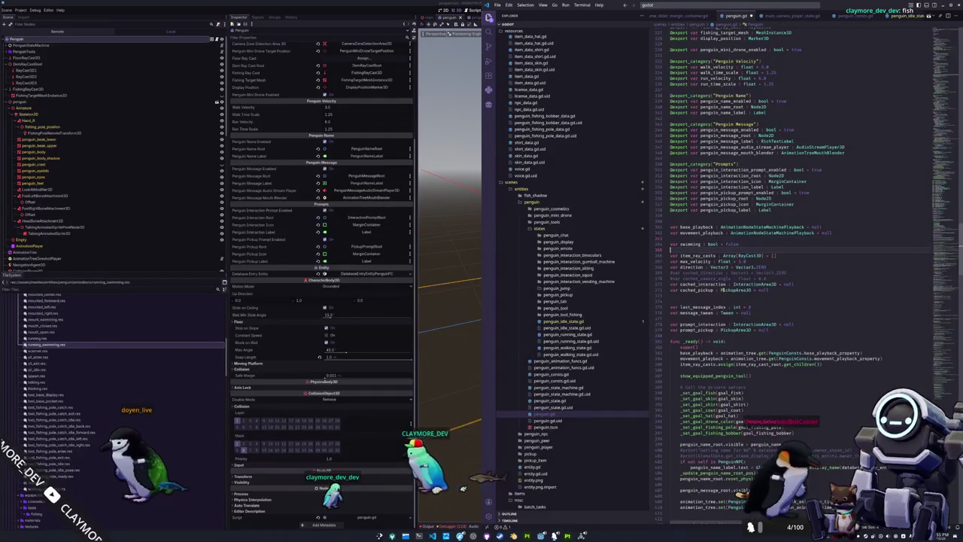
key("ctrl+shift+k")
key("ctrl+shift+k")
key("ctrl+shift+k")
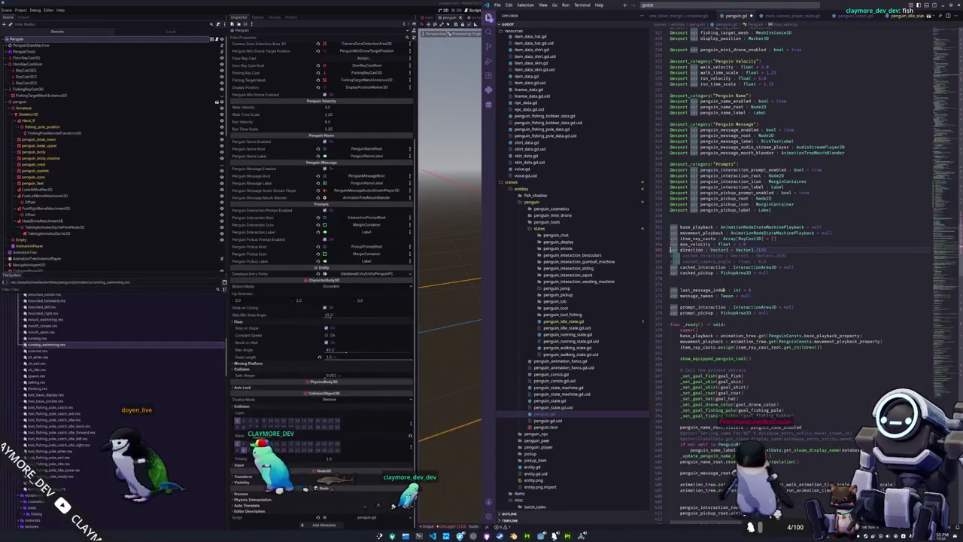
key("ctrl+z")
key("ctrl+z")
key("ctrl+z")
key("BackSpace")
scroll(744, 296, "down", 15)
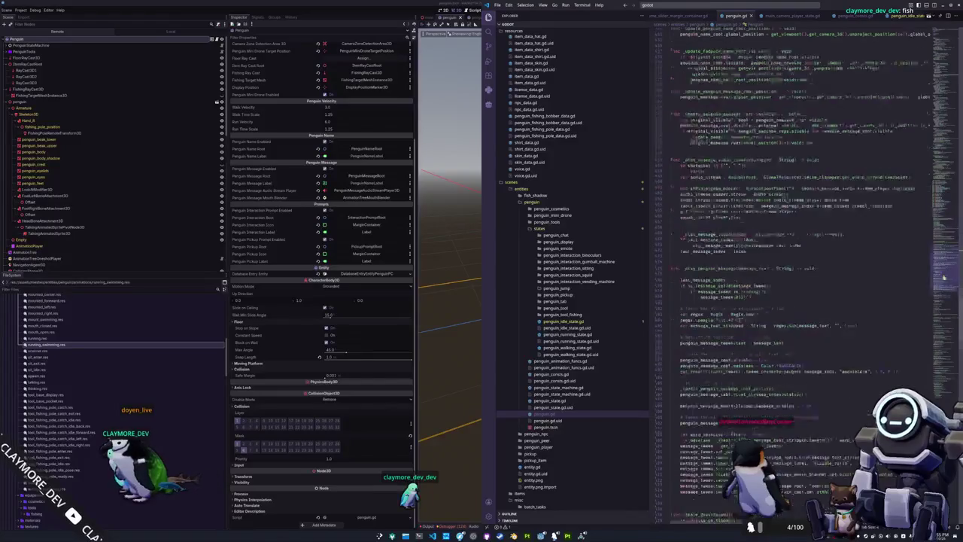
In set_swimming, add an 'if swimming: return' guard, create a tween via get_tree().create_tween(), and set swimming = true
key("ctrl+f")
type("wimming() -> void:")
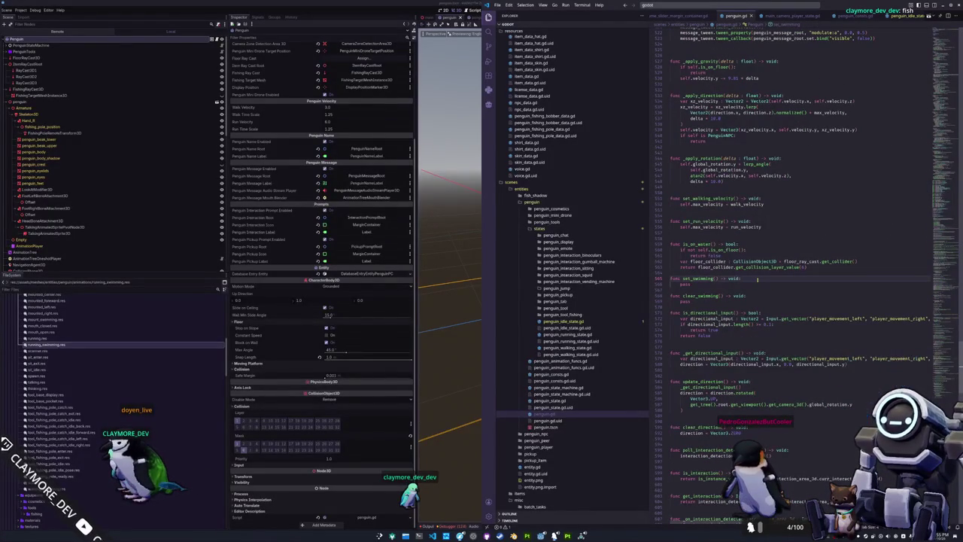
key("Return")
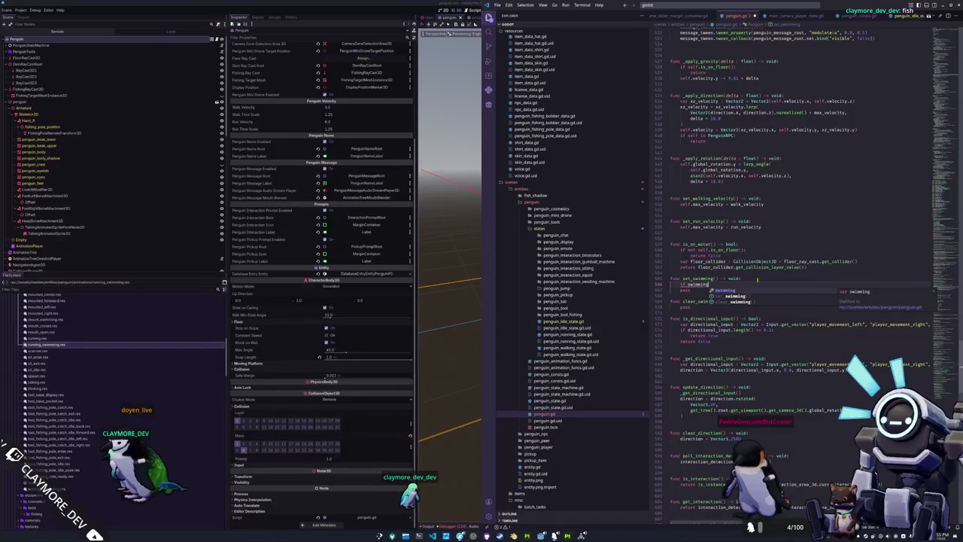
type(":")
key("Return")
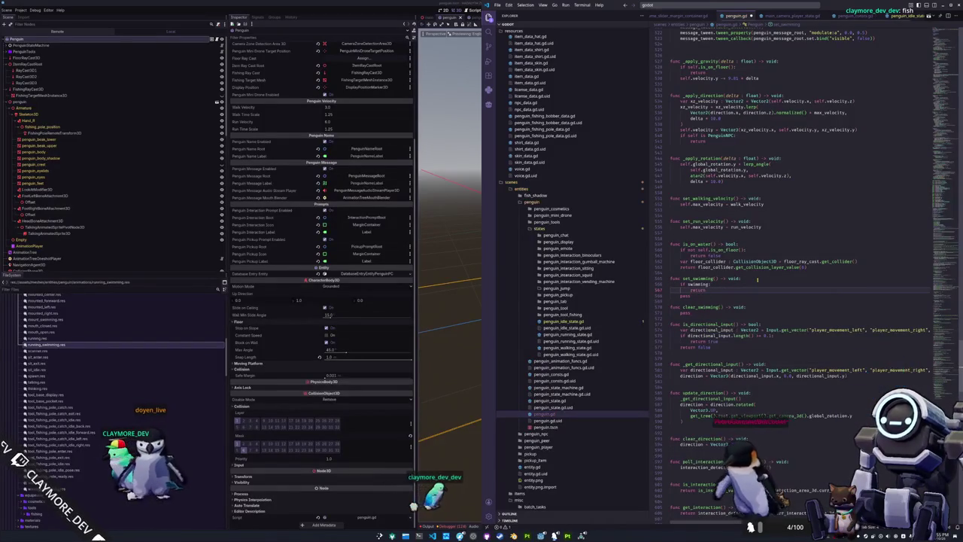
key("Return")
type("var tw")
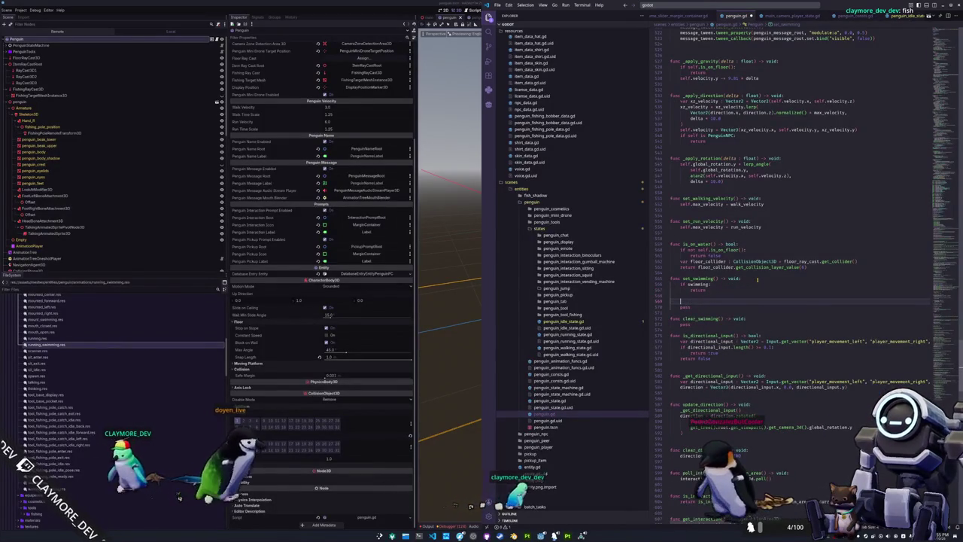
type("een :")
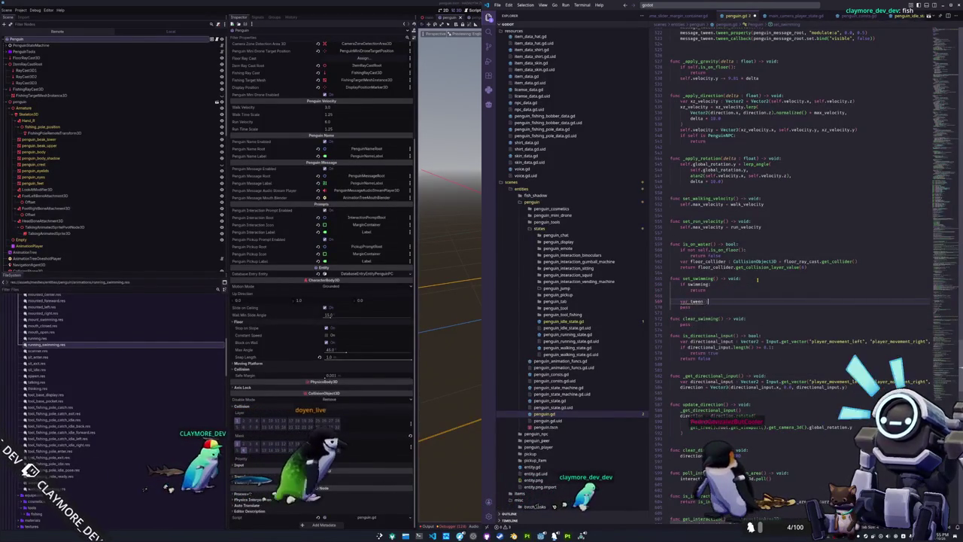
type(" Tween = get_tr")
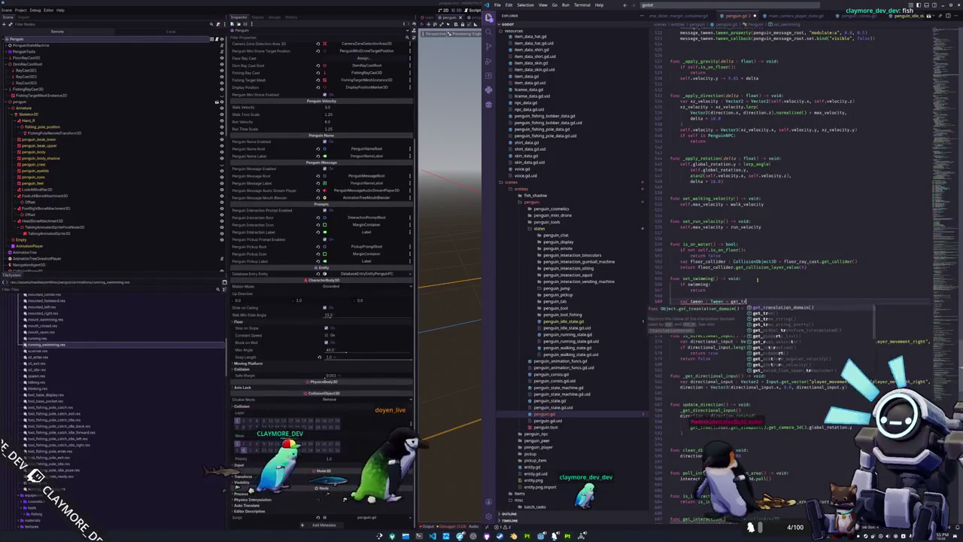
type("ee().create_t")
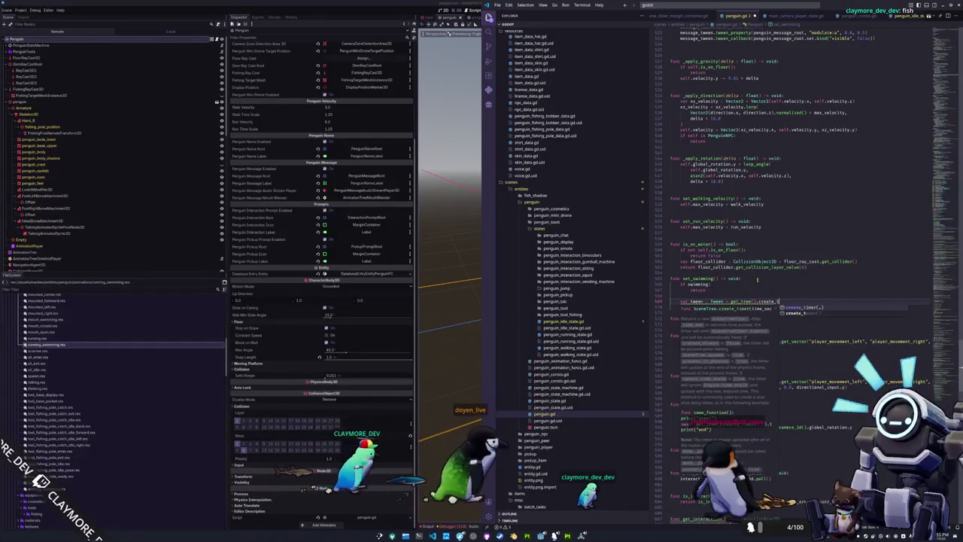
type("ween()")
key("Return")
key("Return")
type("swimming = tru")
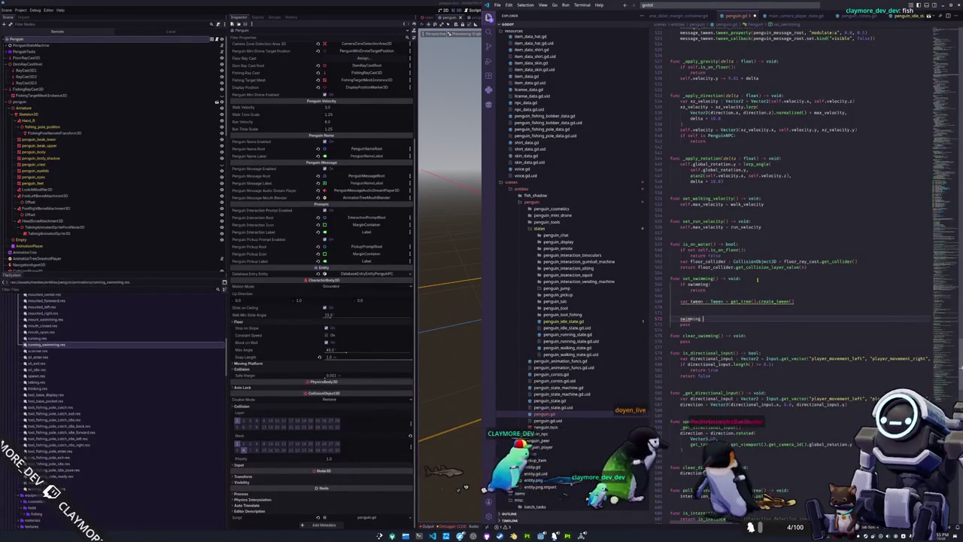
type("e")
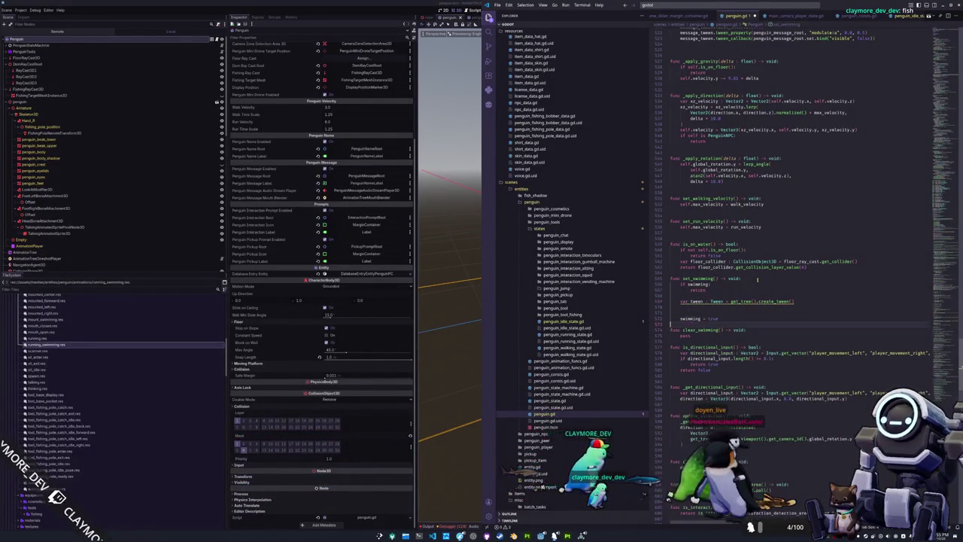
Give clear_swimming the same guard and tween creation, setting swimming = false
key("Return")
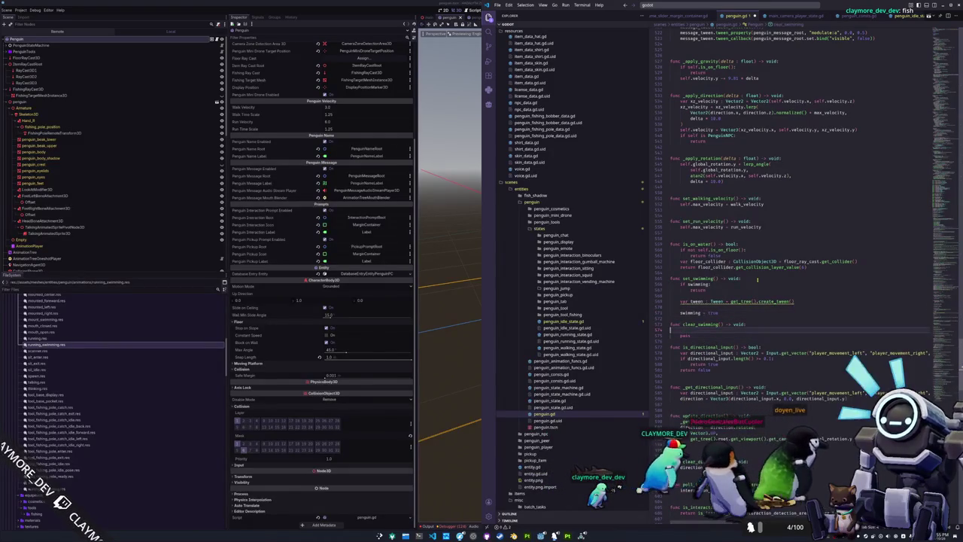
type("if not swimming:")
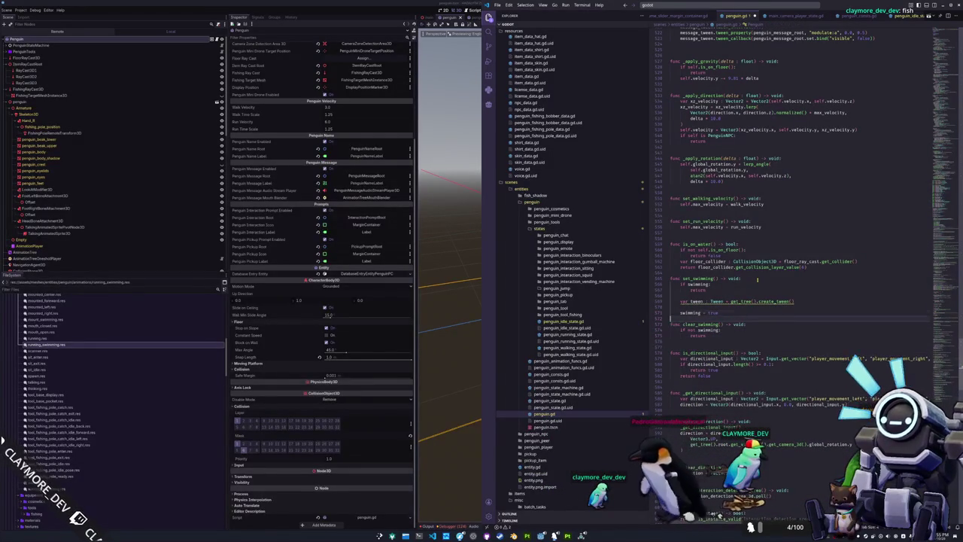
key("Tab")
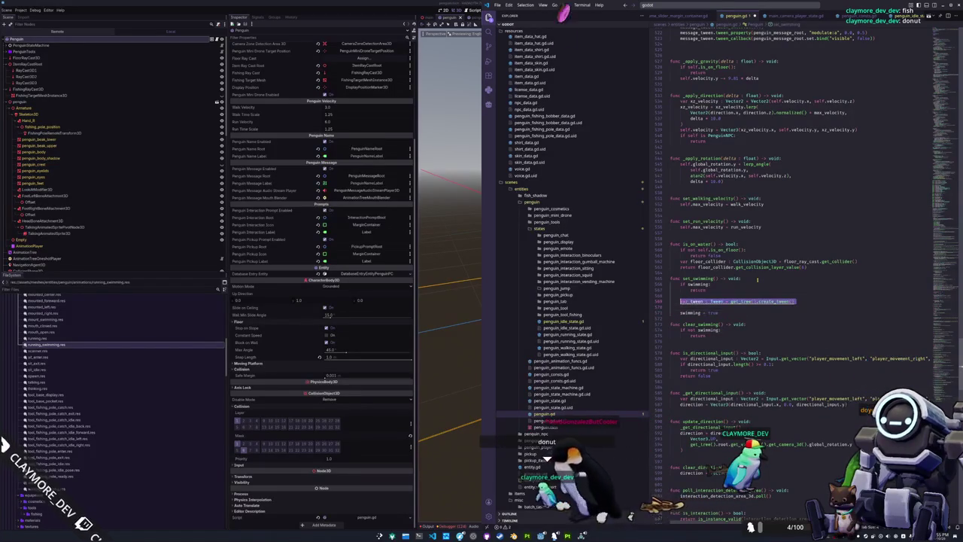
key("Tab")
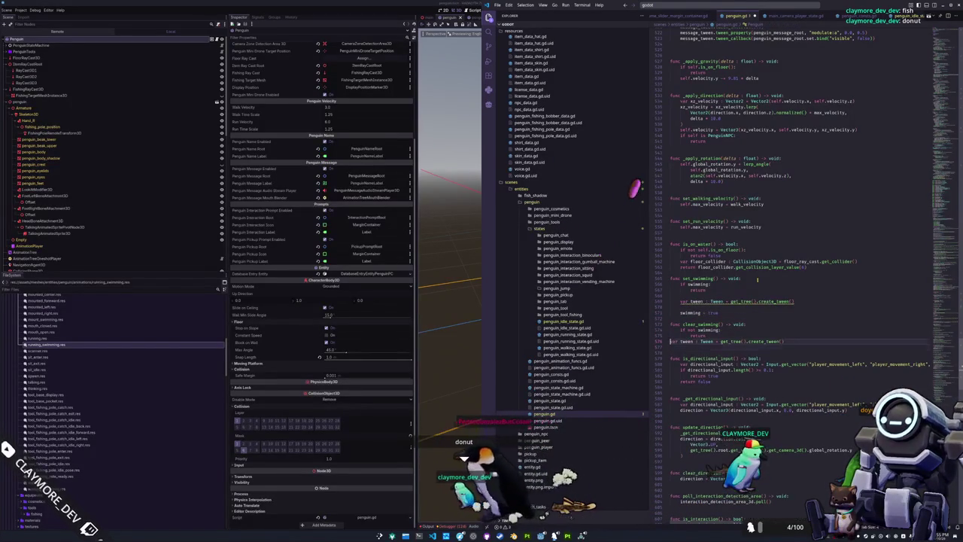
key("Return")
type("swim")
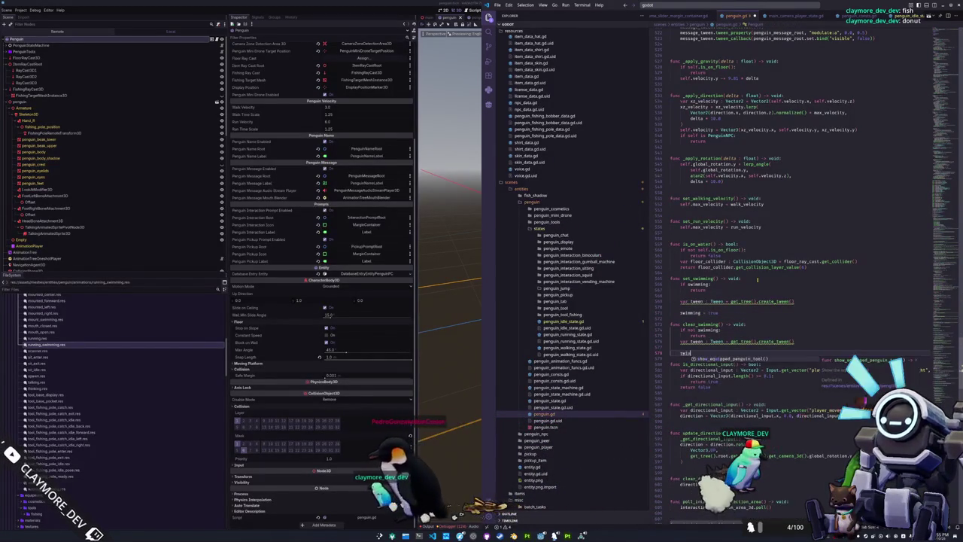
type("mingg = false")
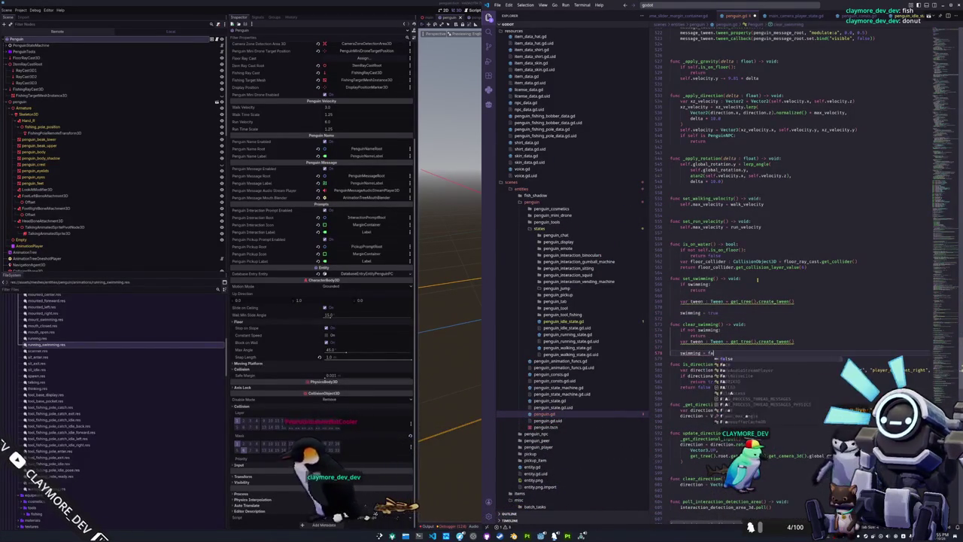
key("Down")
key("Up")
key("Up")
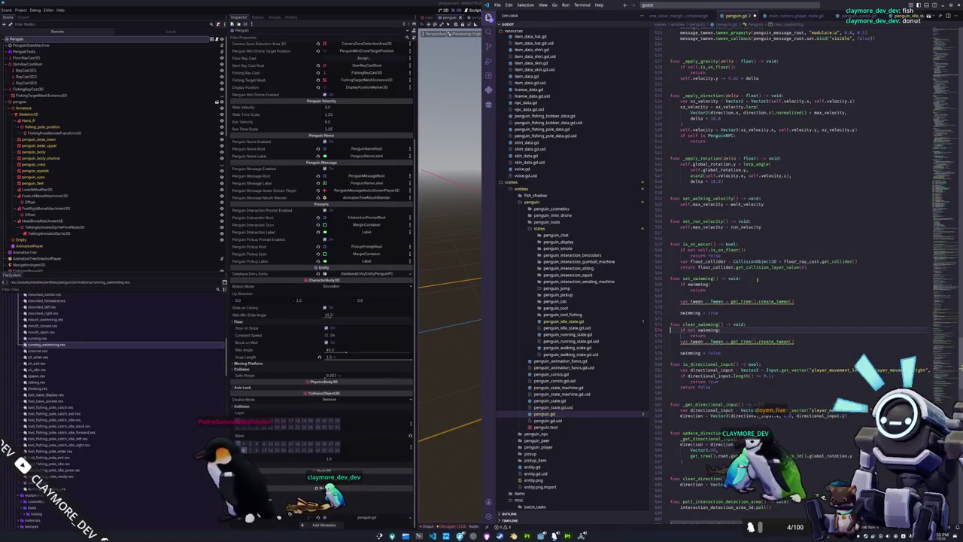
key("Up")
key("Up")
key("Up")
key("Delete")
key("Down")
type("for swimming_bl")
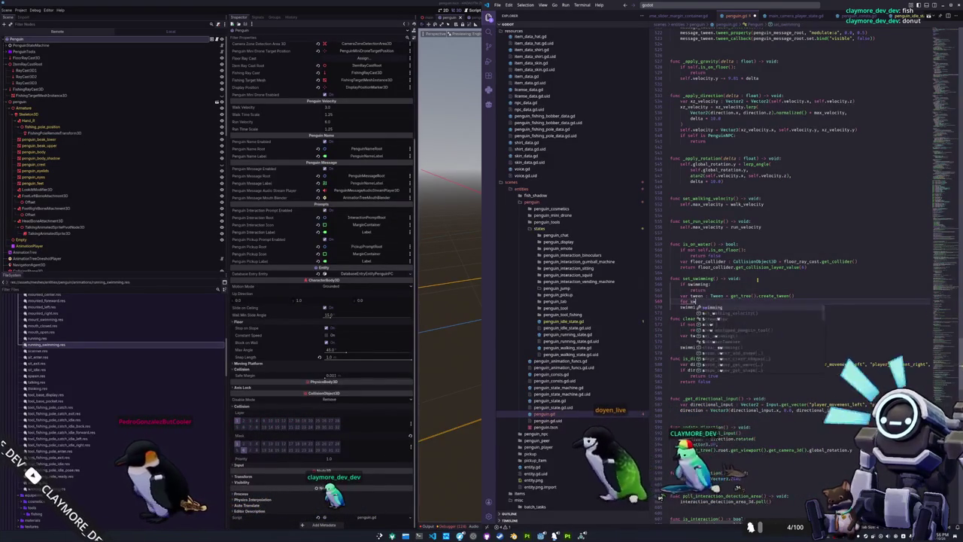
type("end : Str")
Add a 'for swimming_blend : String in PenguinConsts.swimming_blends:' loop in set_swimming
type("in Penguin")
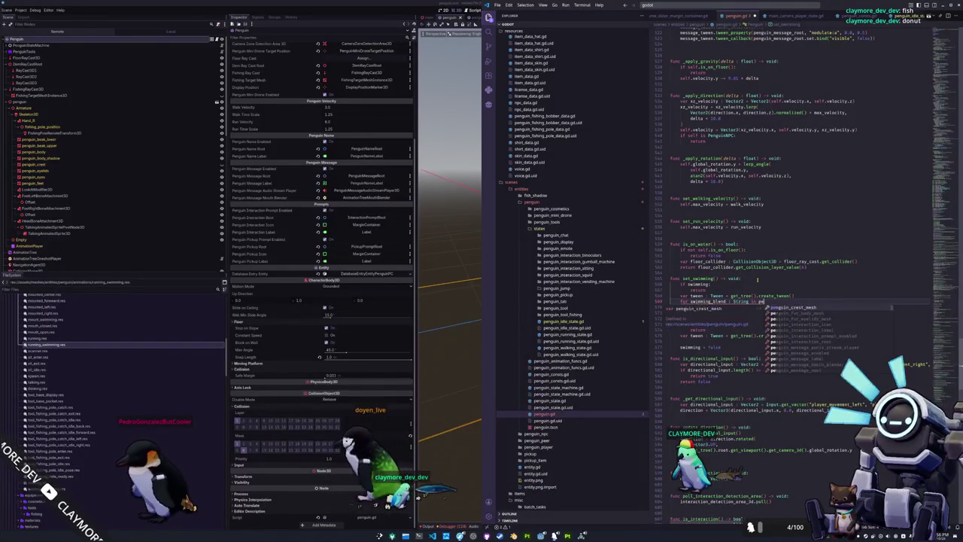
type("Consts.swi")
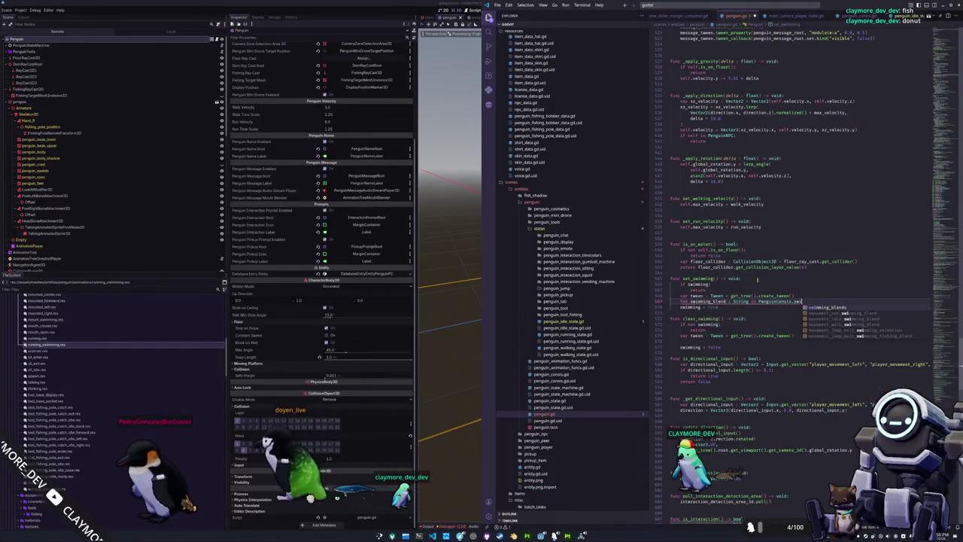
type("mming_blends:")
key("Return")
type("animation_tree")
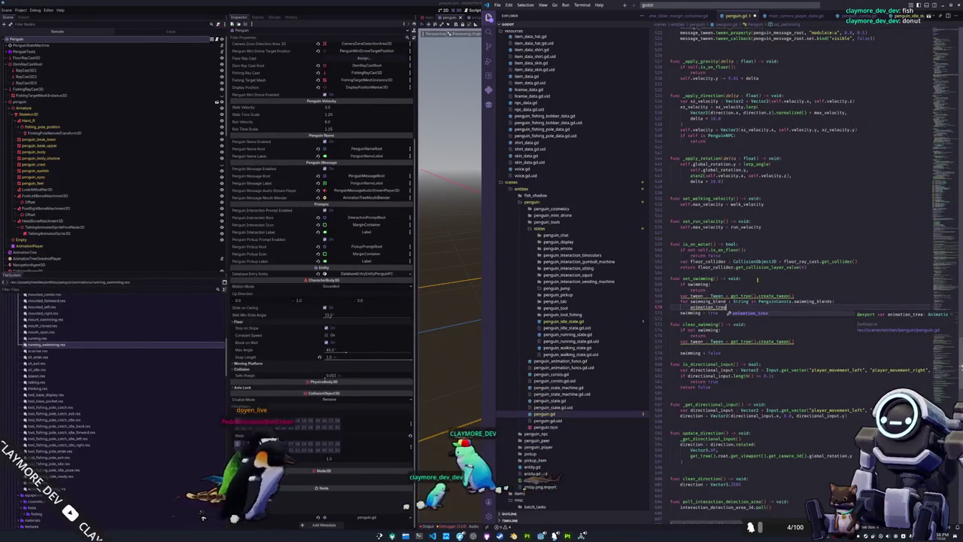
key("ctrl+BackSpace")
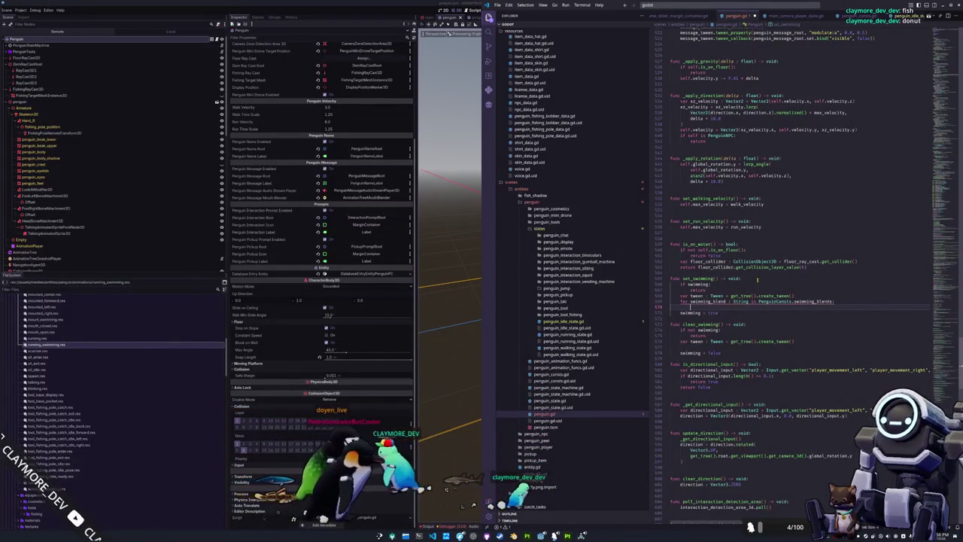
type("tween")
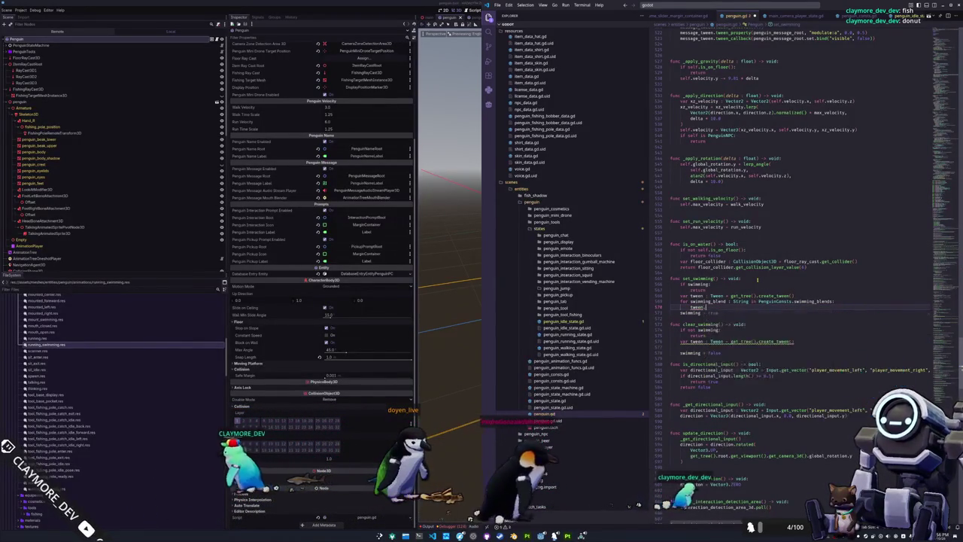
type(".para")
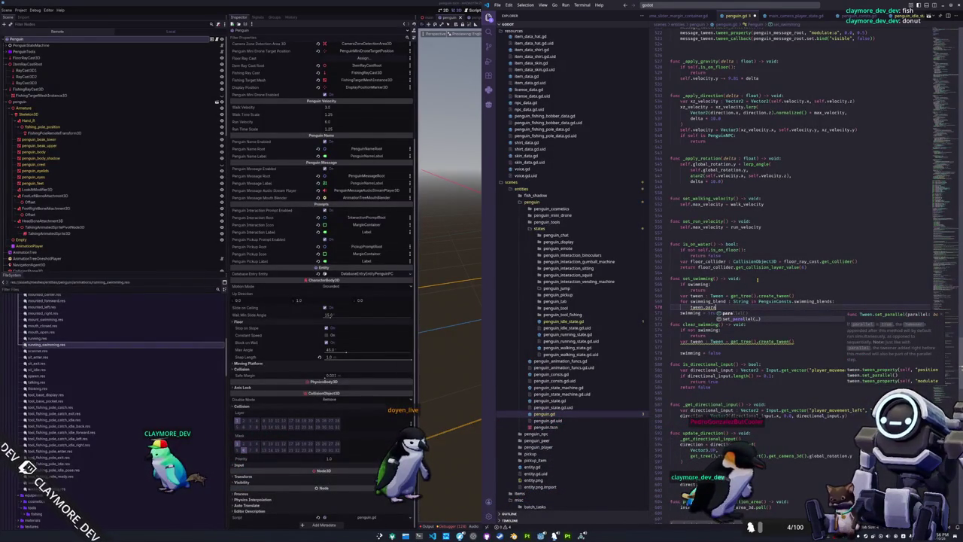
Add tween.set_parallel(true) after the tween creation in both swimming functions
left_click(759, 296)
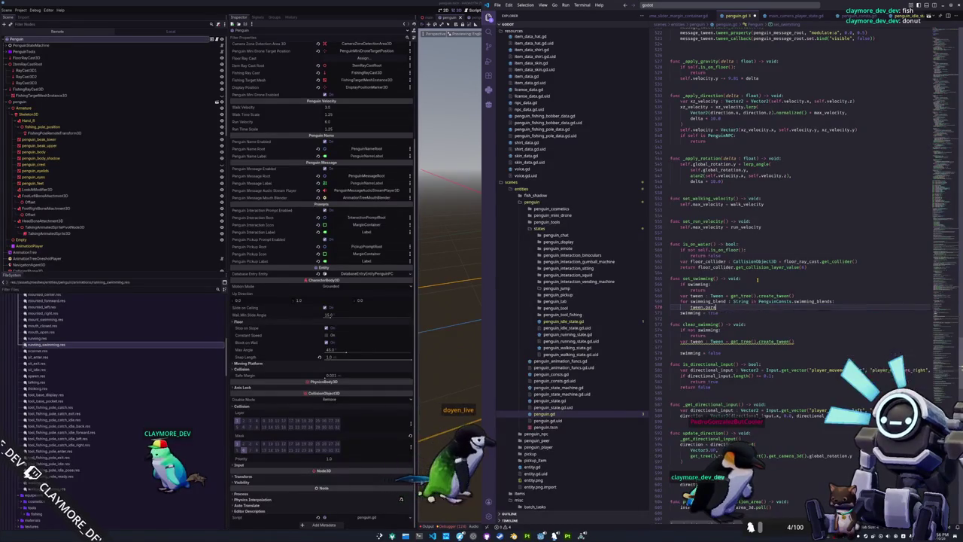
key("End")
key("Return")
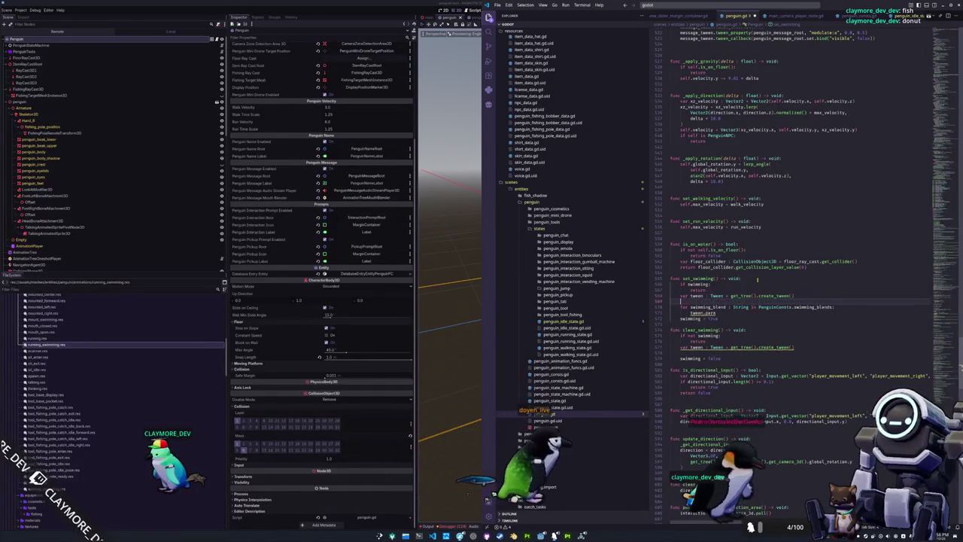
type("tween.set_par")
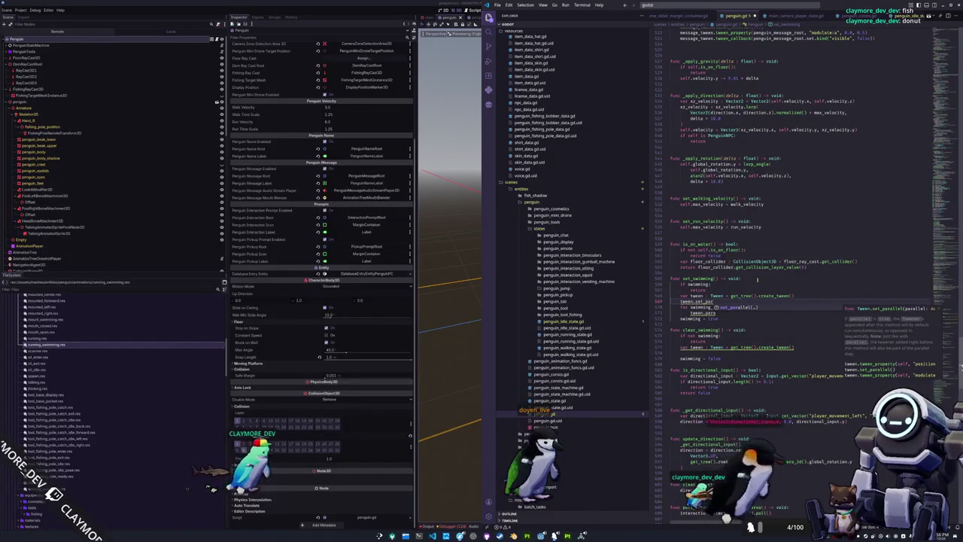
key("Return")
type("true")
key("Down")
key("Down")
key("Down")
type("tween.set_parallel(true)")
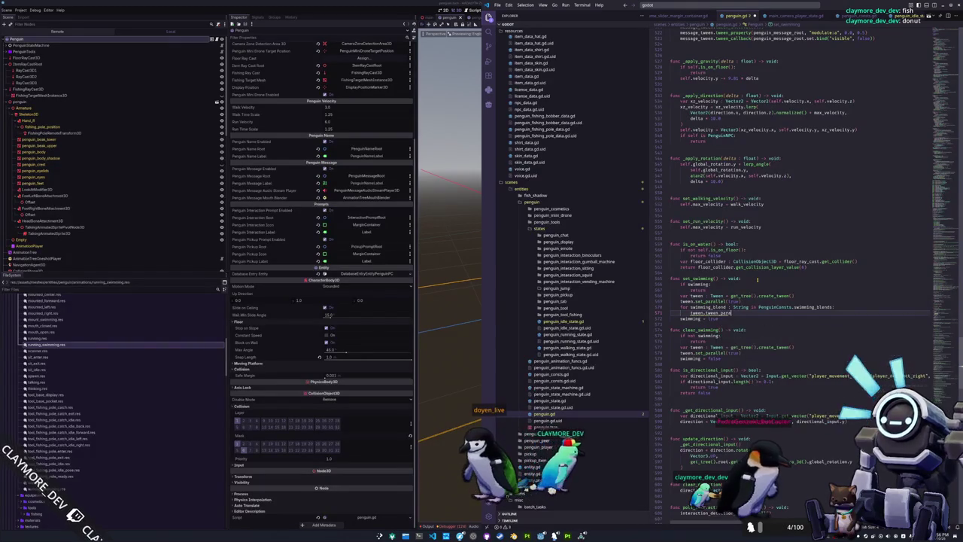
Start a tween.tween_property call inside the loop using autocomplete
key("BackSpace")
key("BackSpace")
key("BackSpace")
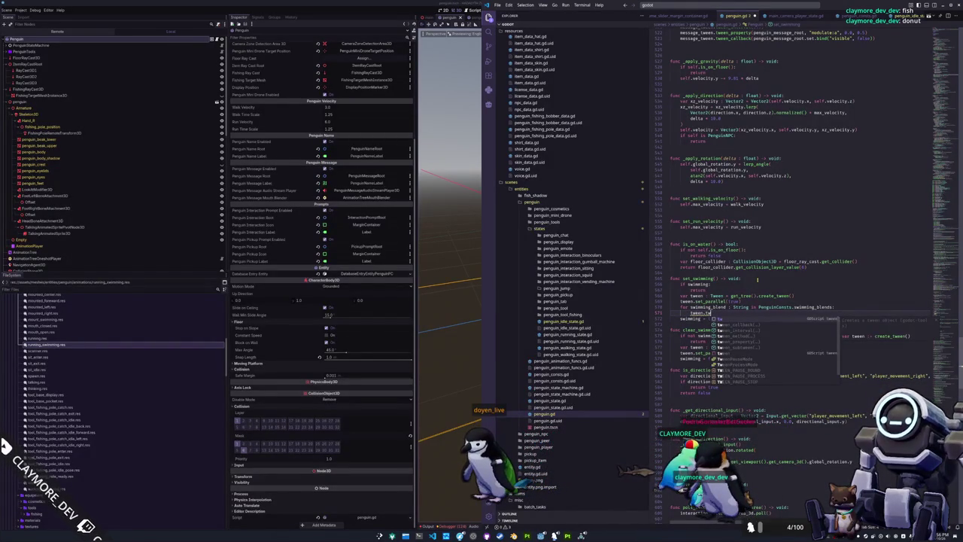
type("_p")
key("Return")
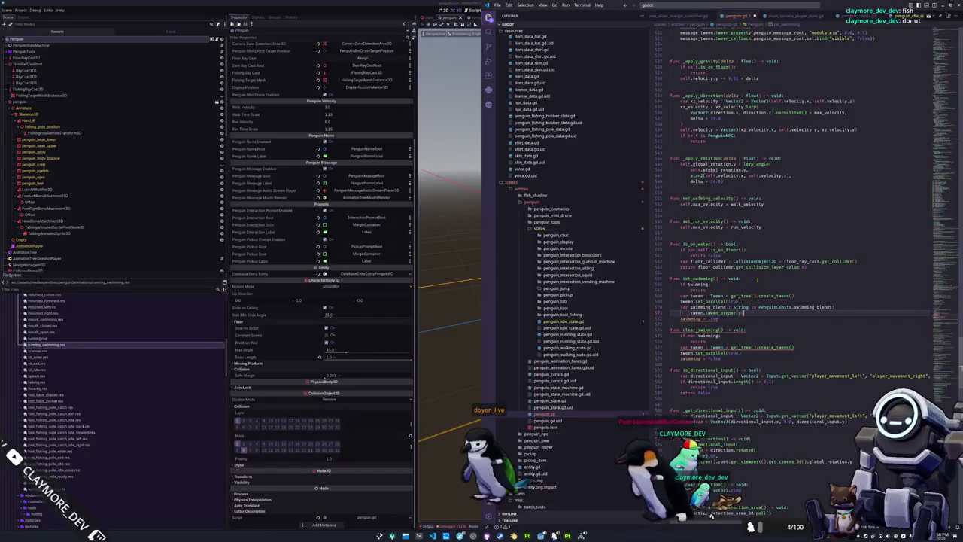
Complete tween_property(animation_tree, swimming_blend, 1.0, 0.5) and ensure clear_swimming has set_parallel(true)
type("animation_tree, ")
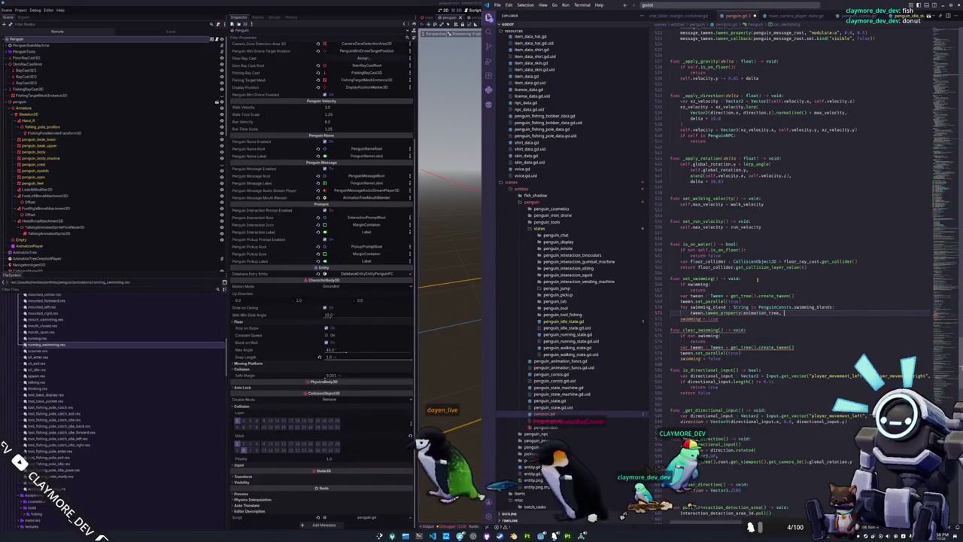
type("sw")
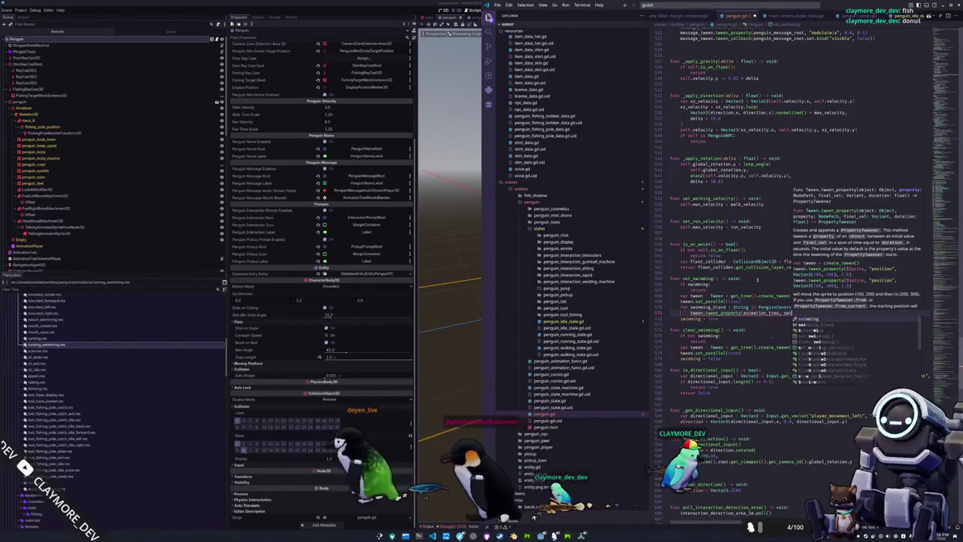
type("imming_blend,")
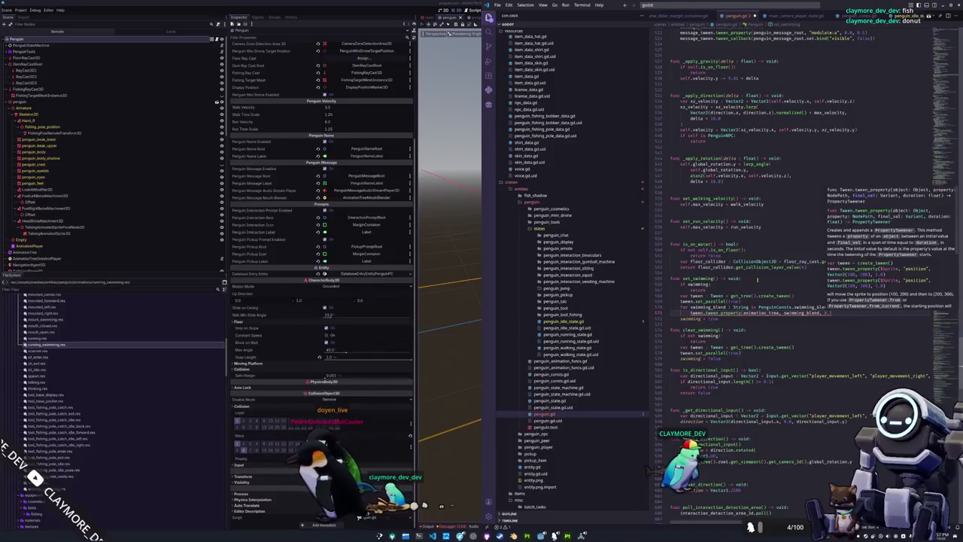
type(" 1.0, 0")
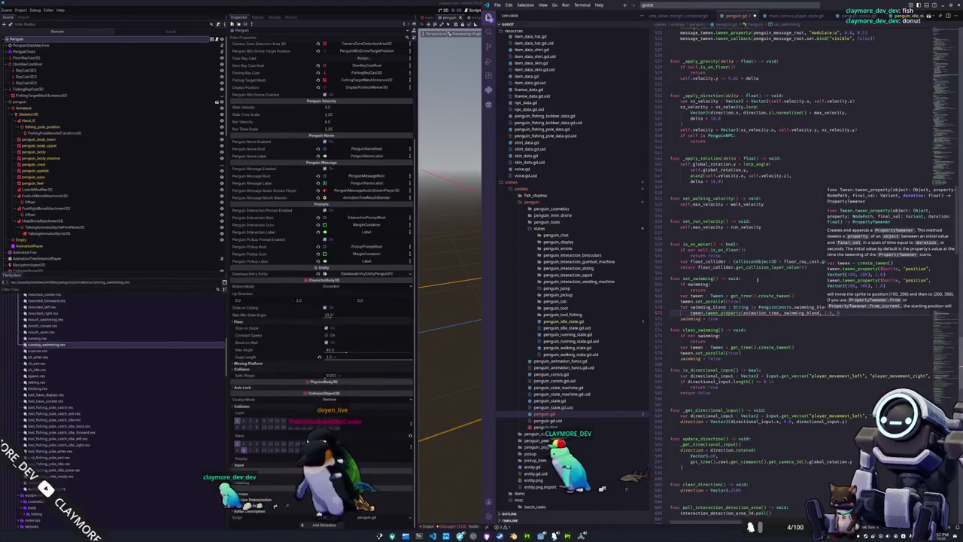
type(".5)")
key("Up")
key("Up")
key("ctrl+c")
key("Down")
key("Down")
key("Down")
key("ctrl+v")
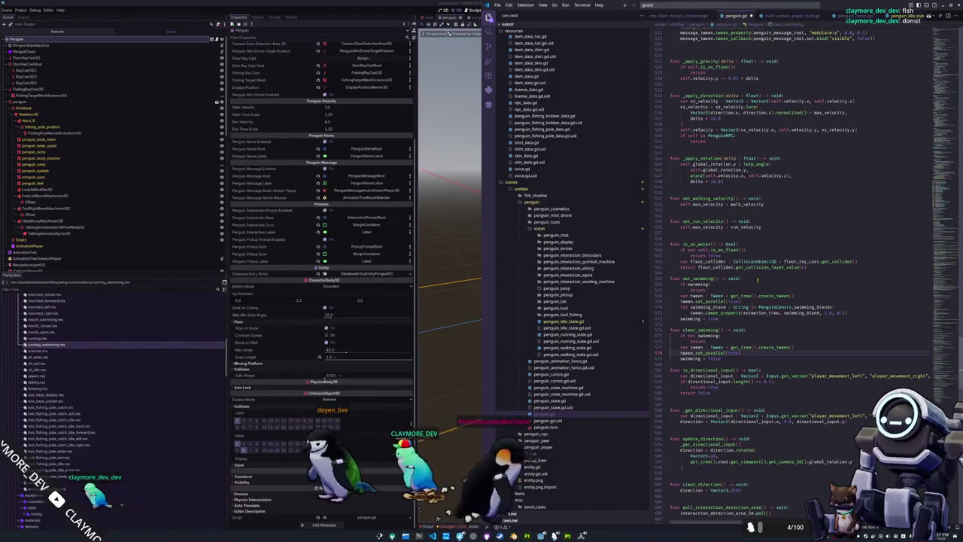
Copy the loop and tween_property lines into clear_swimming, changing the target value to 0.0
key("Home")
key("Up")
key("Up")
key("Up")
key("Up")
key("Up")
key("Up")
key("shift+Down")
key("shift+Down")
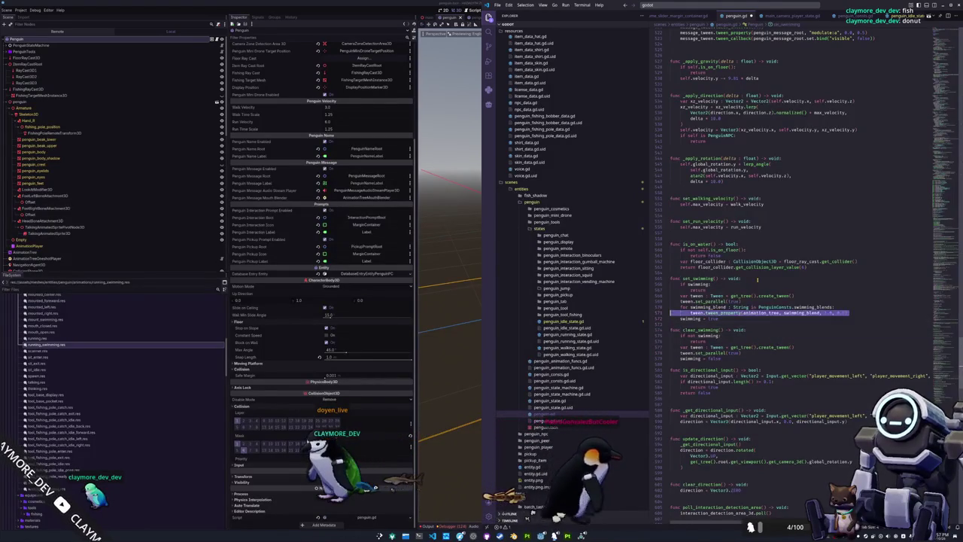
key("ctrl+c")
key("Down")
key("Down")
key("Down")
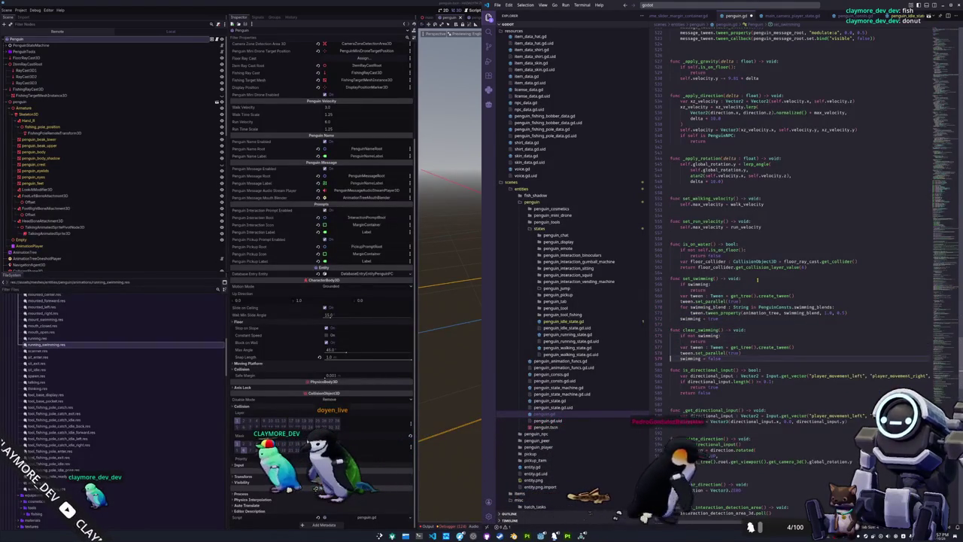
key("Return")
key("ctrl+v")
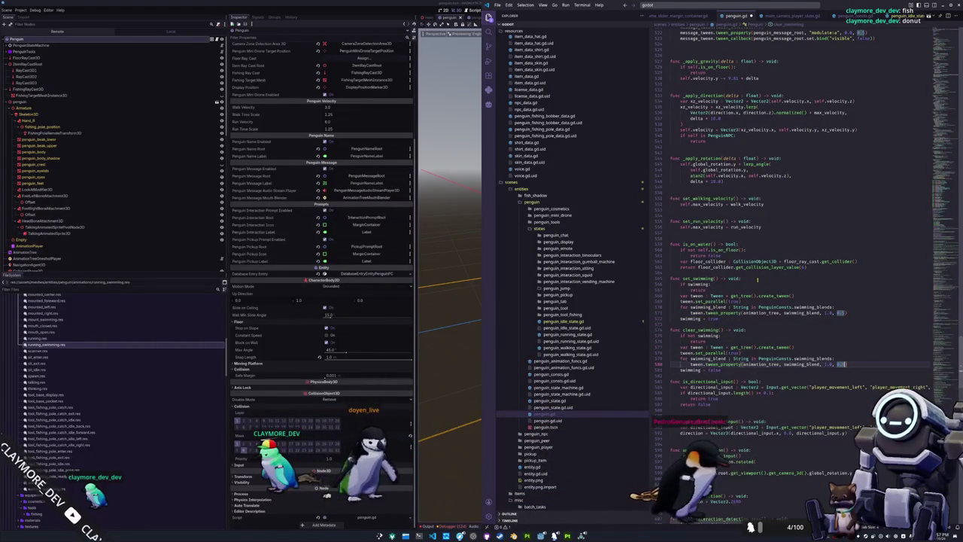
type("0")
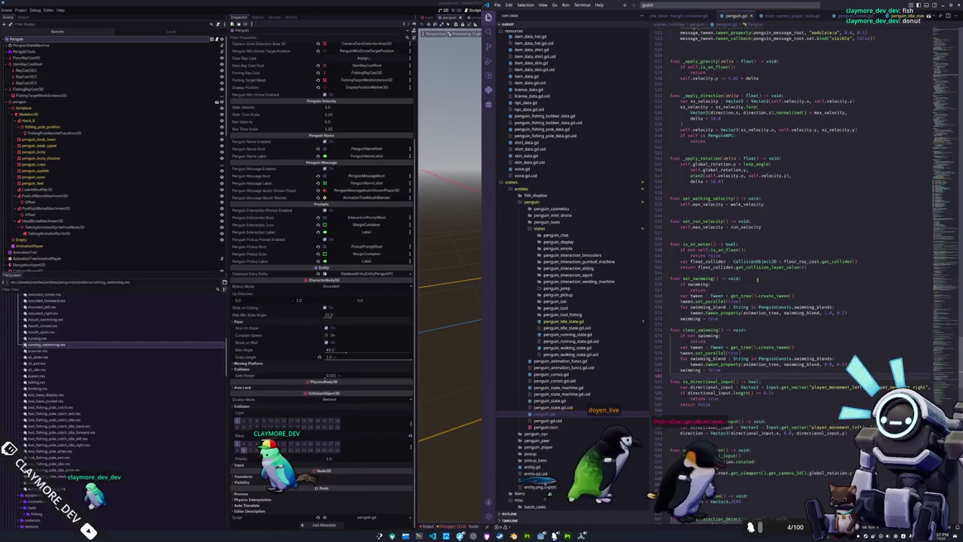
left_click(578, 321)
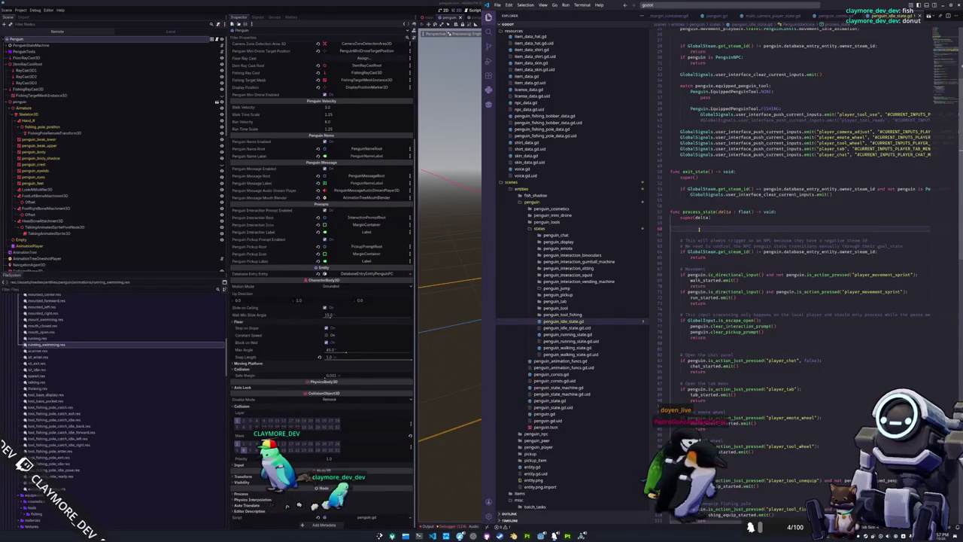
In process_state, call penguin.set_swimming() if penguin.is_on_water(), else penguin.clear_swimming()
type("f is_n")
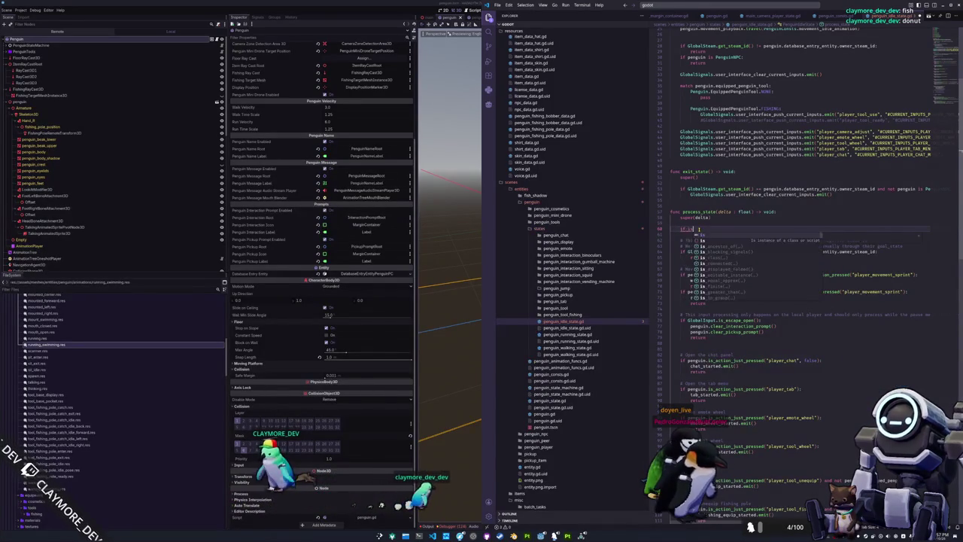
type("pc")
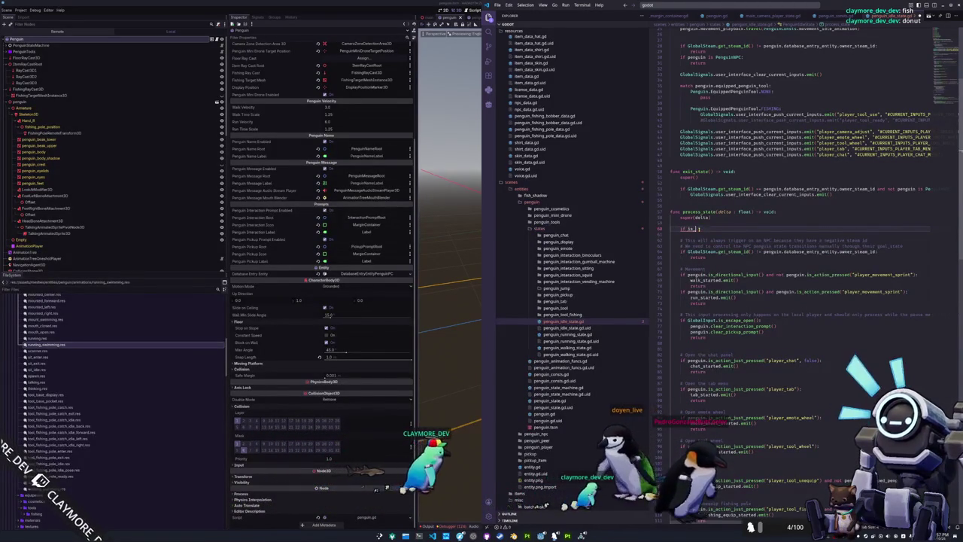
type("penguin.is_on_")
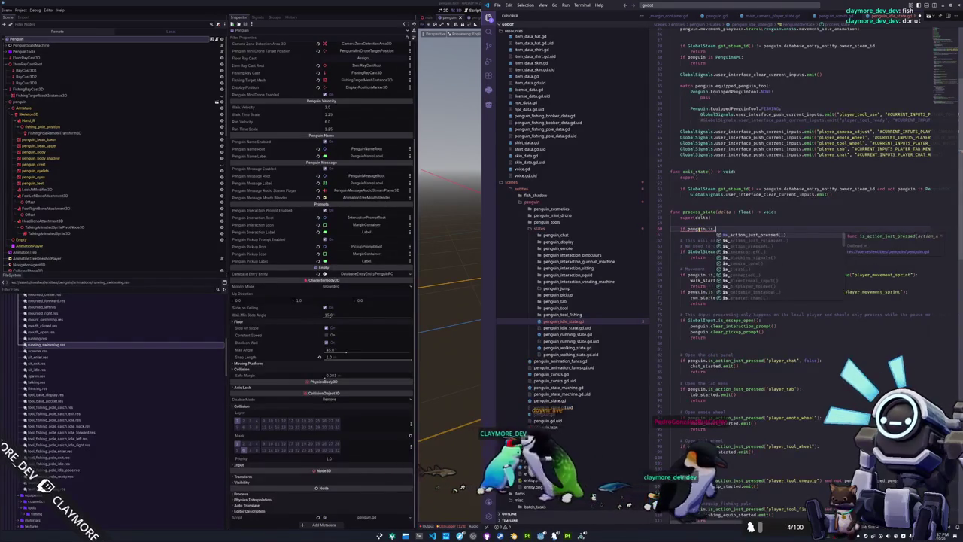
type("water():")
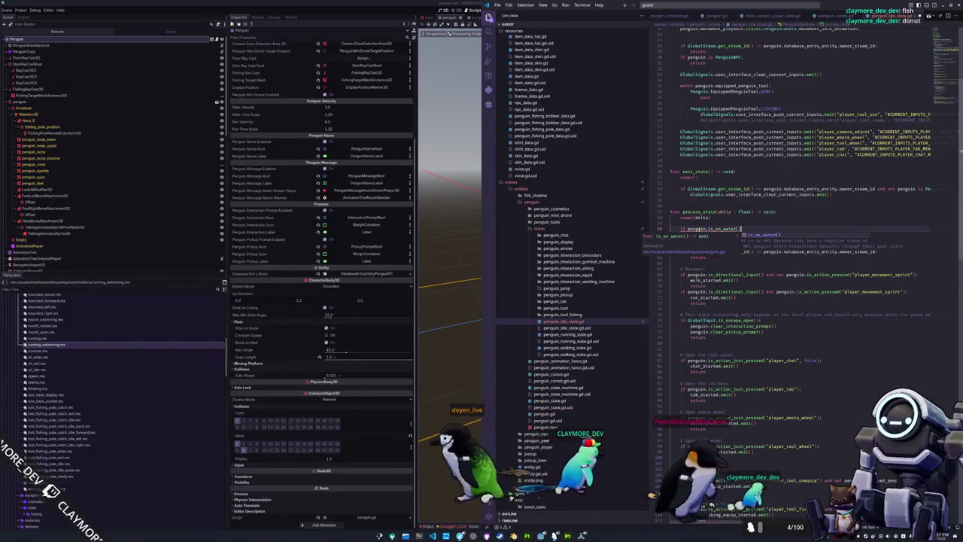
key("Return")
type("penguin.s")
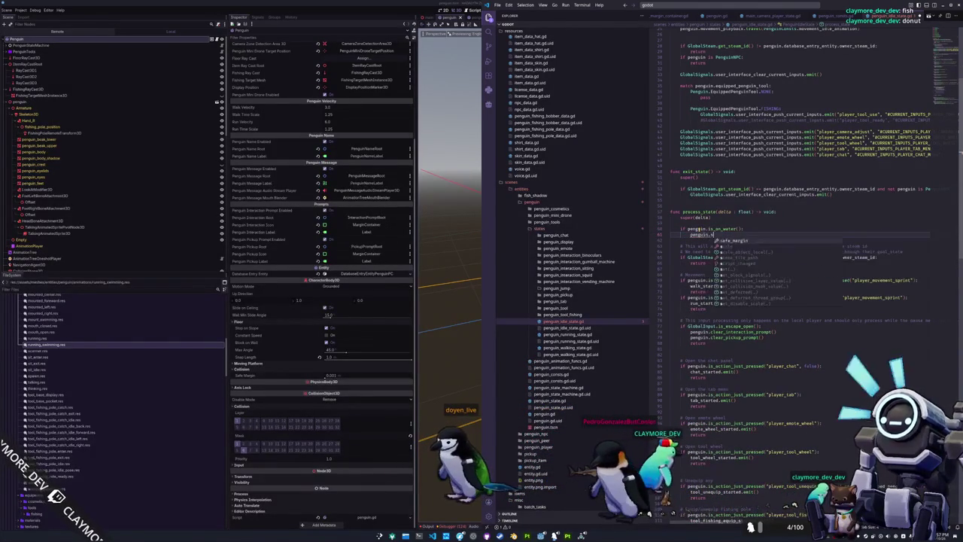
type("et_swimming(")
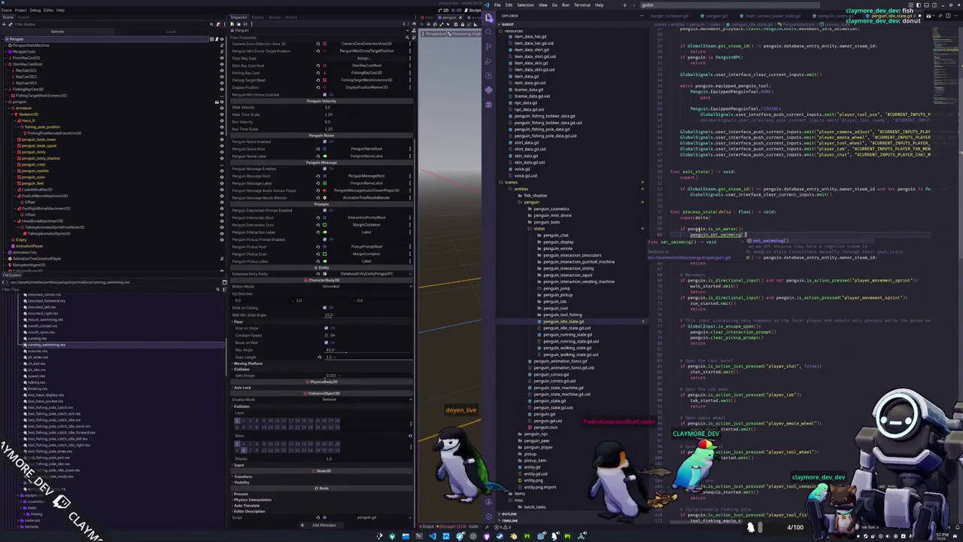
key("Return")
type("else:")
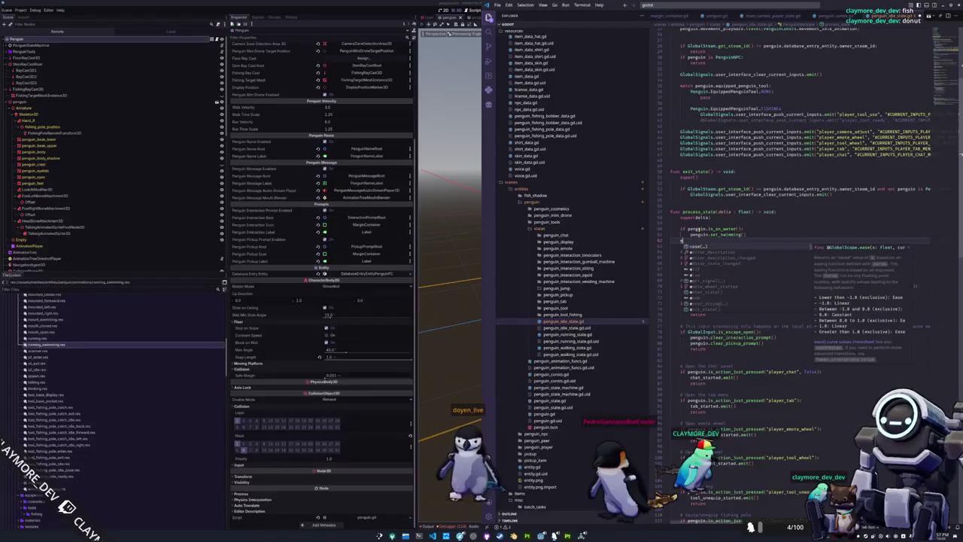
key("Return")
type("penguin.clear_swimming(")
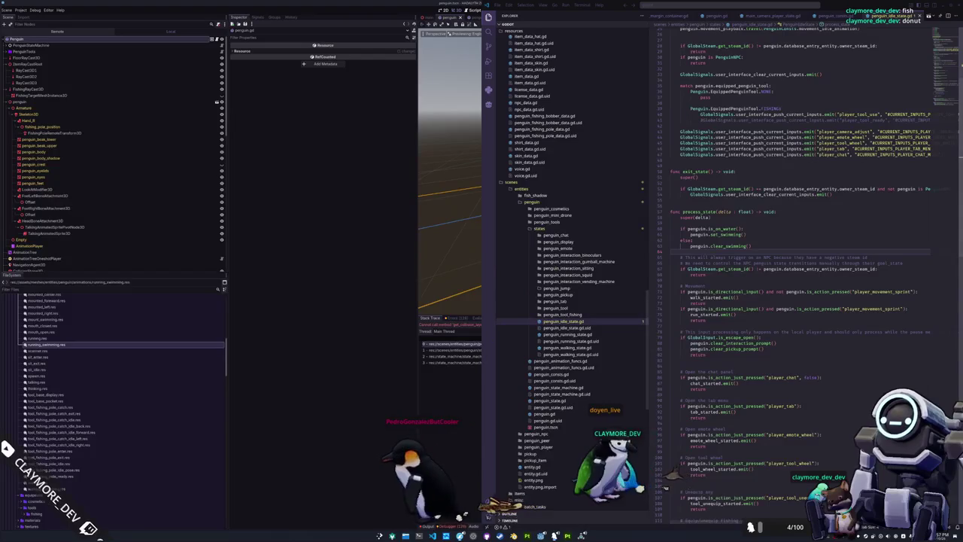
Stop the game, assign FloorRayCast3D to the Penguin's Floor Ray Cast, and rerun with F5
key("F8")
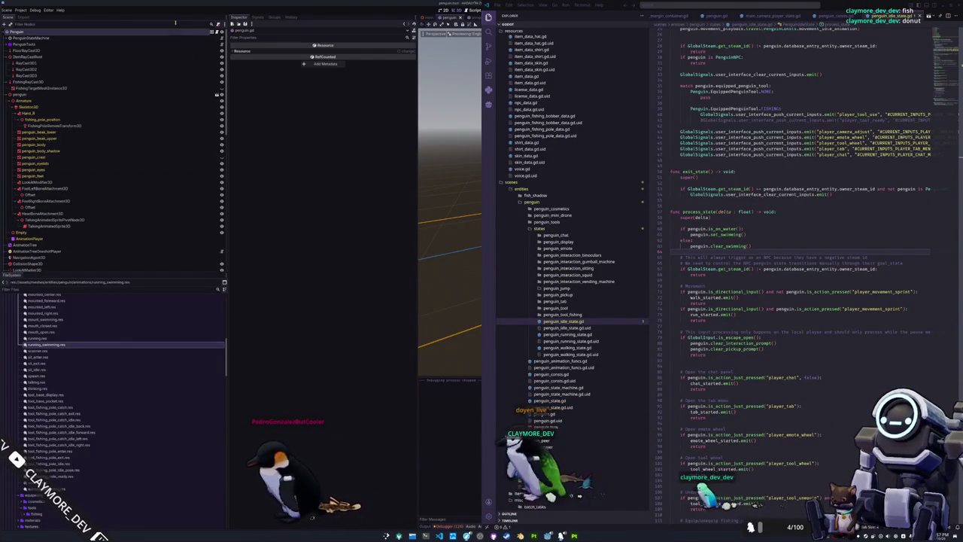
left_click(176, 33)
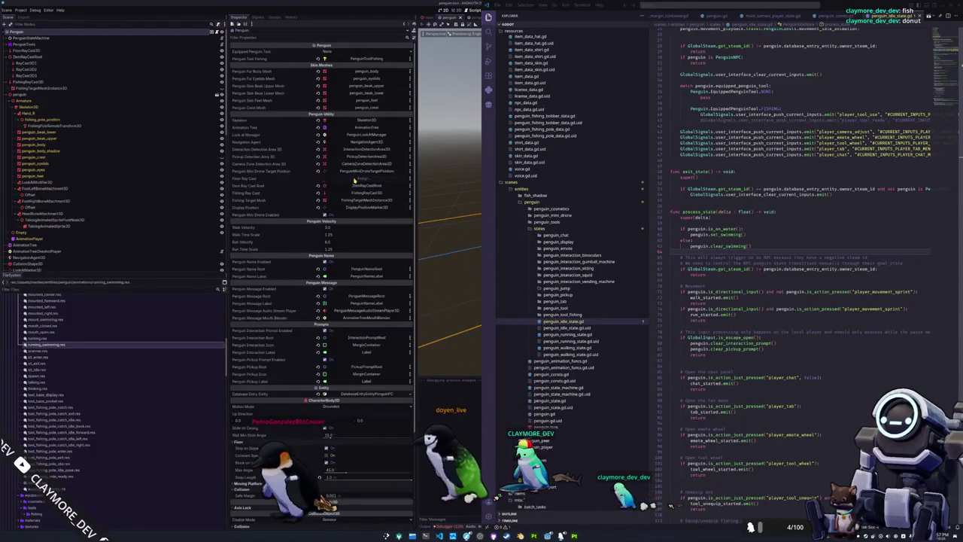
left_click(368, 179)
double_click(465, 206)
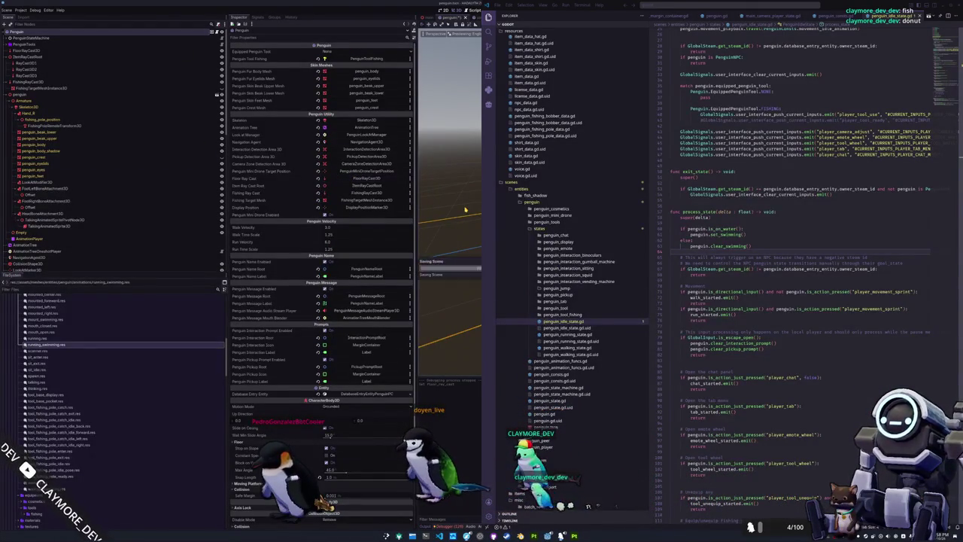
key("F5")
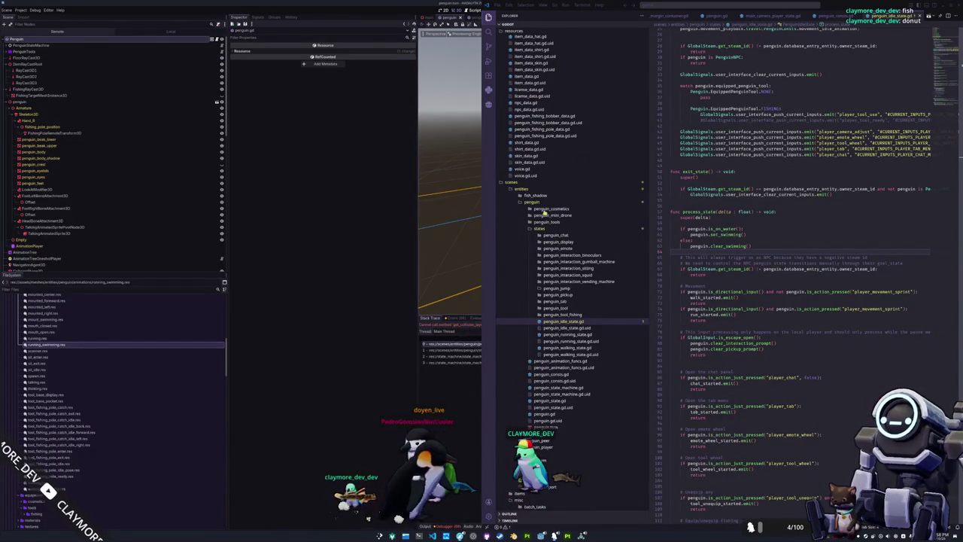
mouse_move(827, 6)
left_mouse_down()
mouse_move(646, 195)
mouse_move(608, 435)
mouse_move(647, 443)
left_mouse_up()
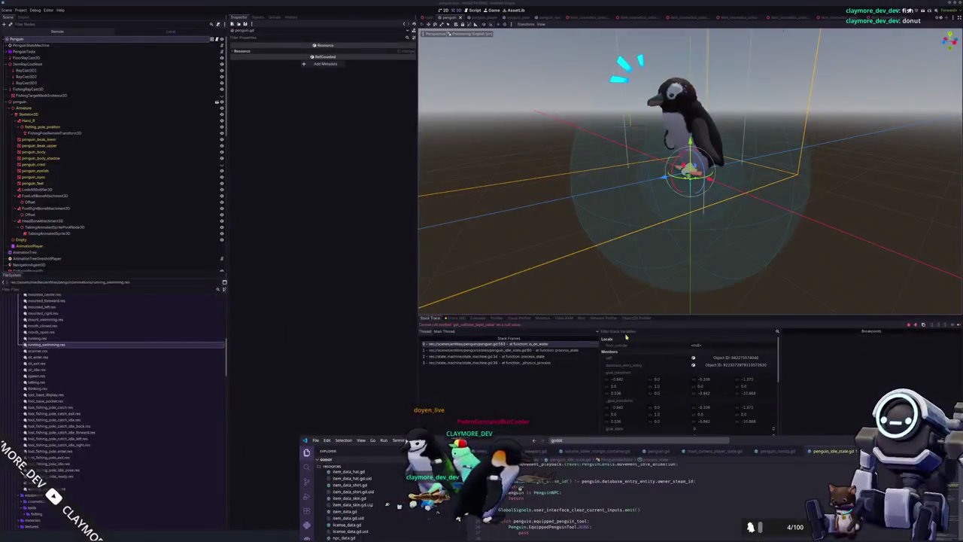
Inspect the top stack frame at is_on_water, then maximize the code editor on penguin_idle_state.gd
left_click(482, 347)
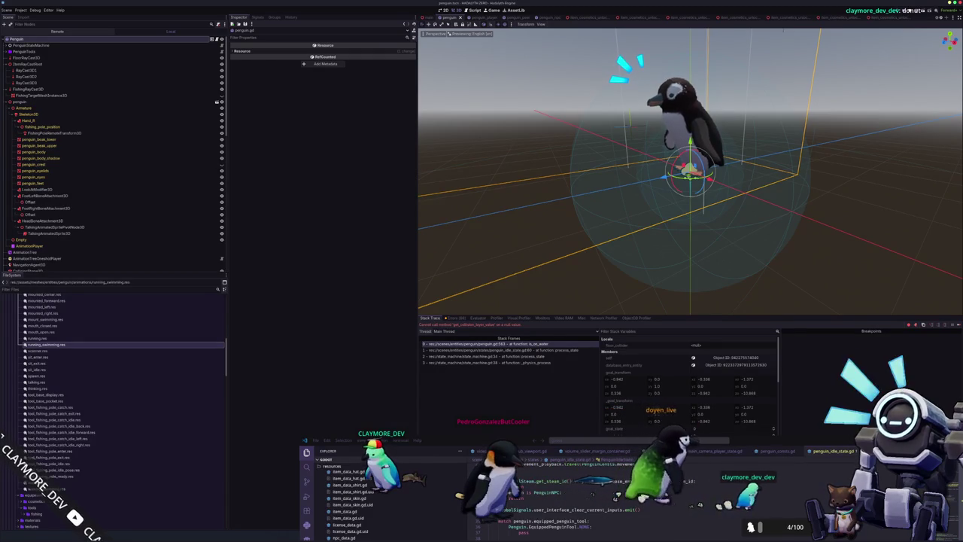
left_click(818, 452)
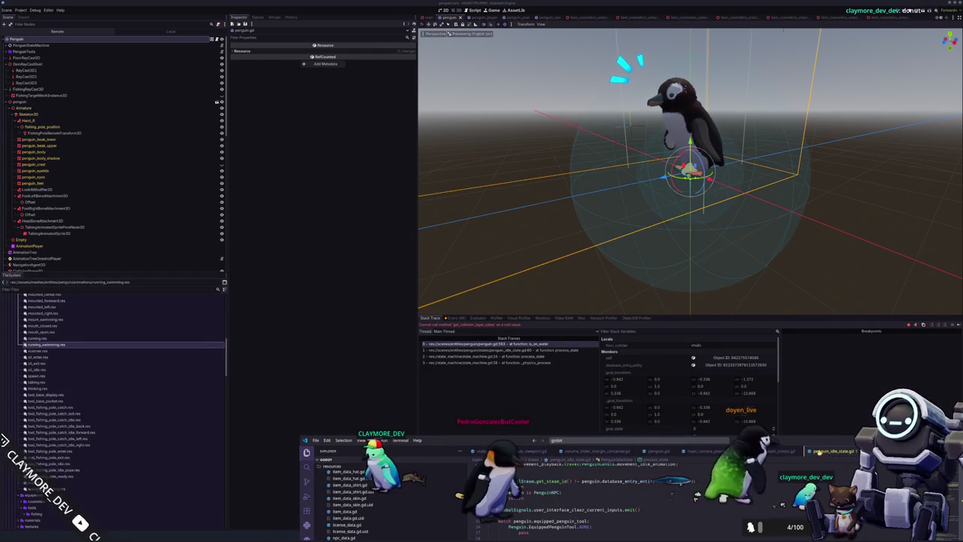
key("super+Up")
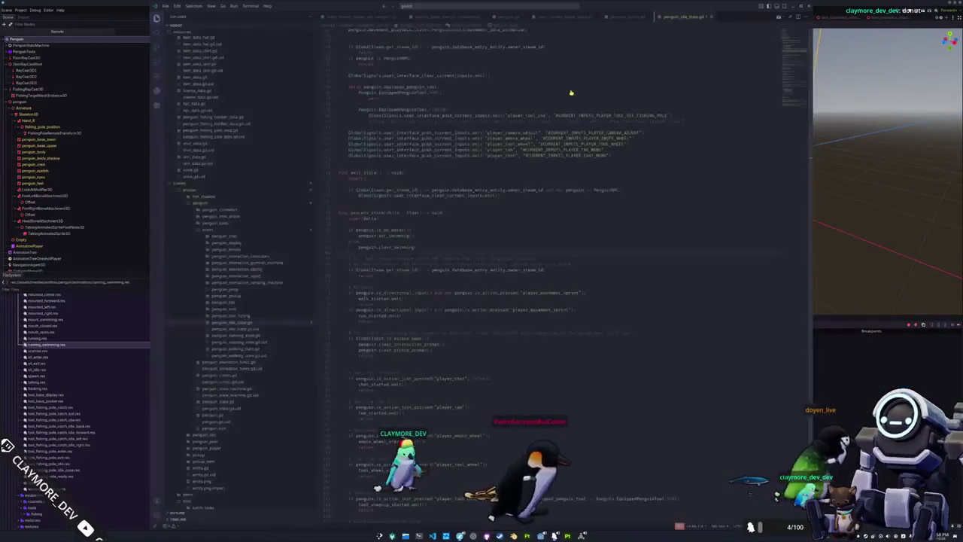
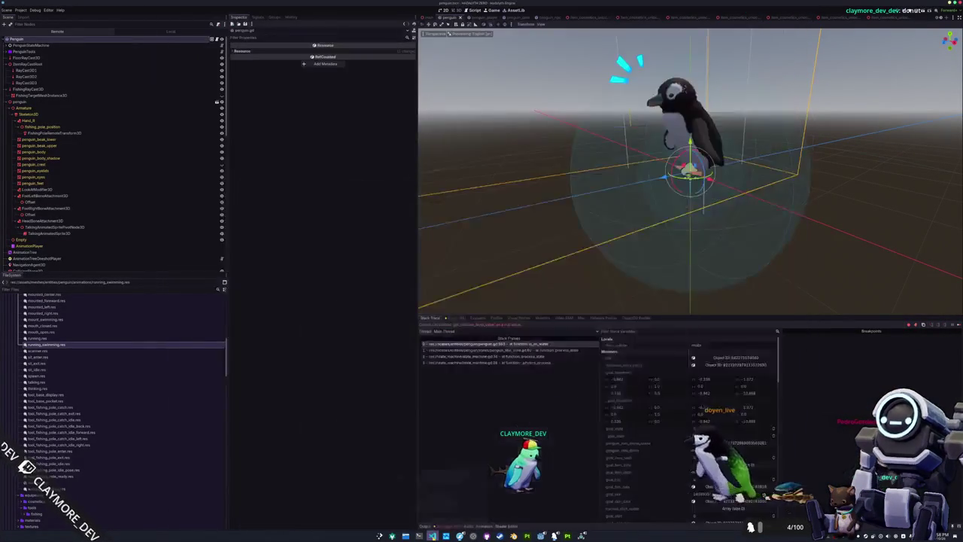
Open penguin_idle_state.gd in the external editor from the Godot debugger's stack trace
right_click(432, 535)
left_click(437, 525)
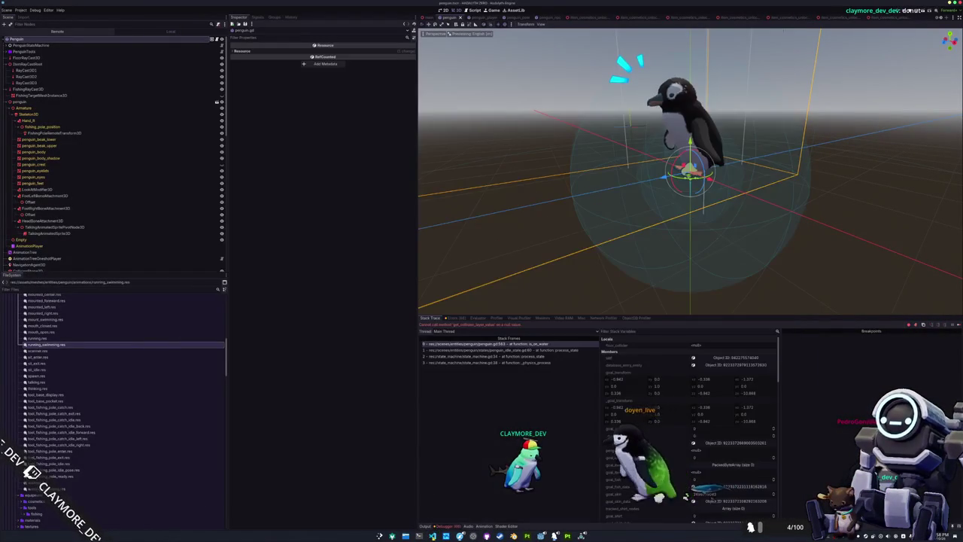
left_click(500, 349)
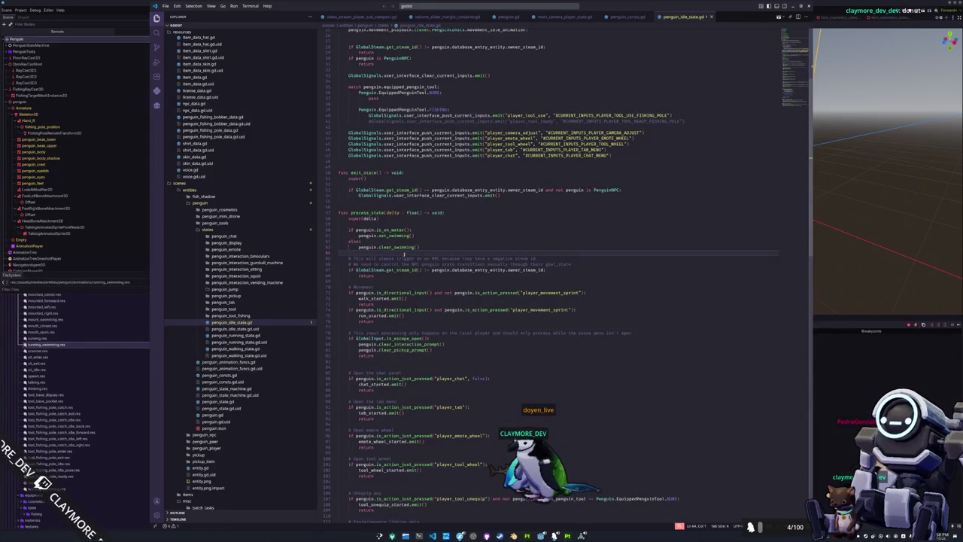
Follow the penguin variable to the Penguin class and scroll to is_on_water in penguin.gd
scroll(404, 254, "up", 3)
left_click(367, 287, "ctrl")
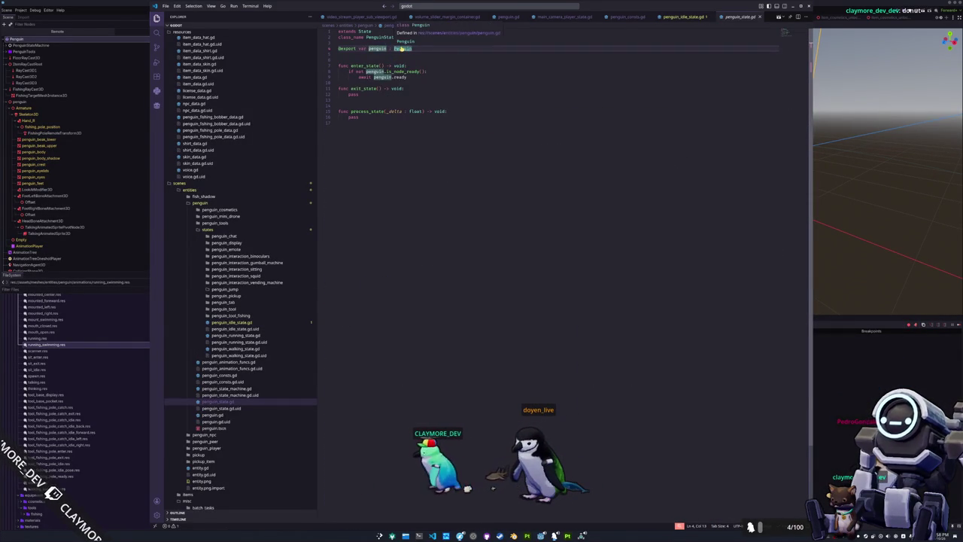
left_click(403, 48, "ctrl")
left_click_drag(790, 46, 791, 248)
scroll(404, 279, "down", 10)
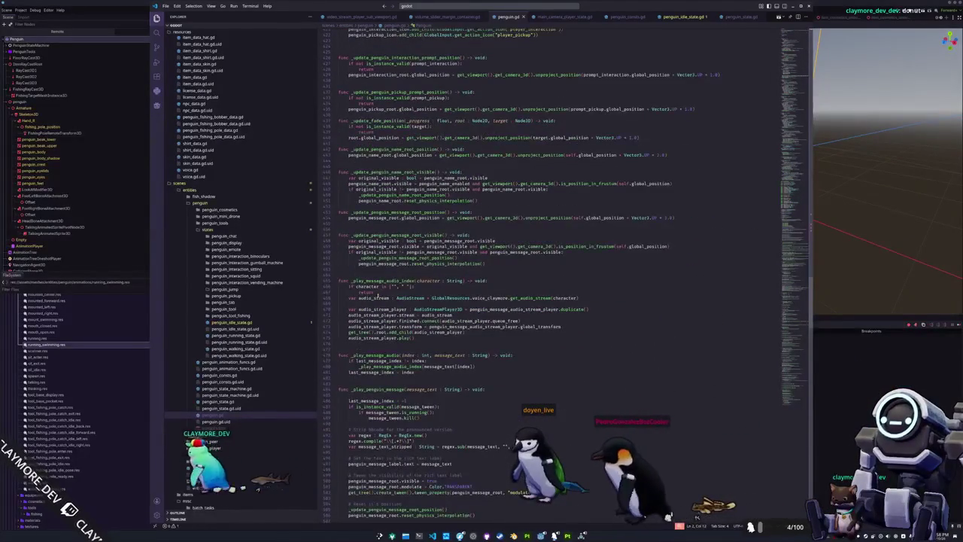
scroll(405, 279, "down", 6)
scroll(374, 289, "down", 5)
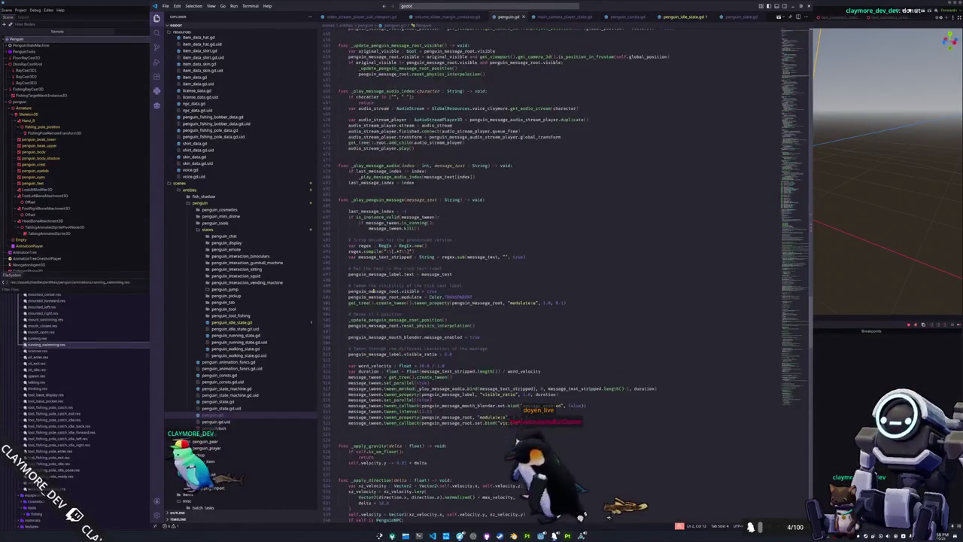
scroll(340, 296, "down", 10)
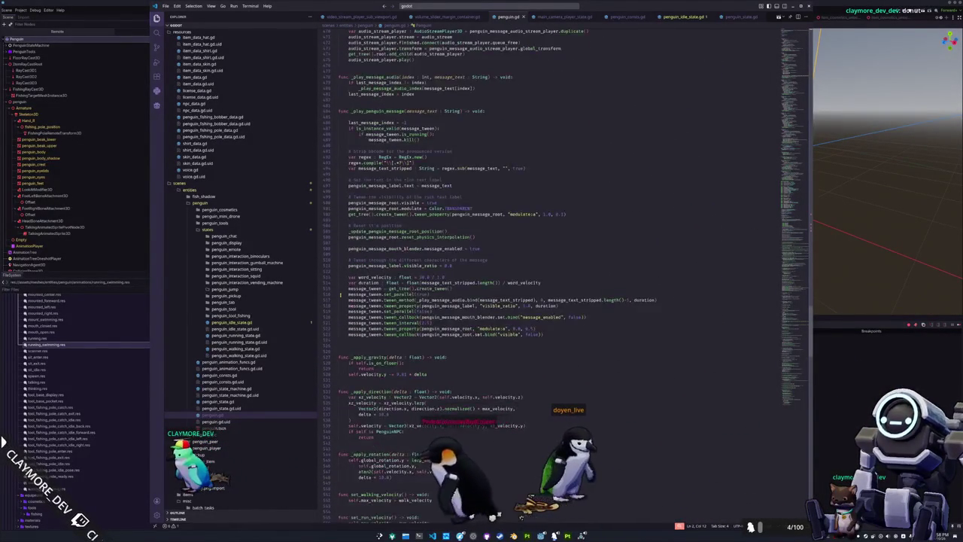
scroll(340, 296, "down", 10)
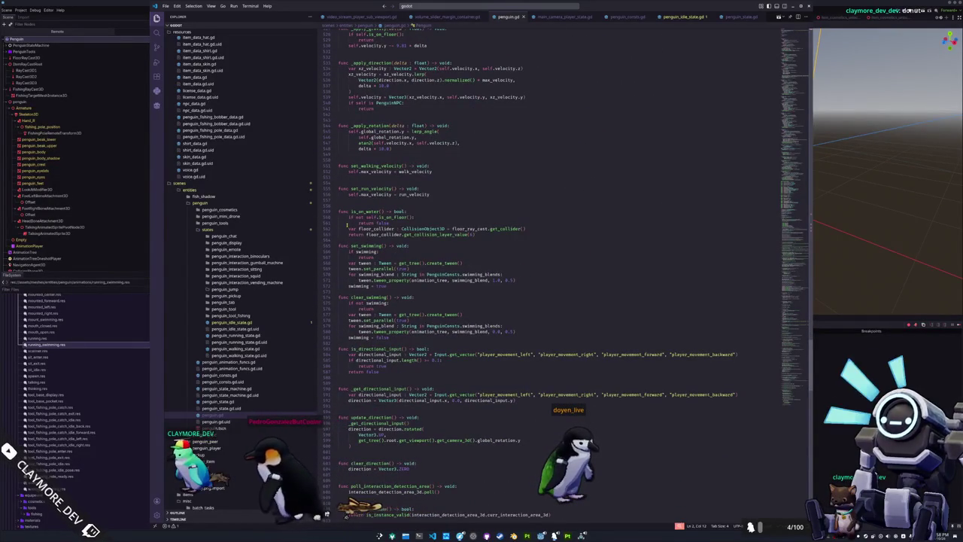
Add a new line after the floor_collider lookup and start typing an 'if not is_instance' check
left_click(360, 223)
double_click(359, 216)
double_click(391, 216)
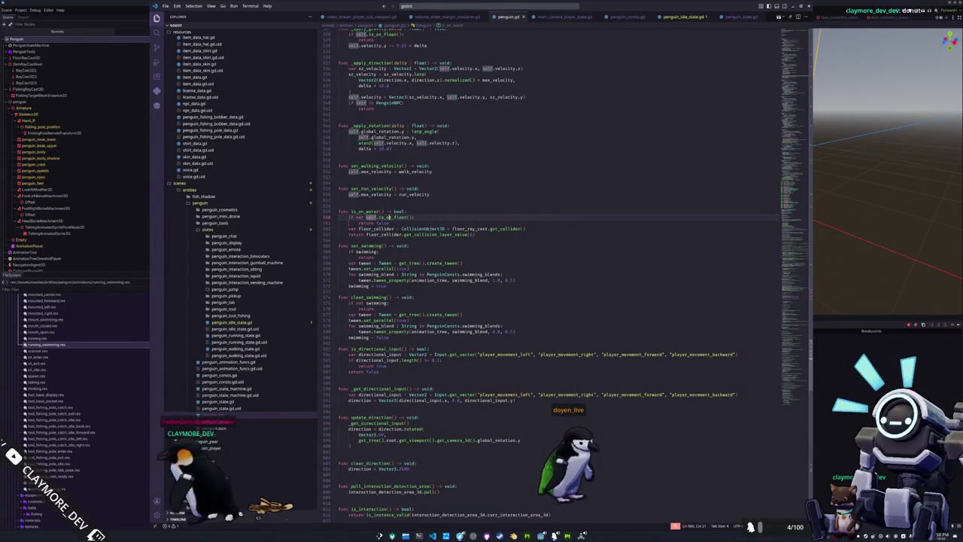
double_click(384, 222)
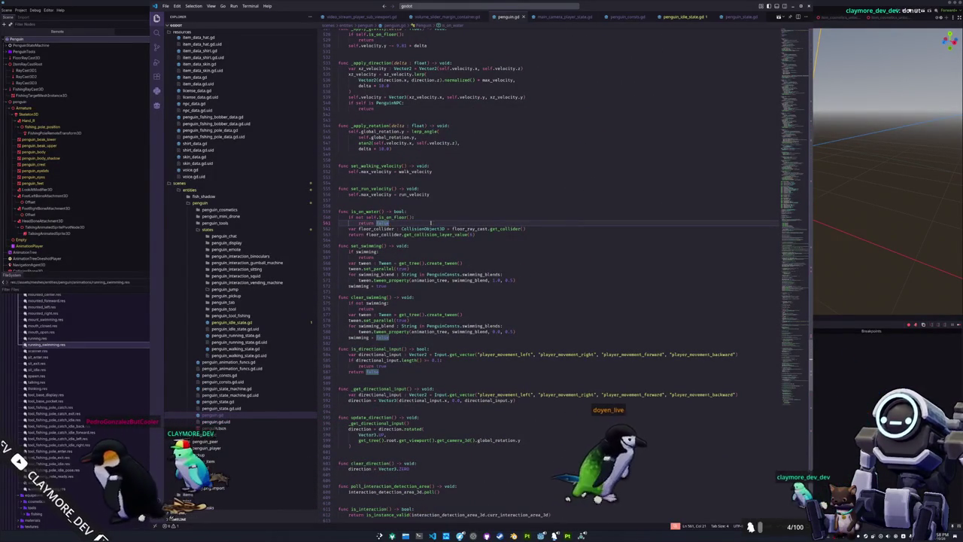
key("Down")
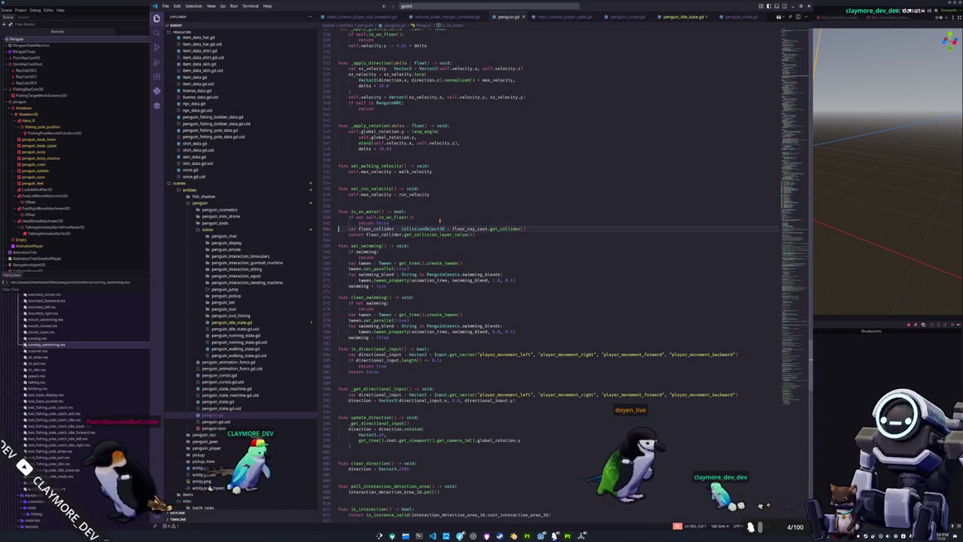
key("ctrl+d")
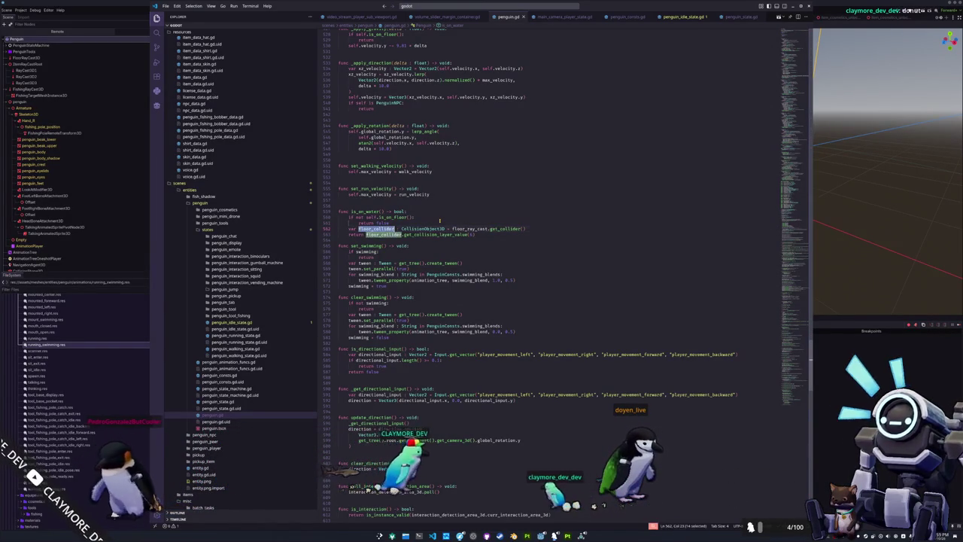
key("End")
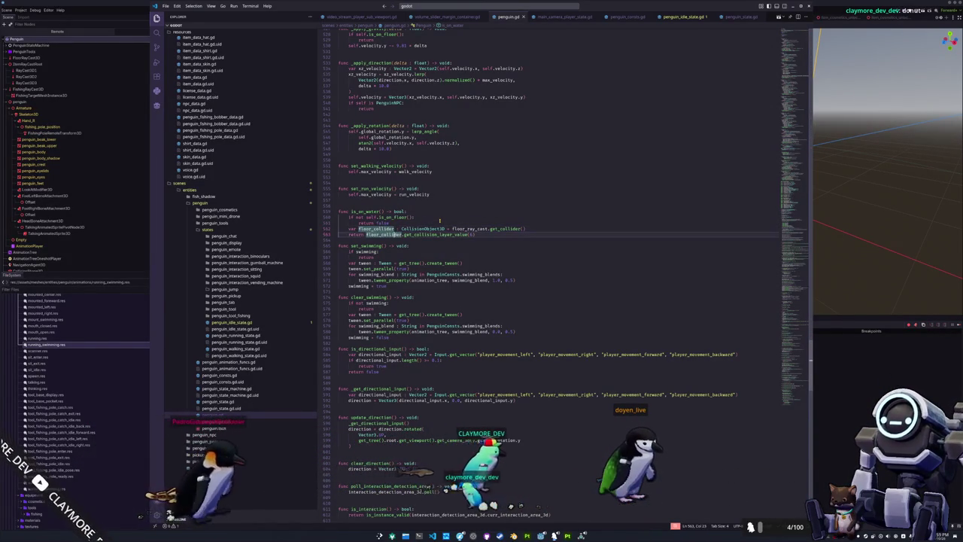
key("Return")
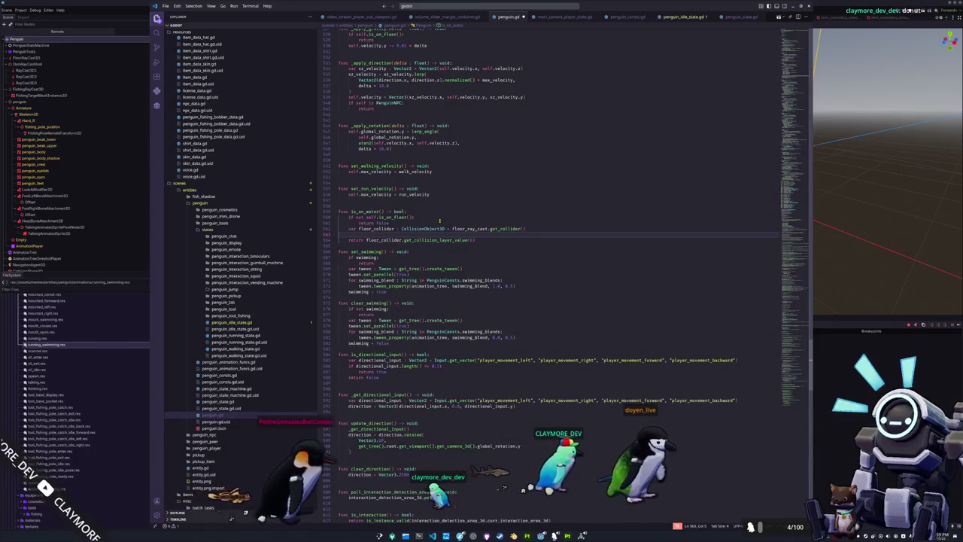
type("if not is_instance")
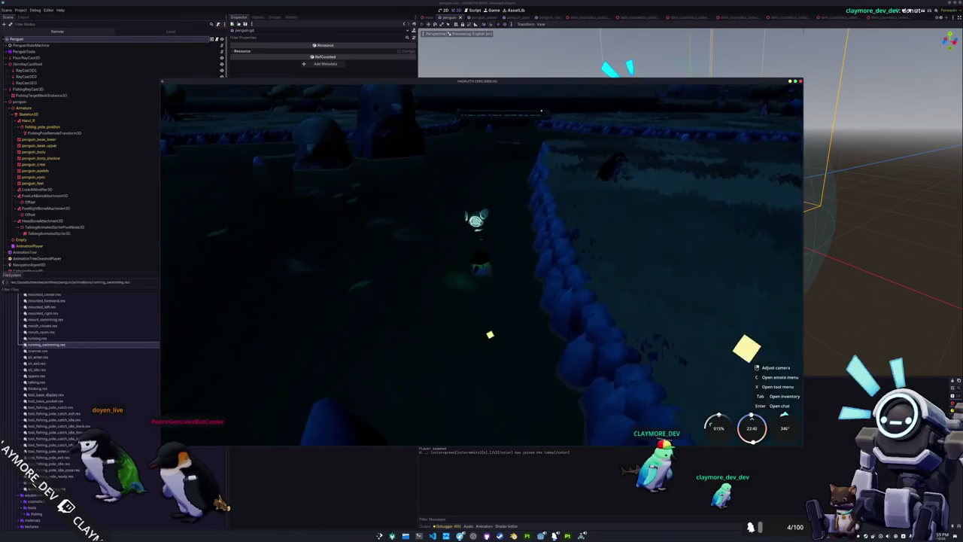
type("w")
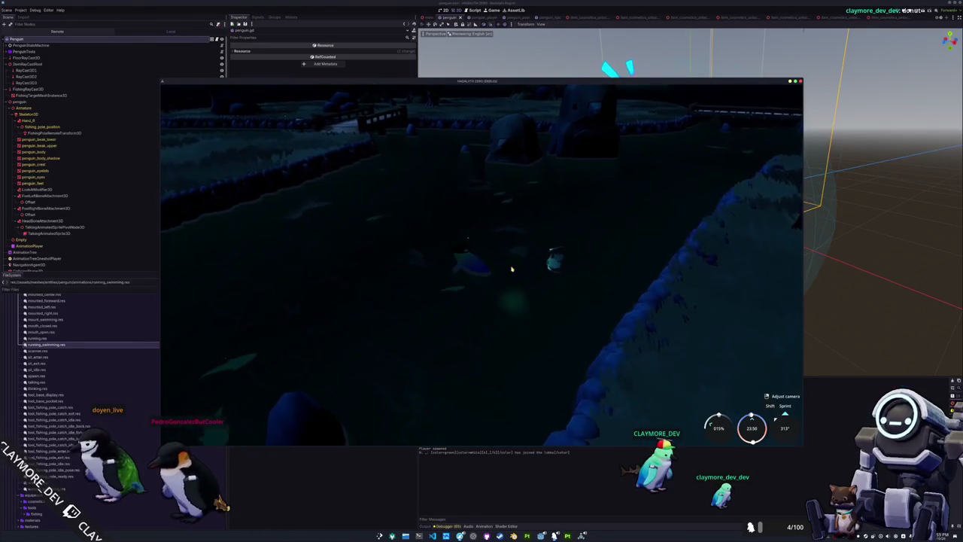
type("w")
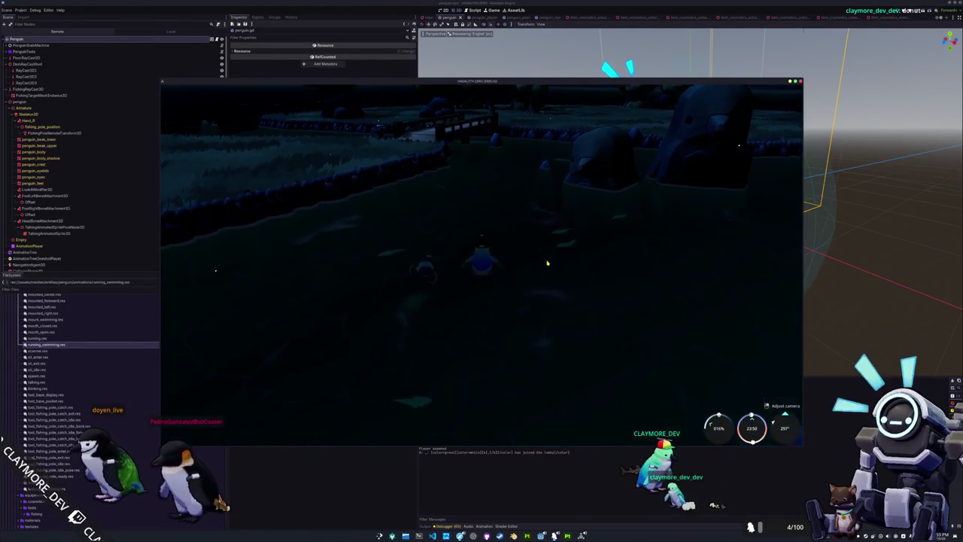
type("w")
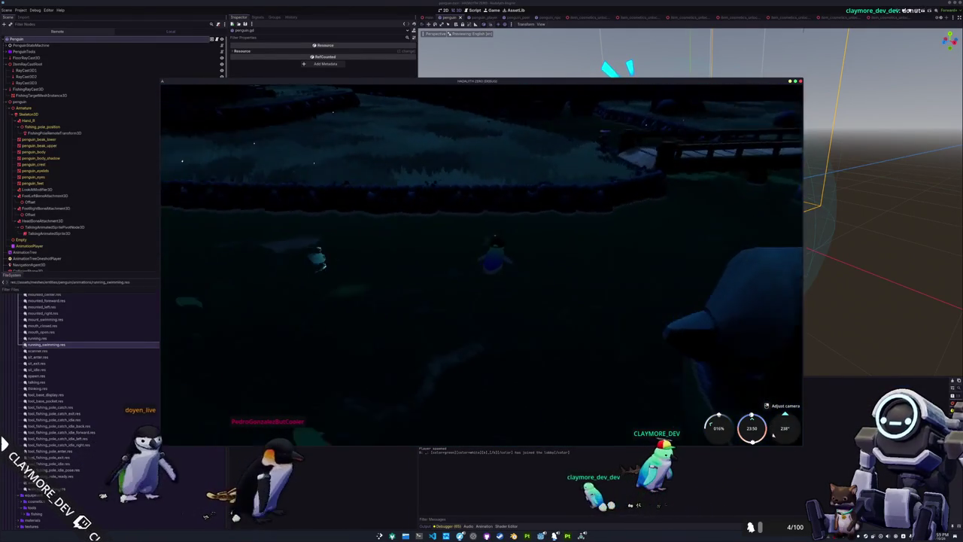
type("w")
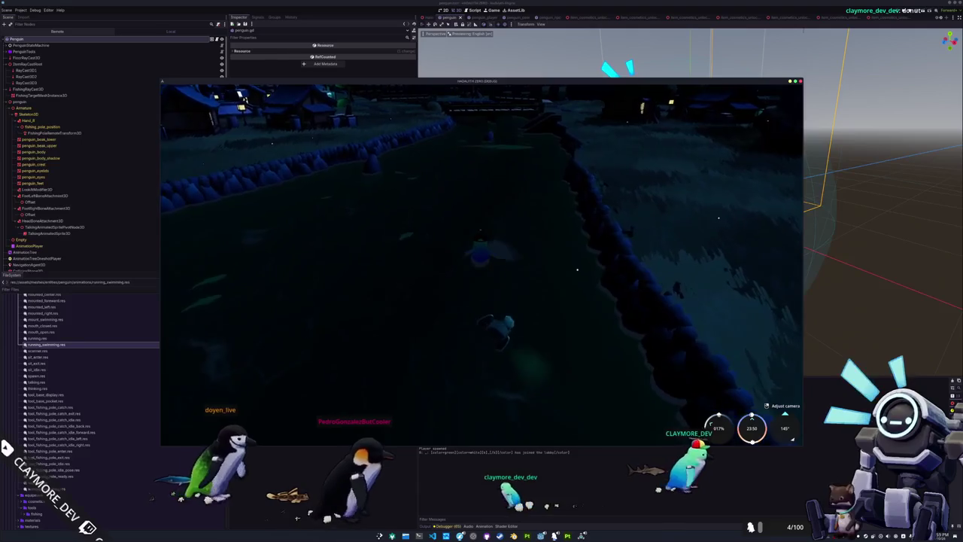
Paste the is_on_water set_swimming/clear_swimming block after super(delta) in penguin_running_state.gd
key("alt+Tab")
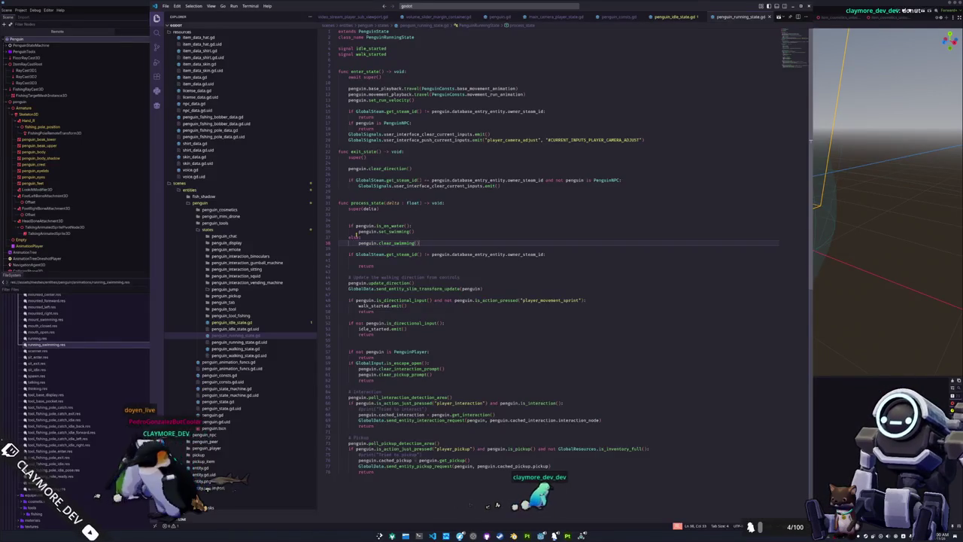
left_click(386, 208)
key("ctrl+v")
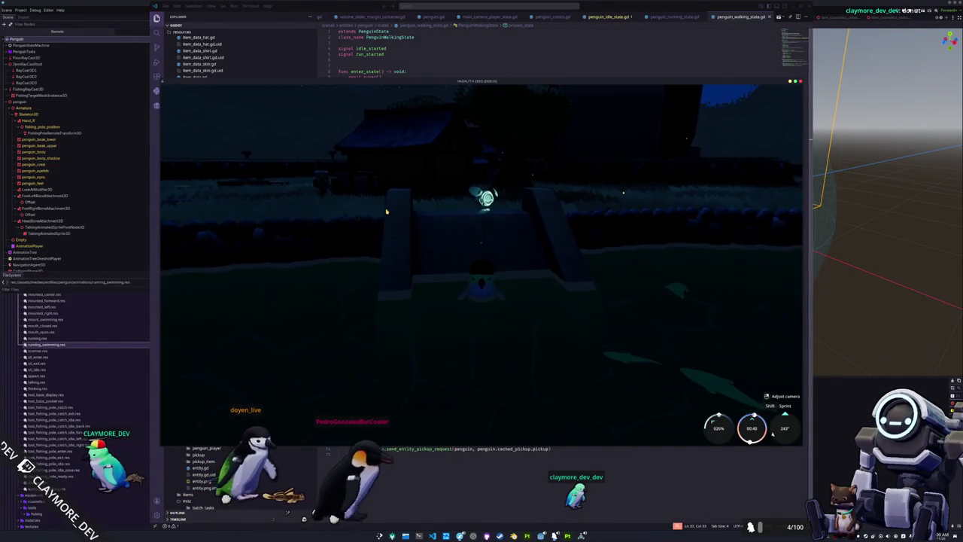
Run the penguin along the wall and across the field terrain
key("w")
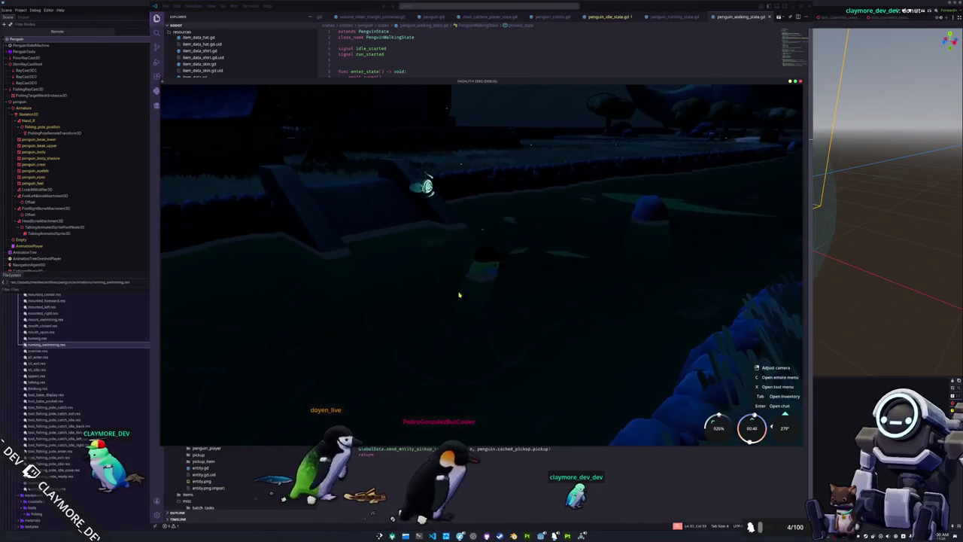
key("w")
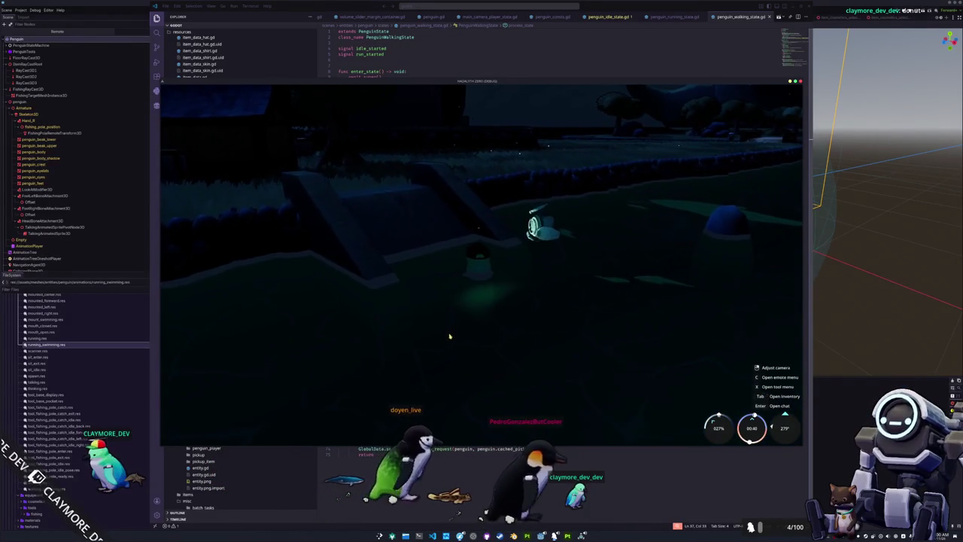
key("w")
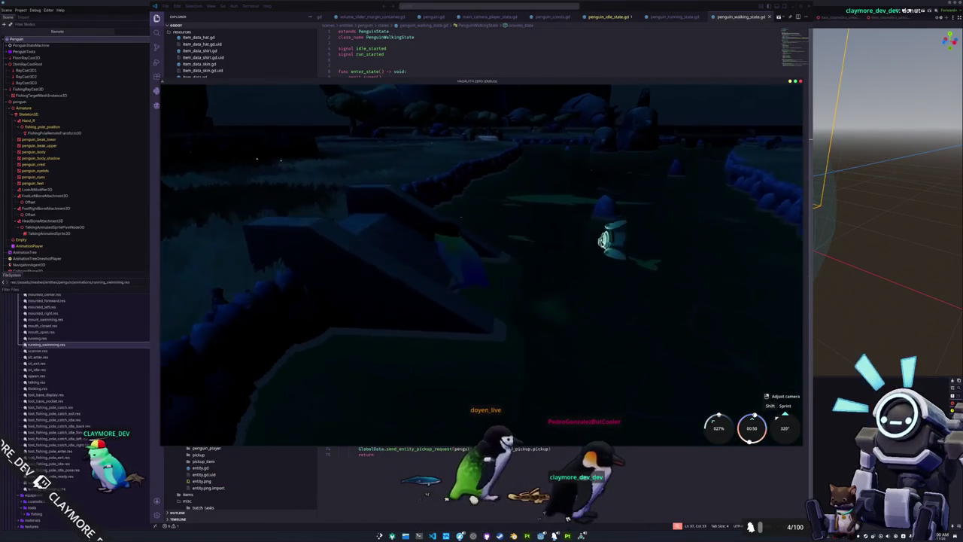
key("w")
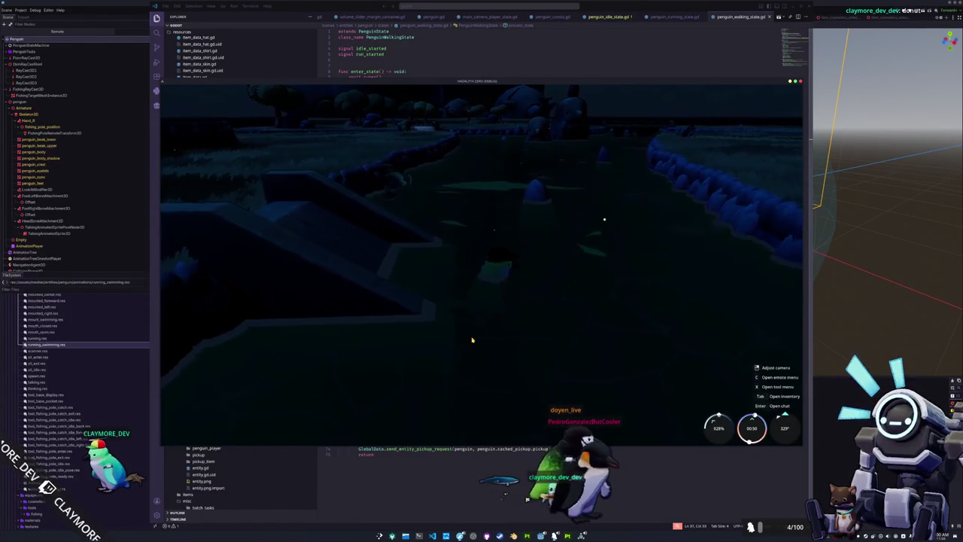
key("w")
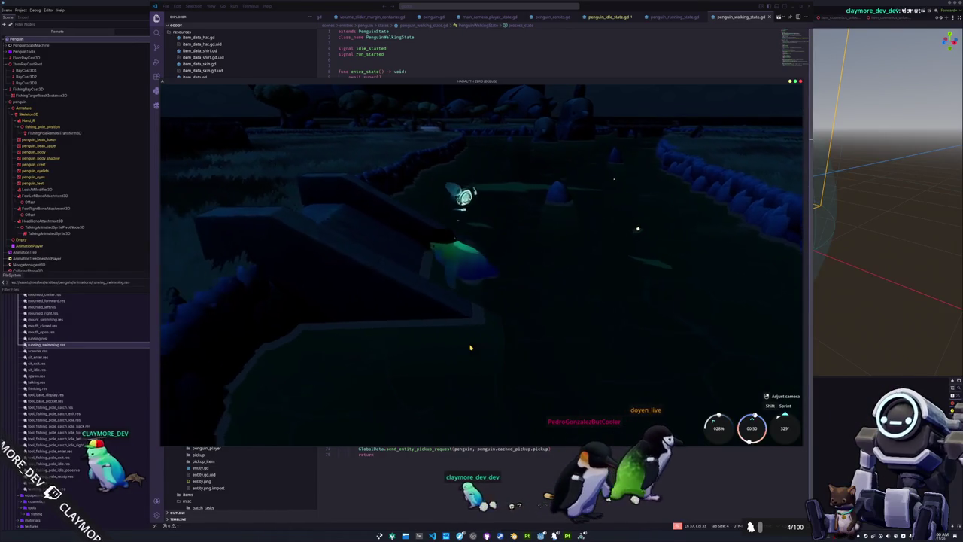
key("w")
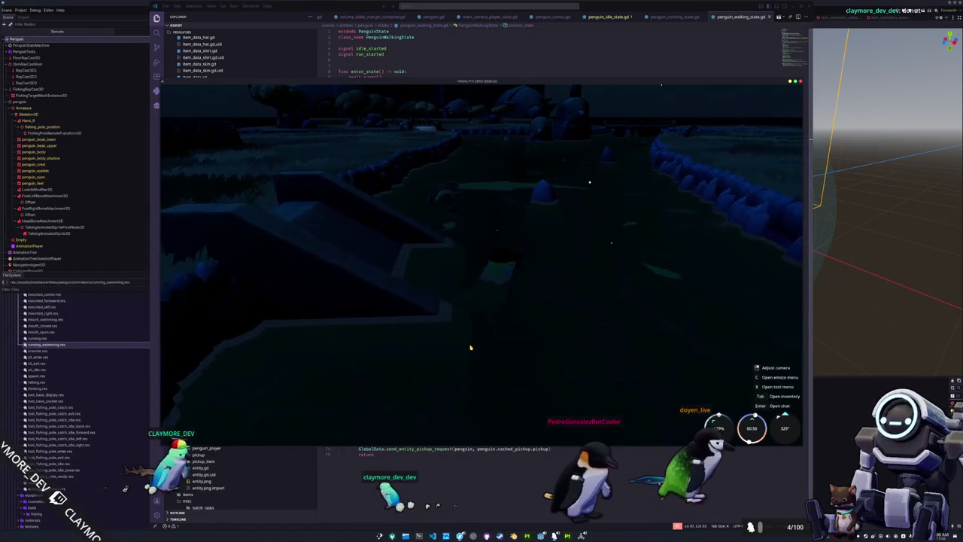
key("w")
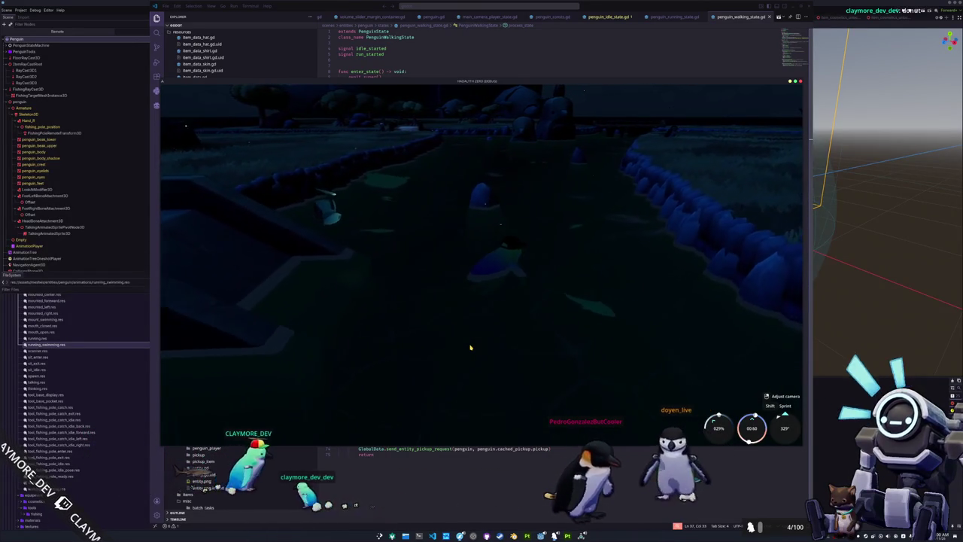
key("d")
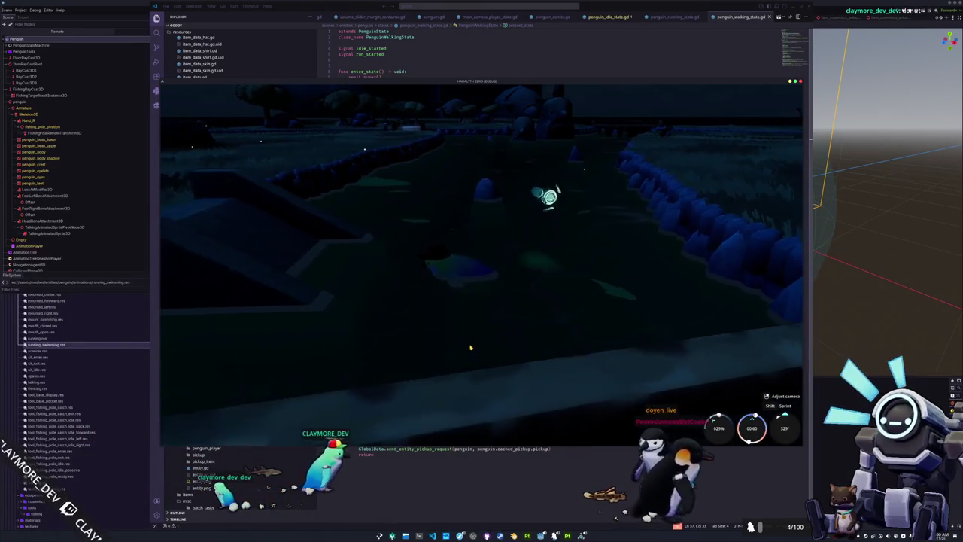
key("w")
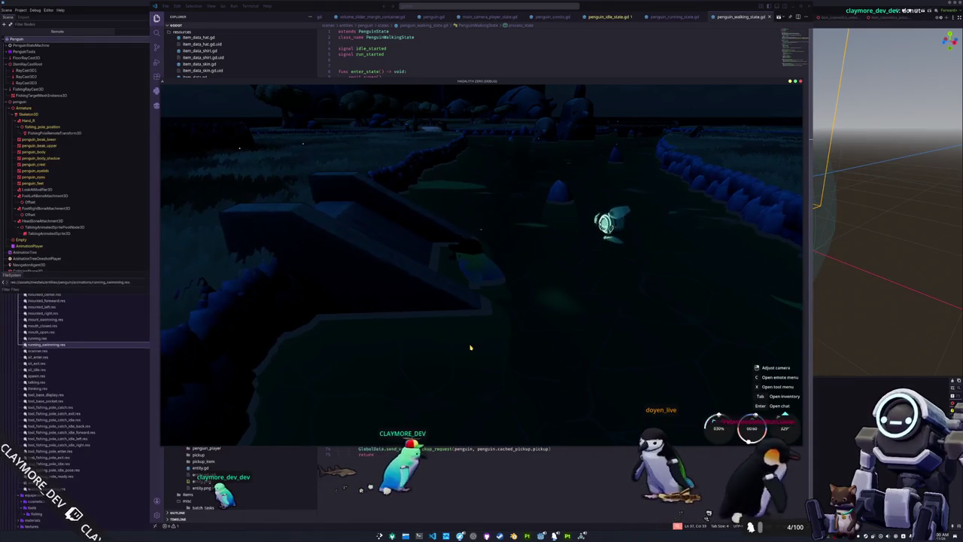
key("w")
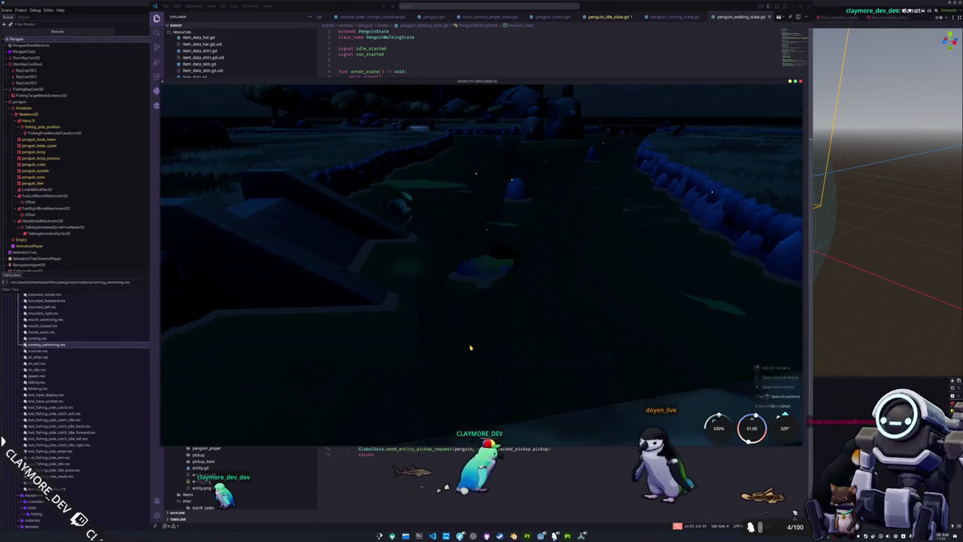
key("w")
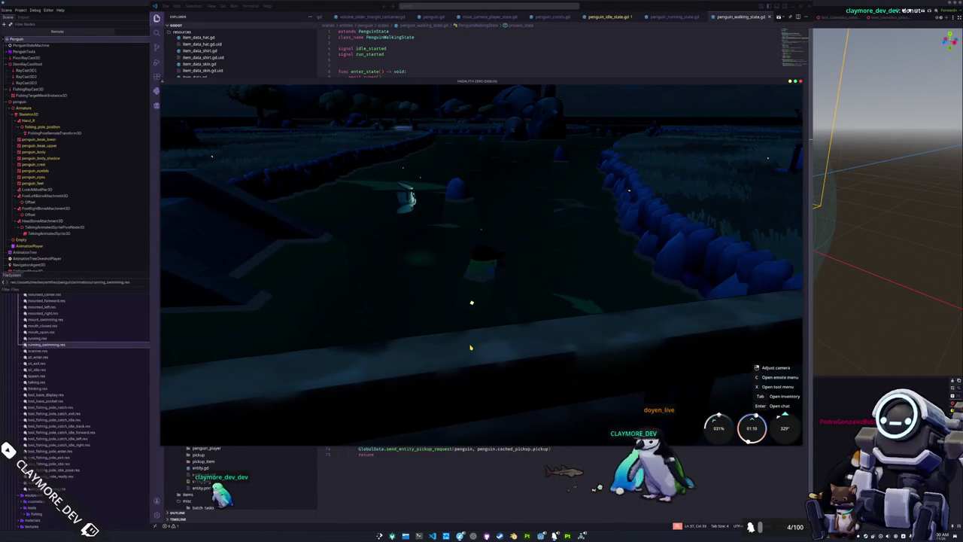
key("w")
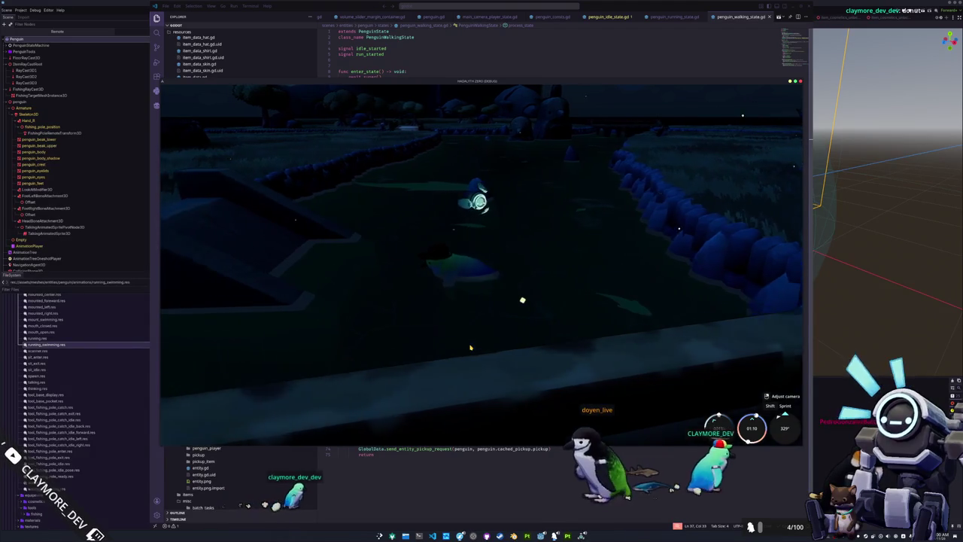
key("w")
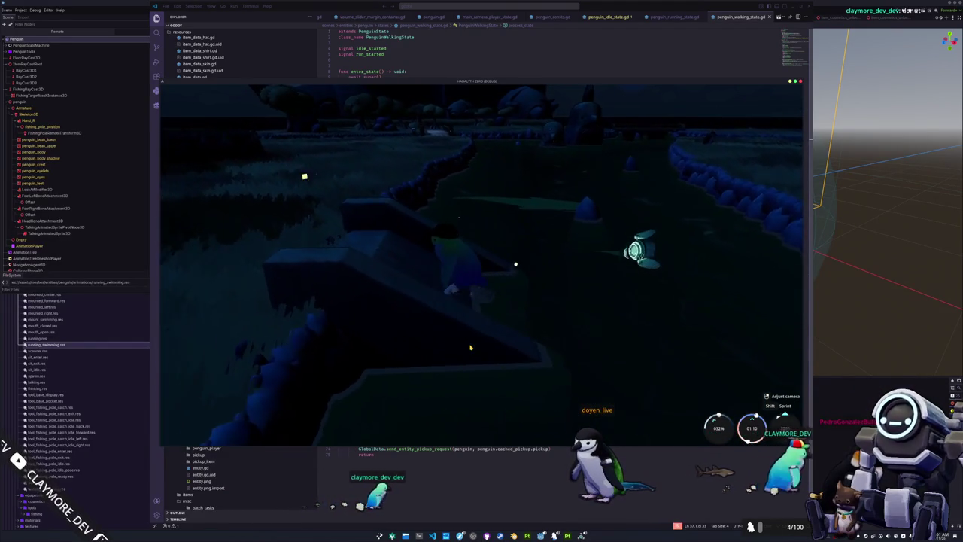
key("w")
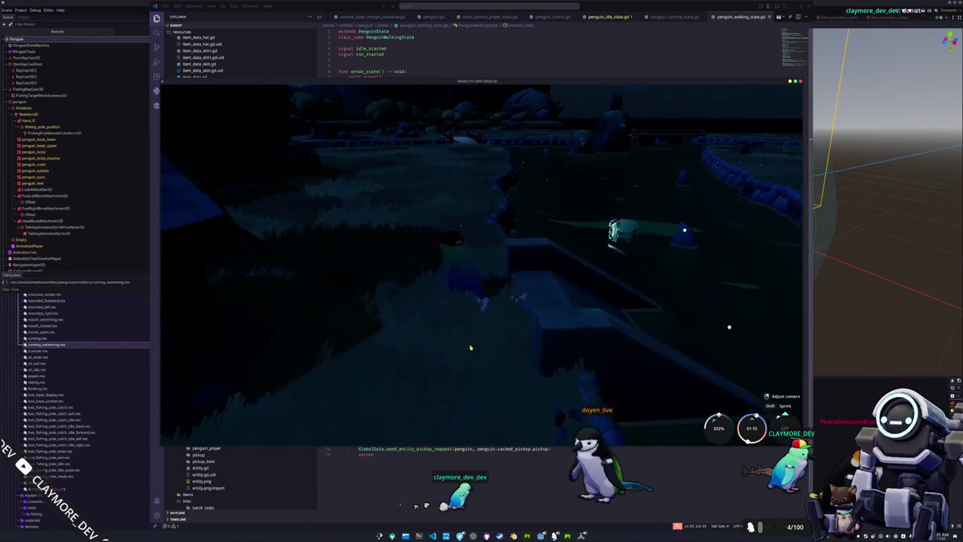
key("w")
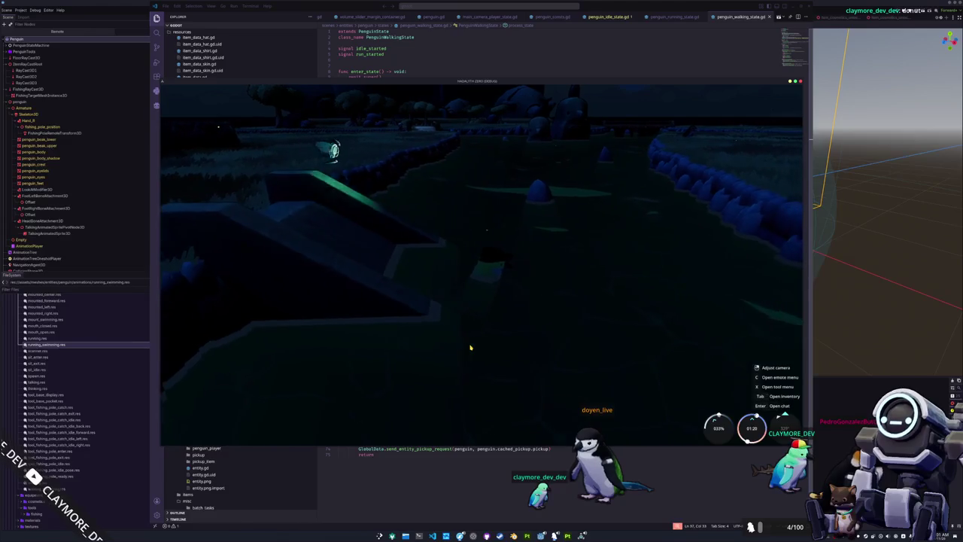
key("w")
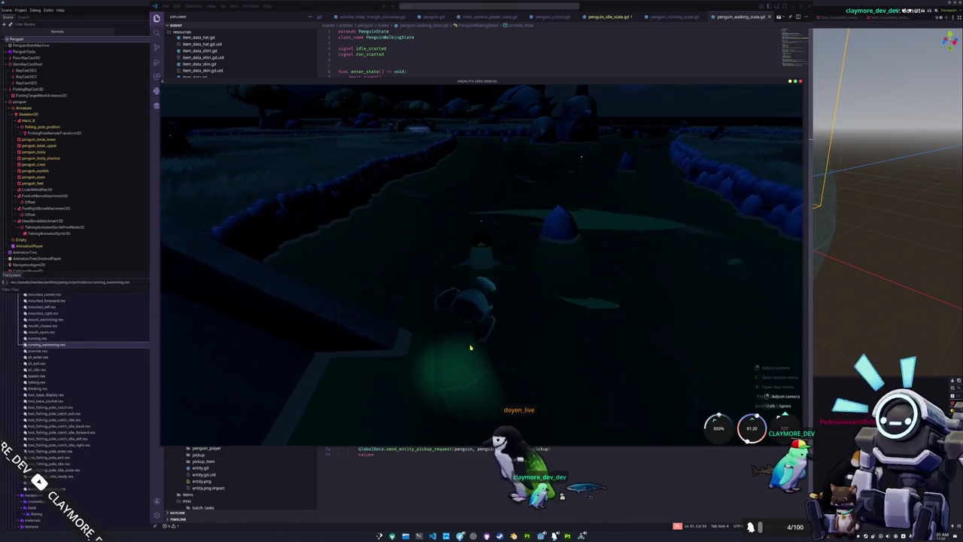
key("w")
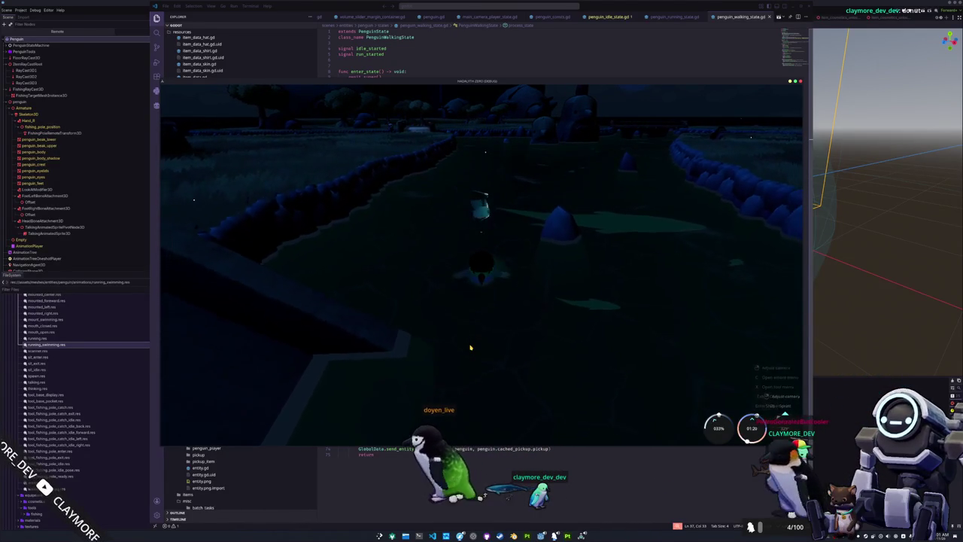
key("w")
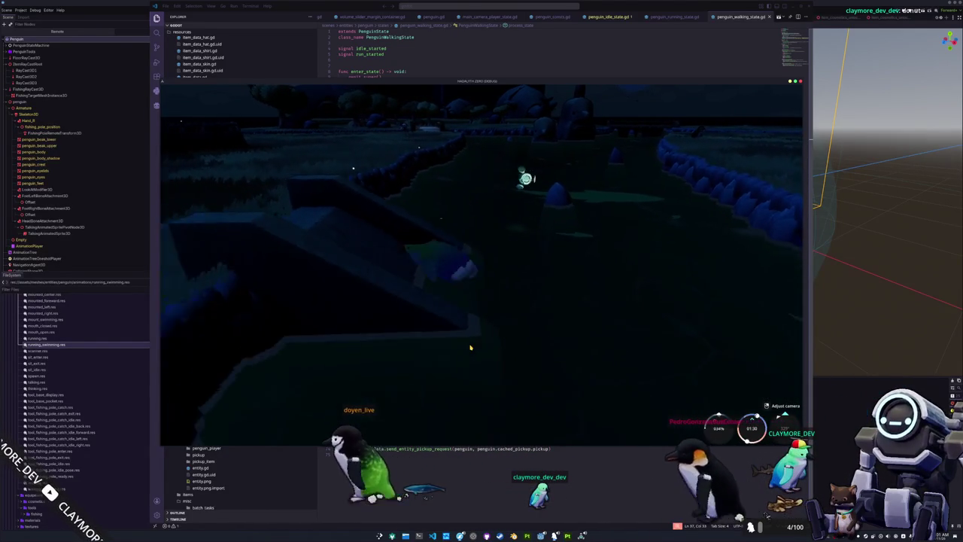
key("w")
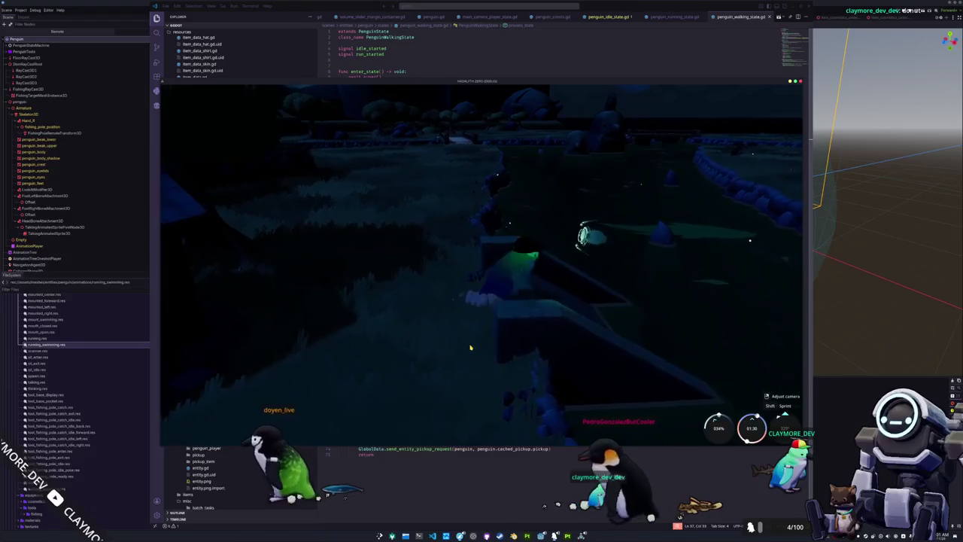
key("w")
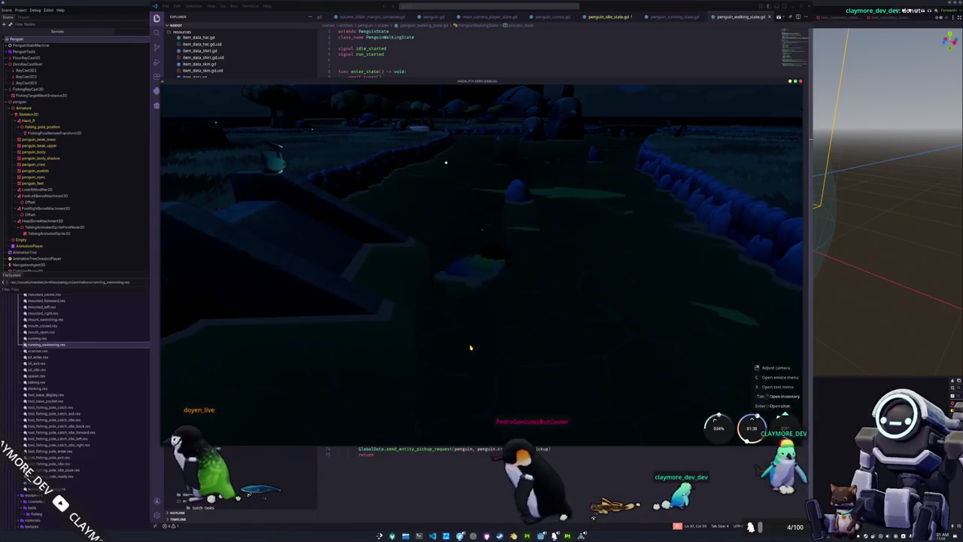
key("w")
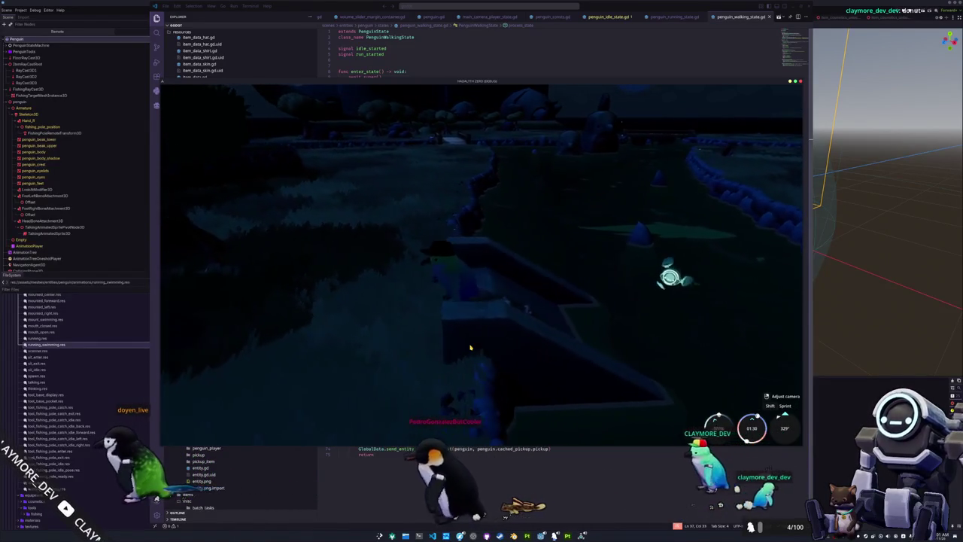
Cross the wooden dock and bridge, loop back over the bridge, and pause the game
key("w")
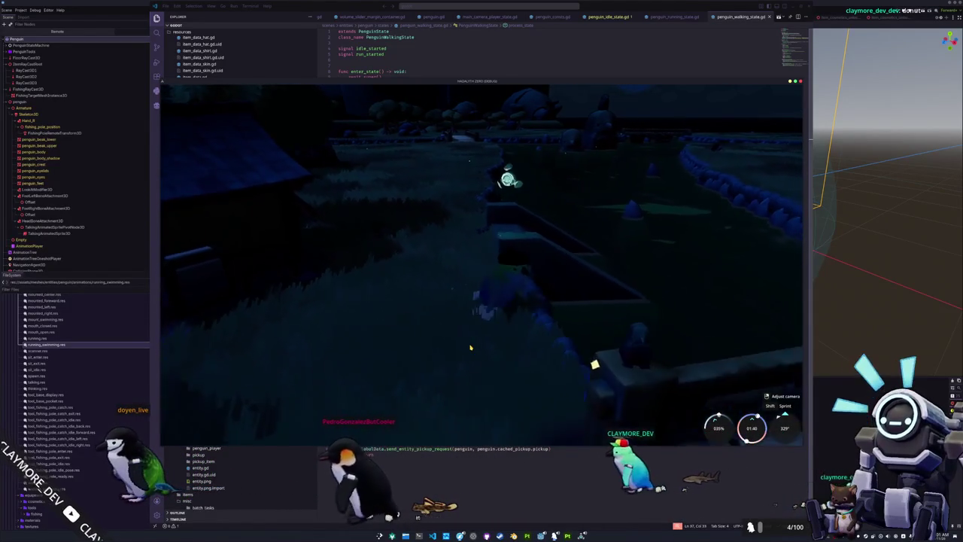
key("w")
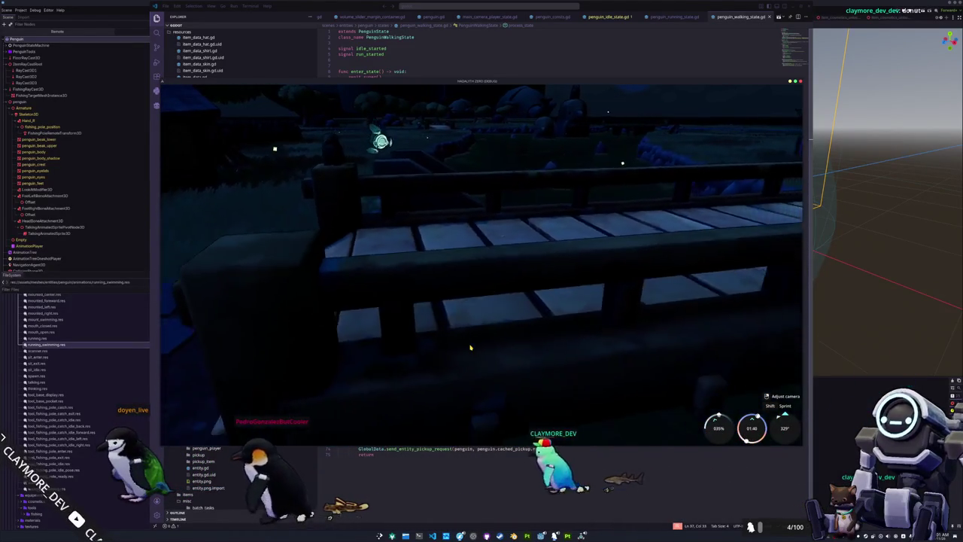
key("w")
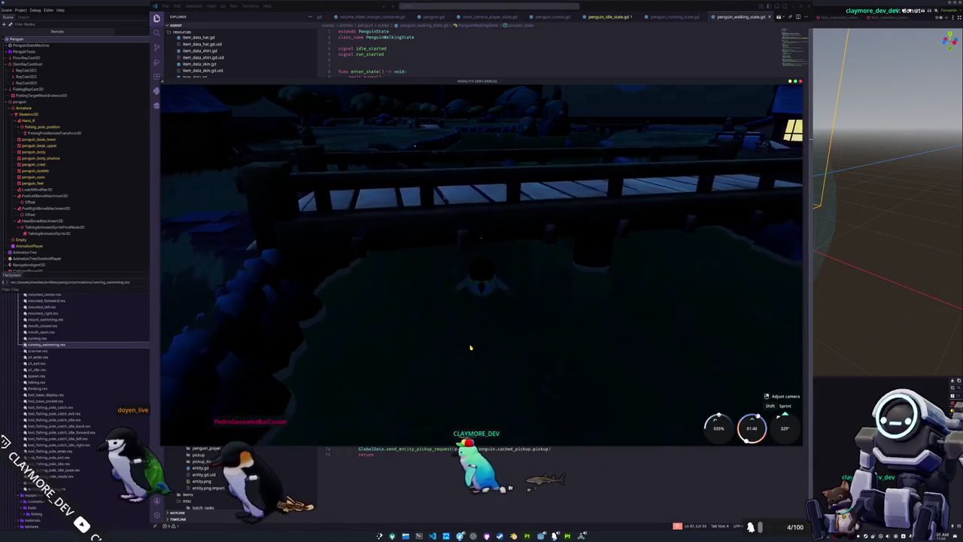
key("w")
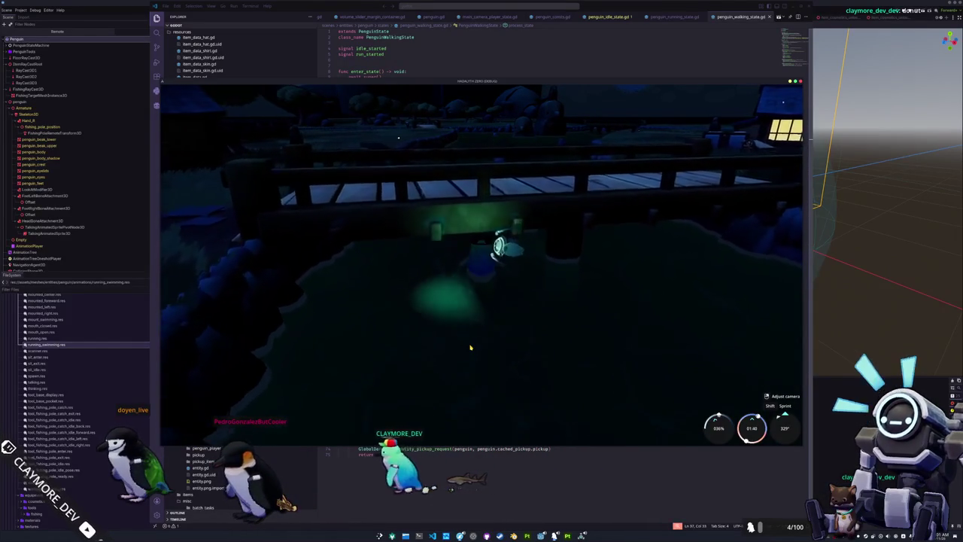
key("w")
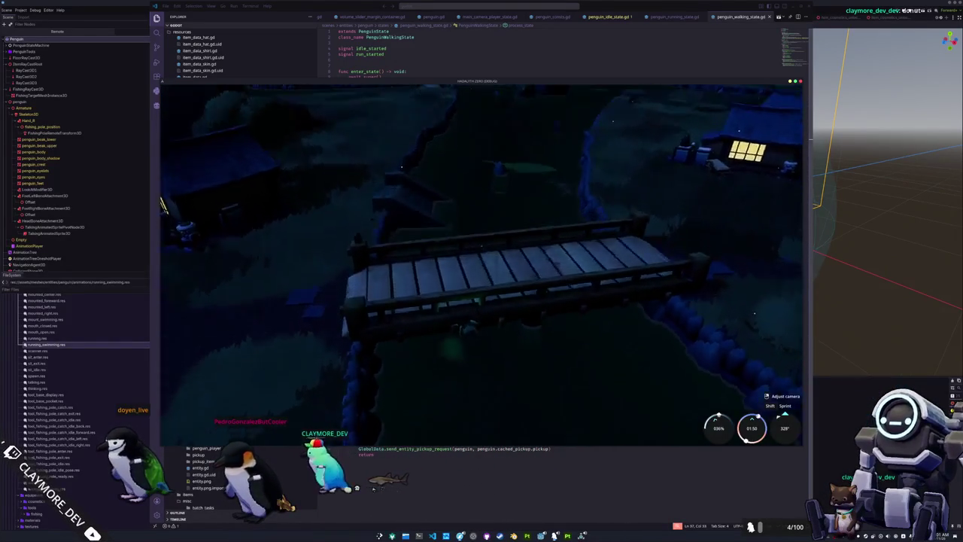
key("w")
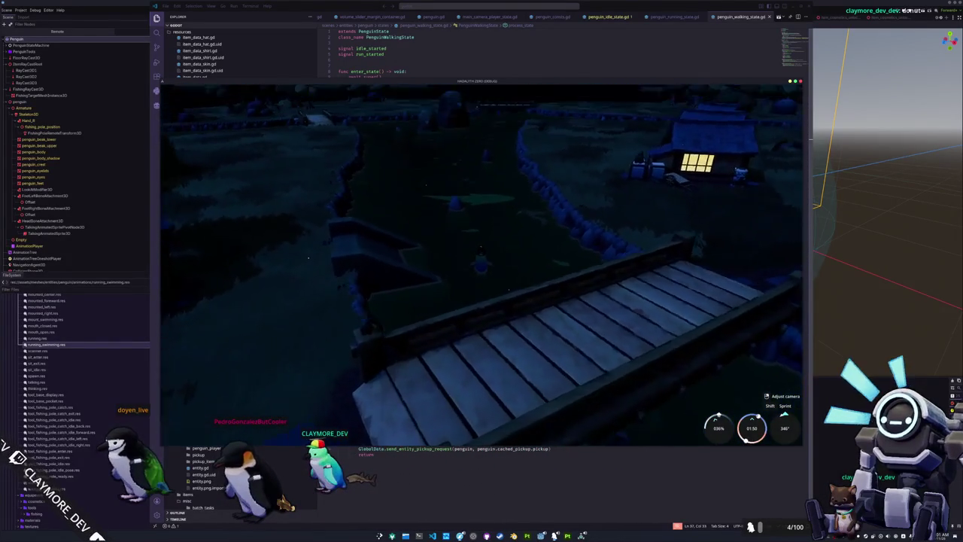
key("w")
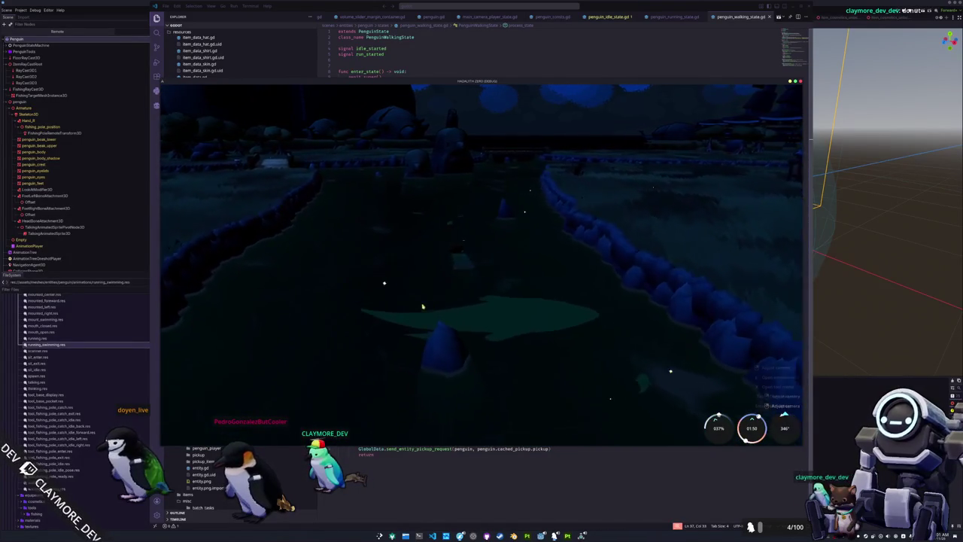
key("d")
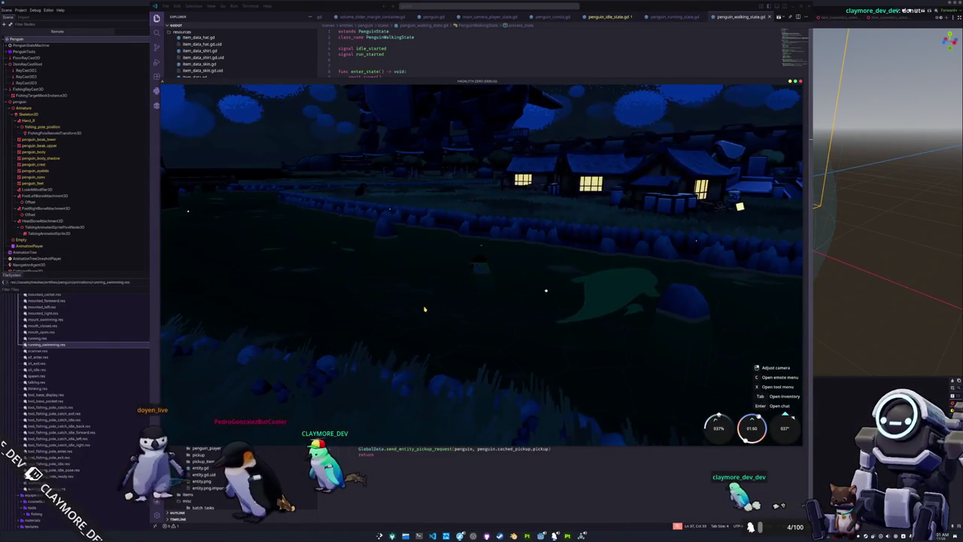
key("d")
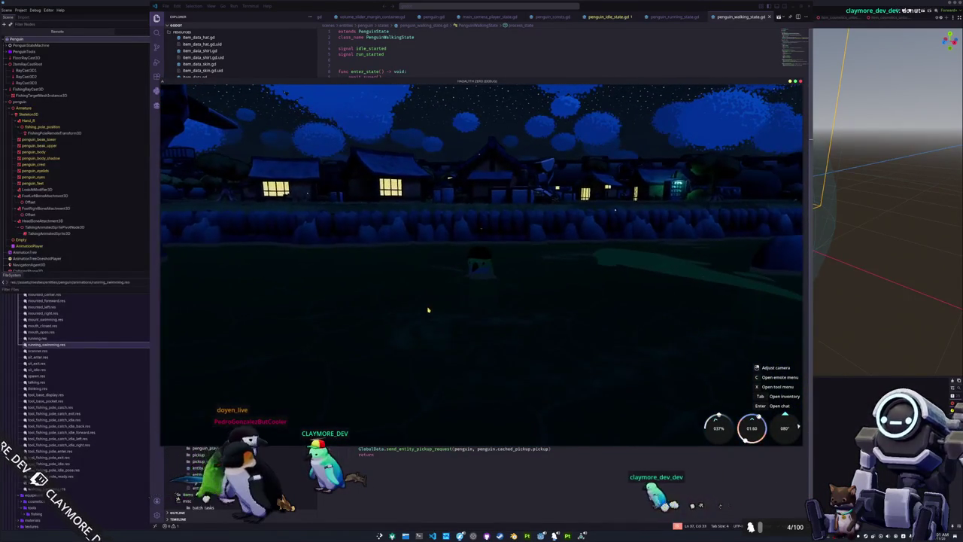
key("a")
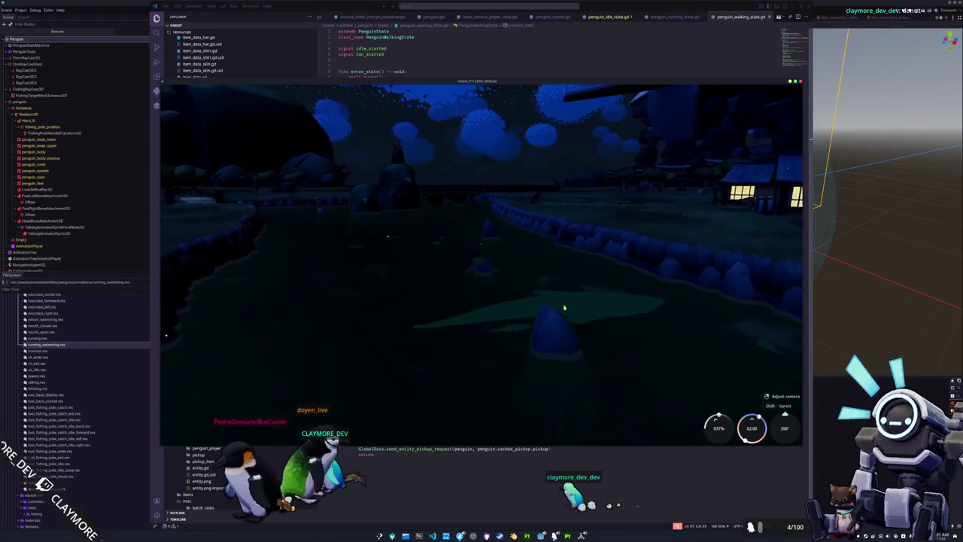
key("a")
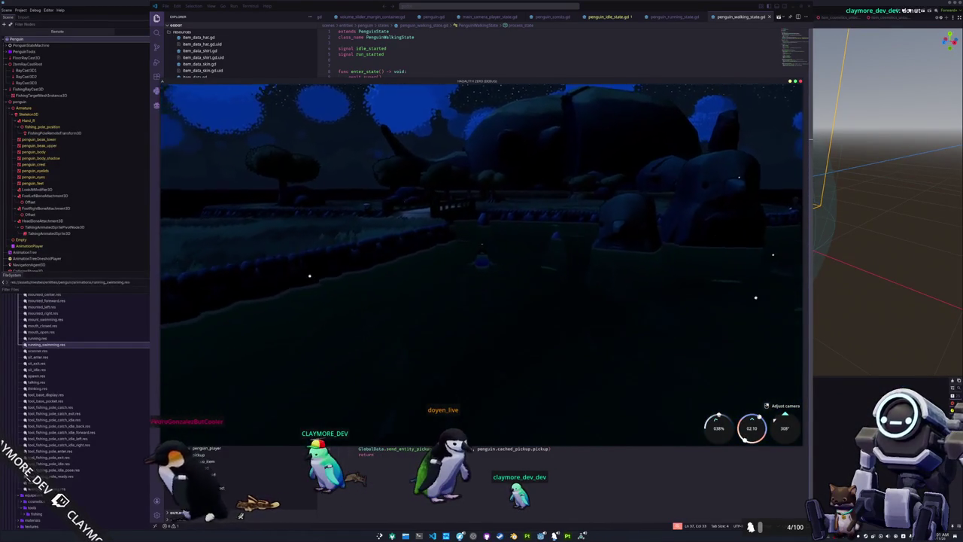
key("a")
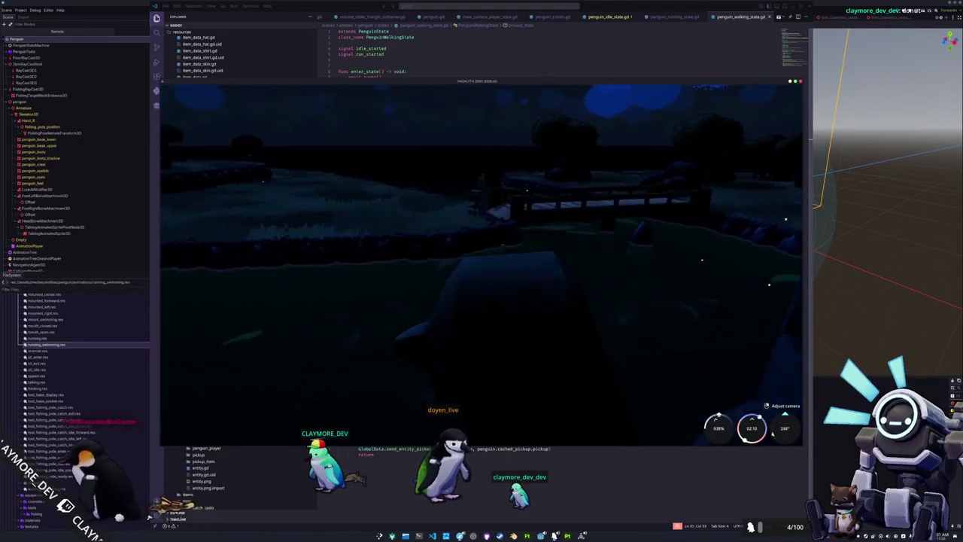
key("w")
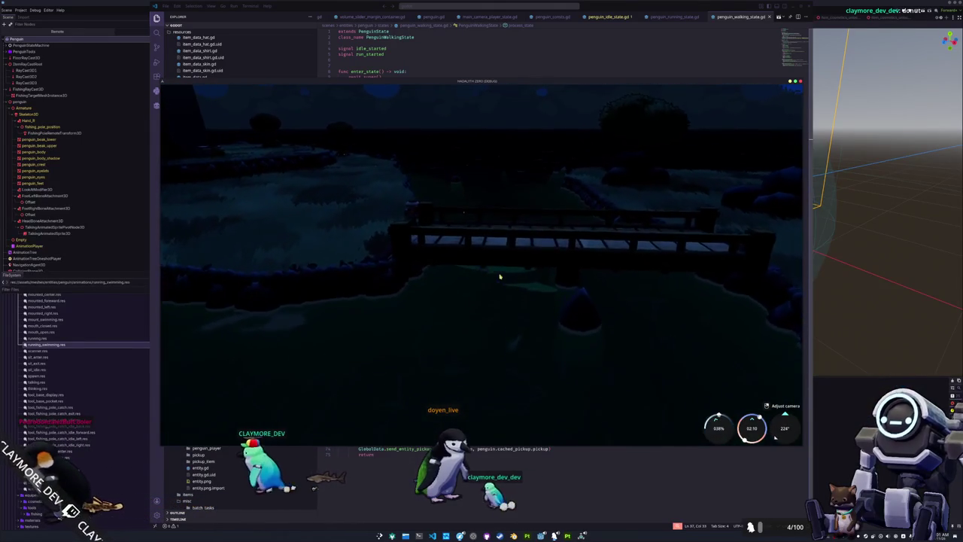
key("w")
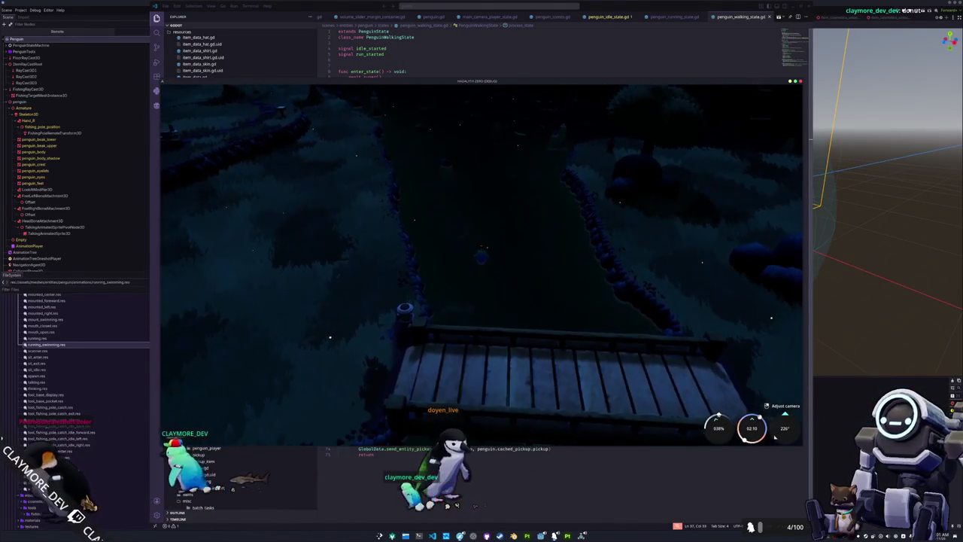
key("w")
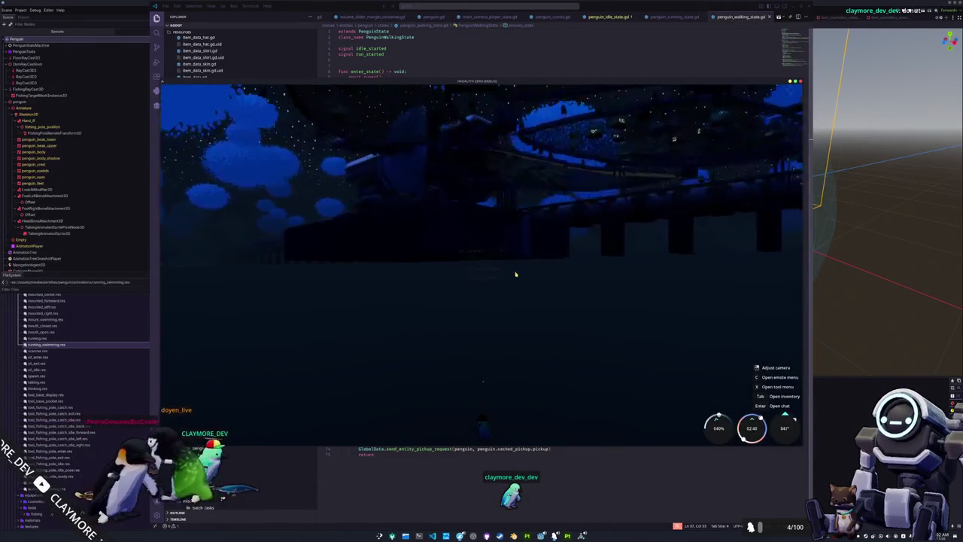
key("Escape")
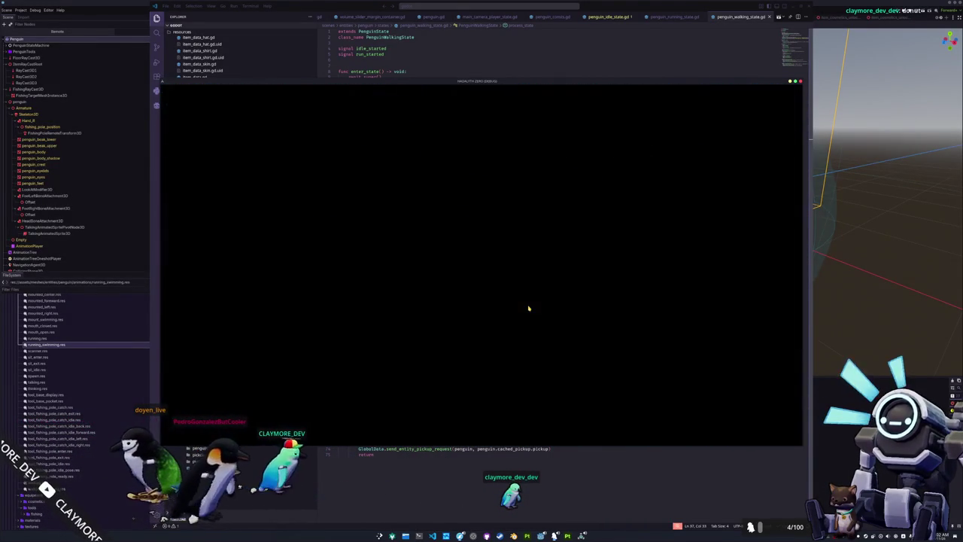
Start a new singleplayer session, then stop the game with F8 to return to the editor
left_click(485, 280)
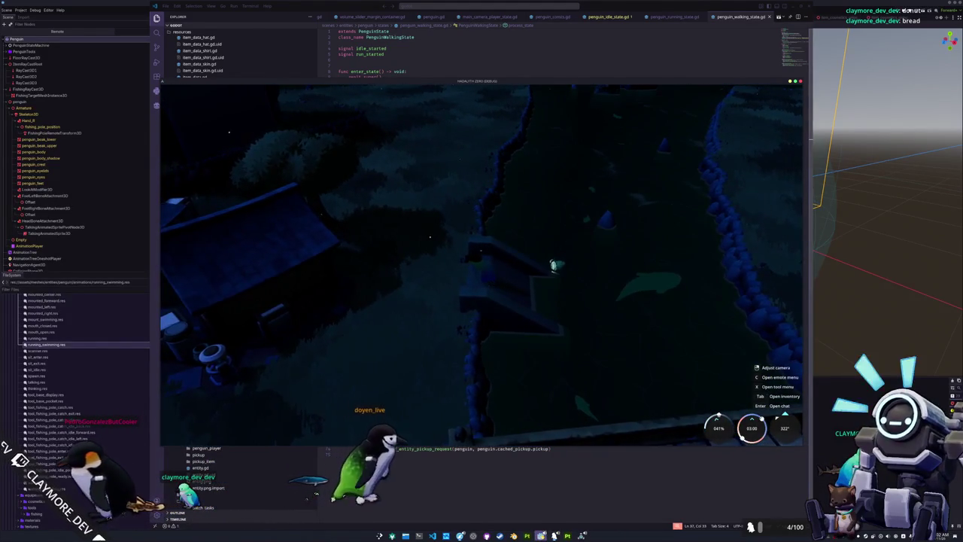
key("F8")
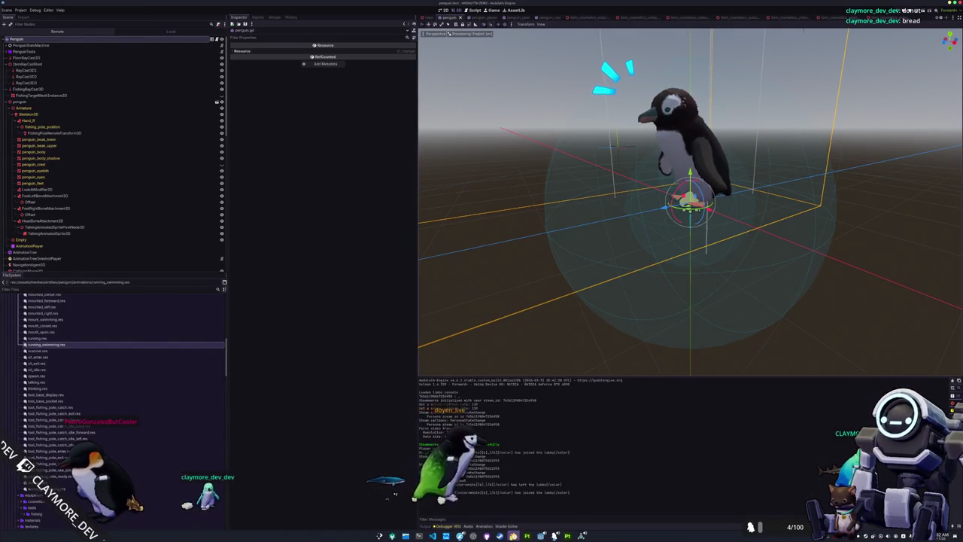
Assign the walking_swimming_cycle action to the penguin armature and switch to right view
key("alt+Tab")
scroll(355, 218, "up", 5)
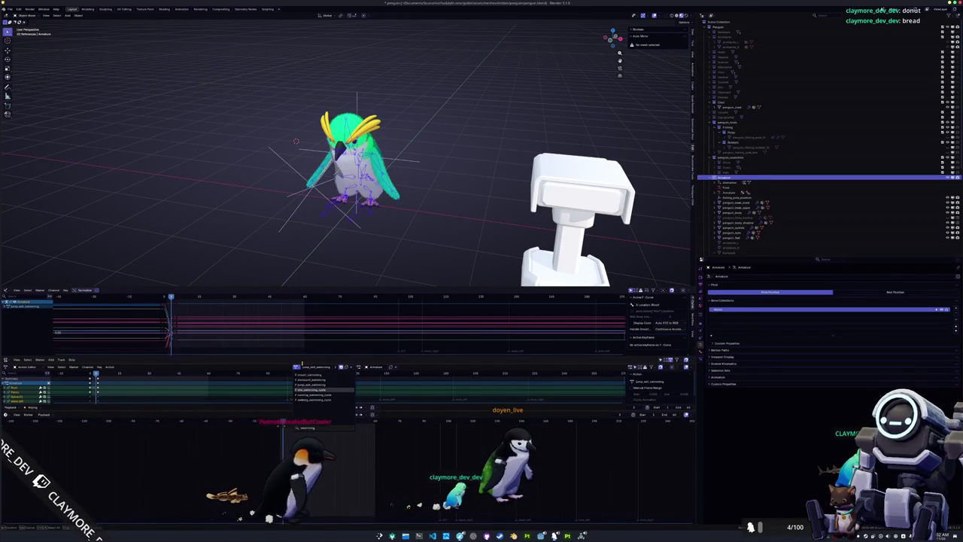
key("Return")
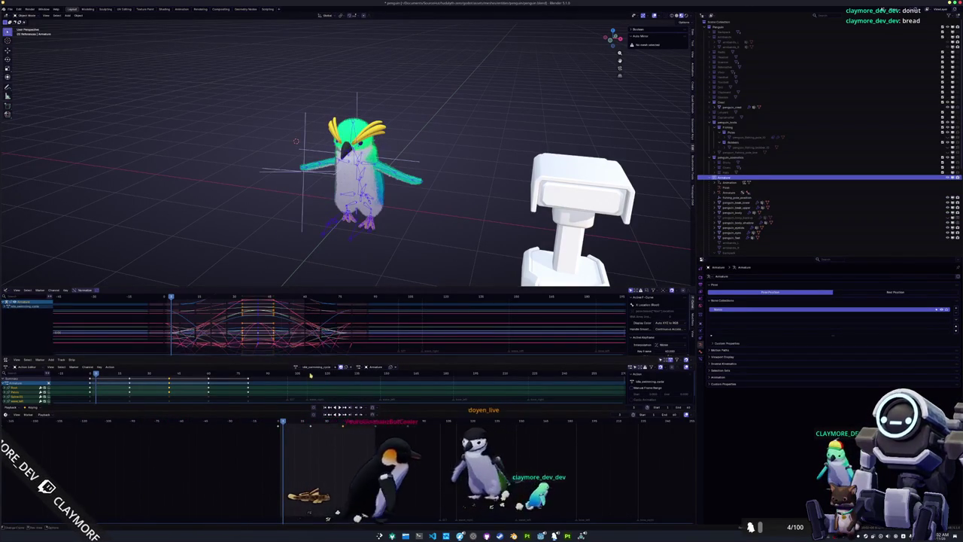
left_click(297, 367)
type("swim")
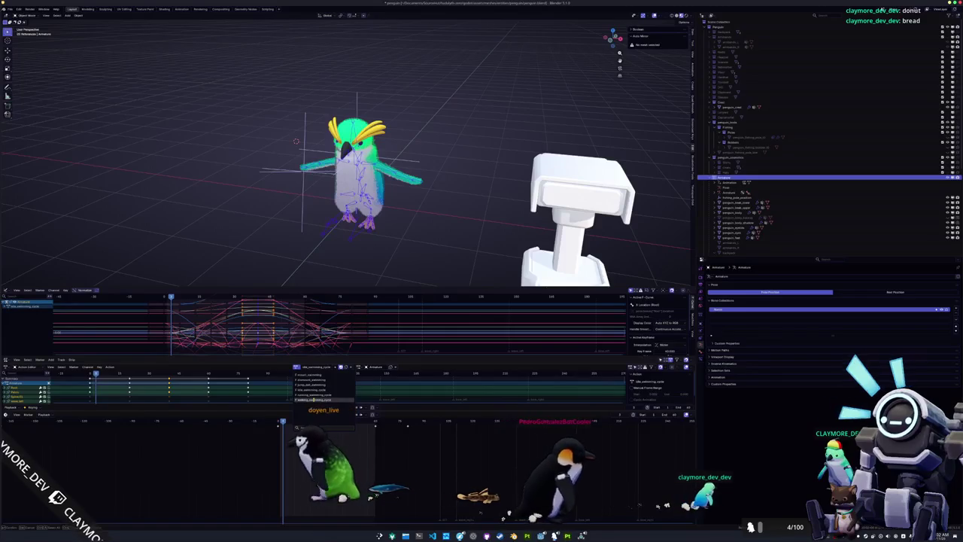
left_click(316, 399)
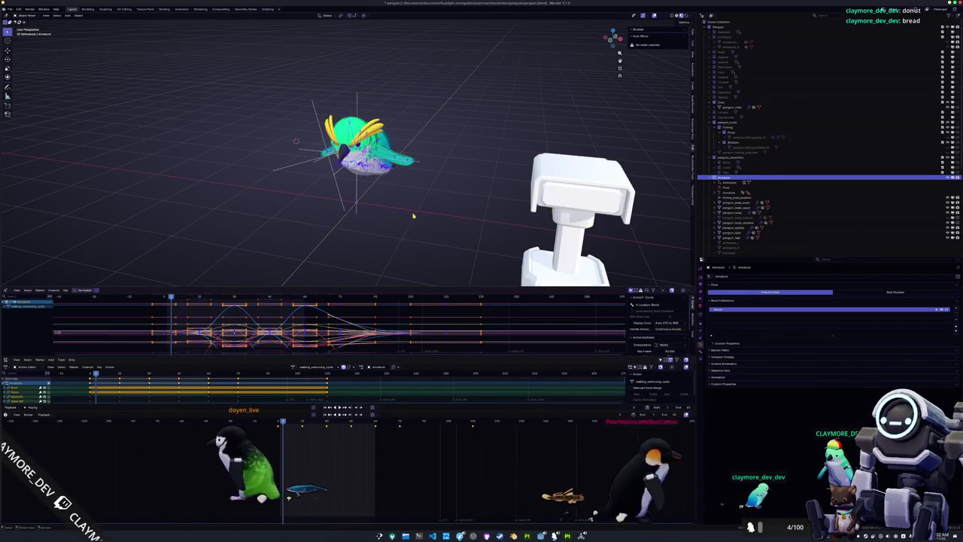
key("KP_3")
scroll(413, 216, "up", 4)
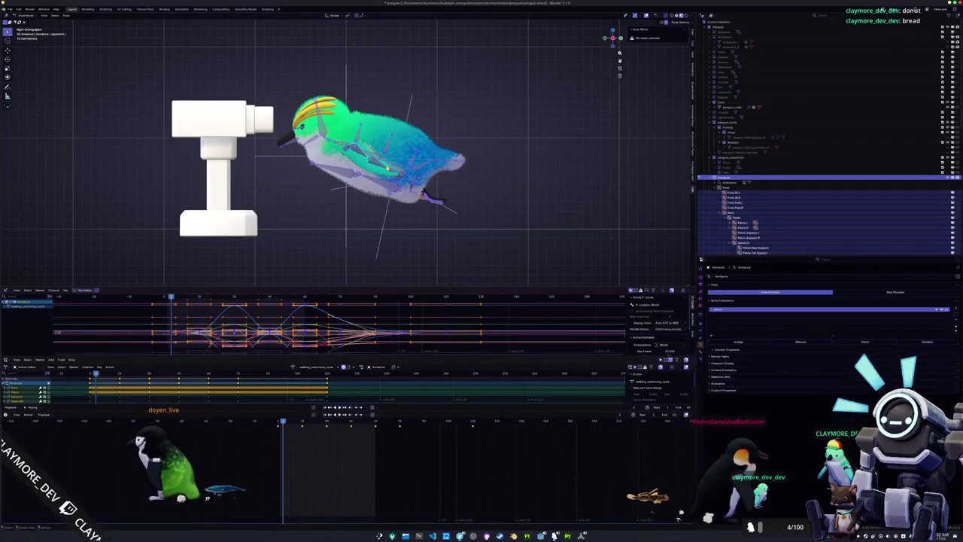
Tilt the penguin toward horizontal, lower it along Z, and keyframe the pose
key("r")
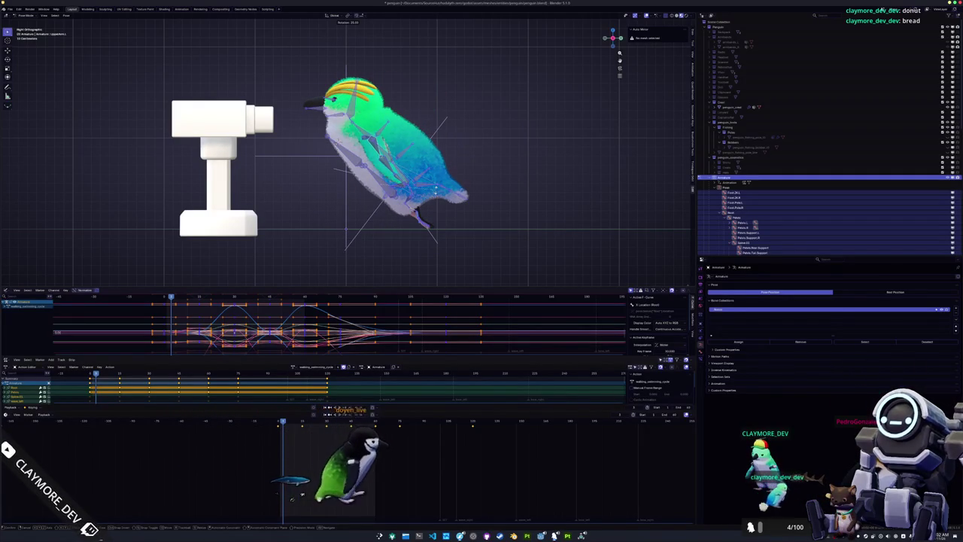
left_click(437, 187)
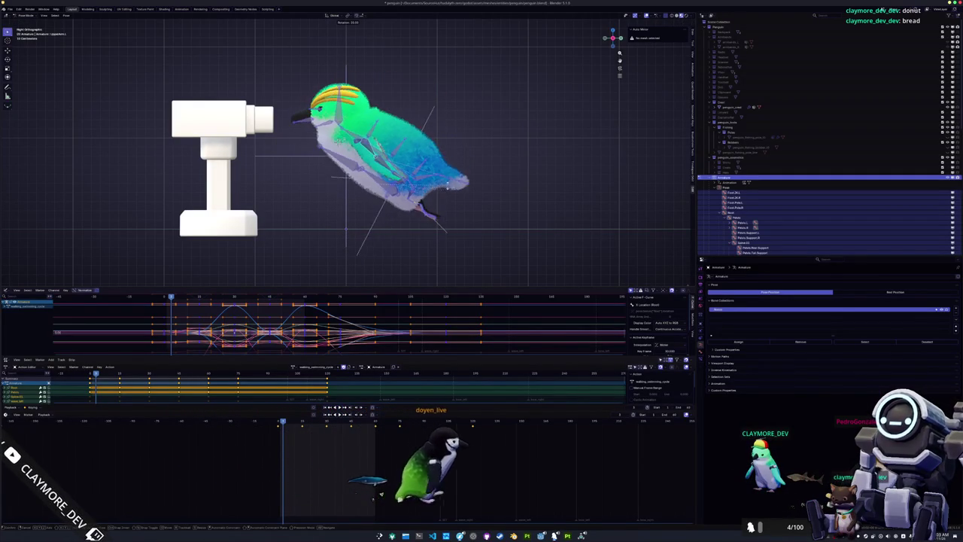
left_click(441, 190)
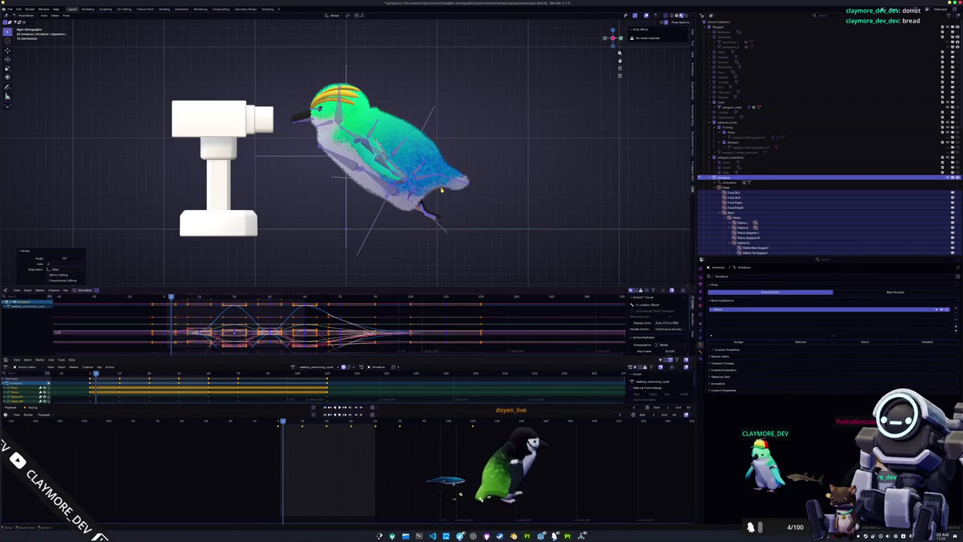
key("Left")
key("Left")
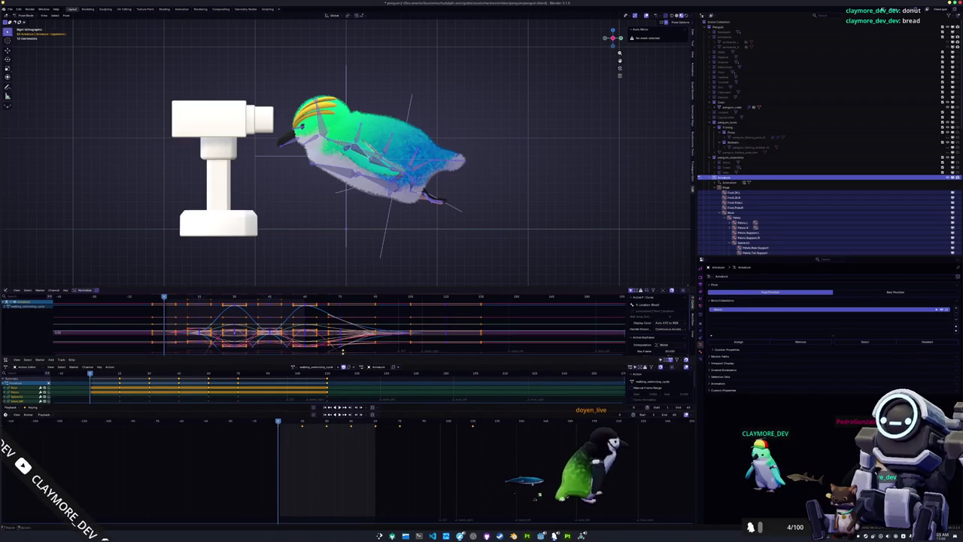
key("r")
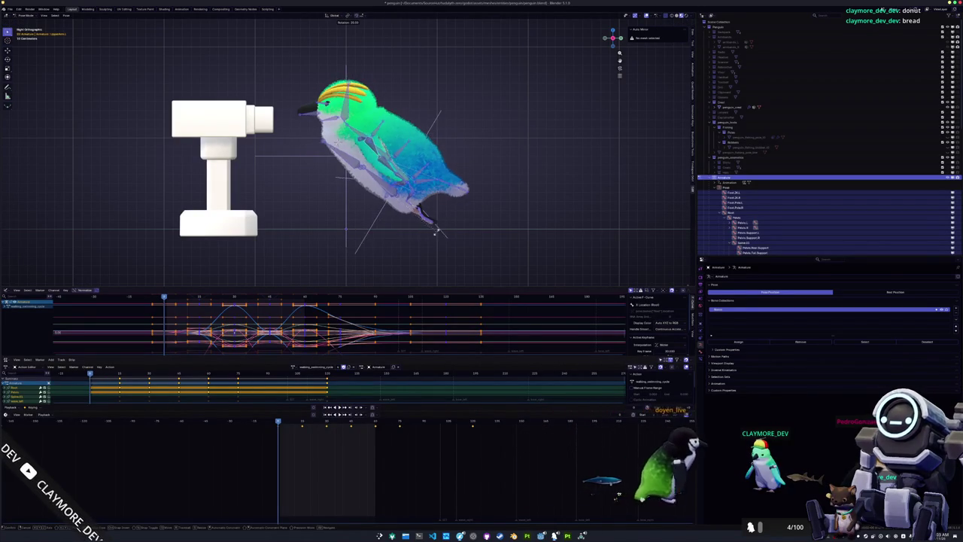
key("g")
key("z")
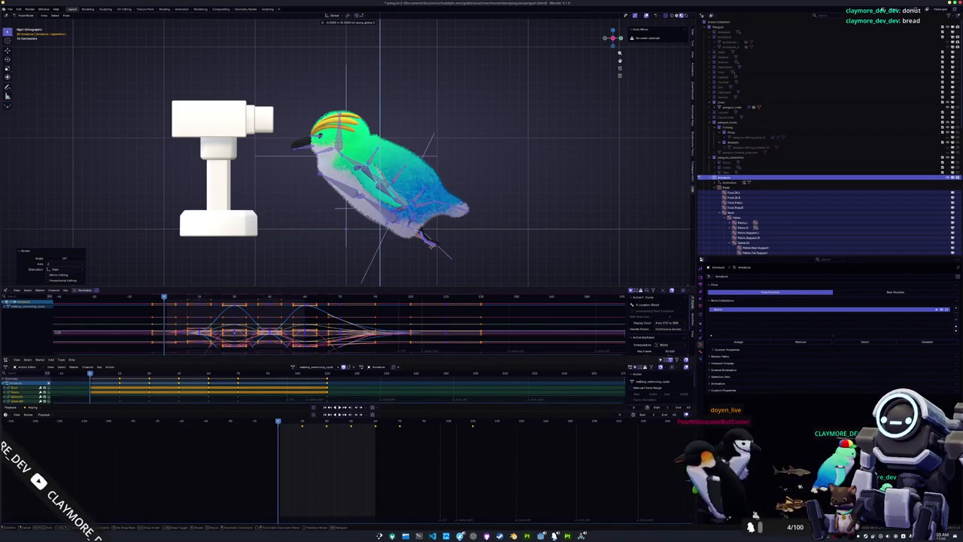
scroll(410, 250, "down", 1)
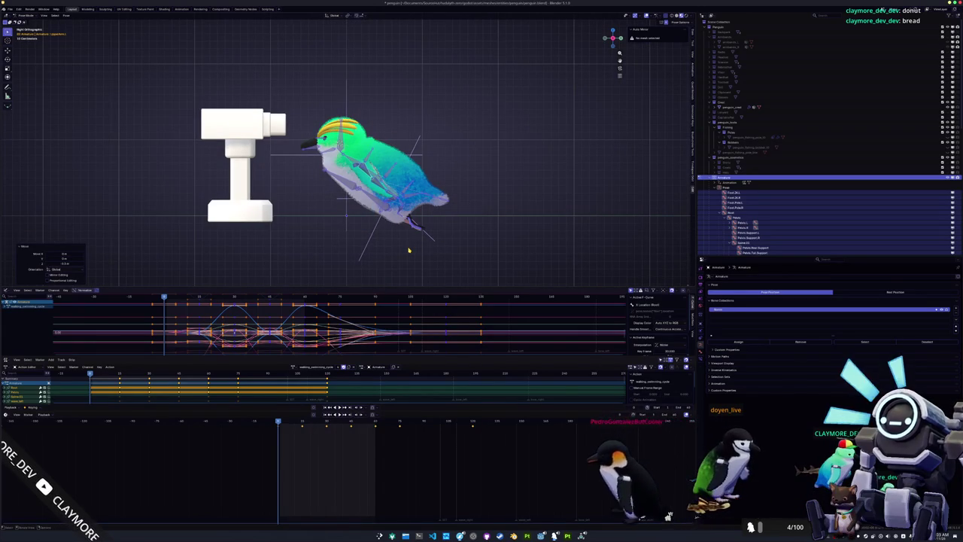
key("i")
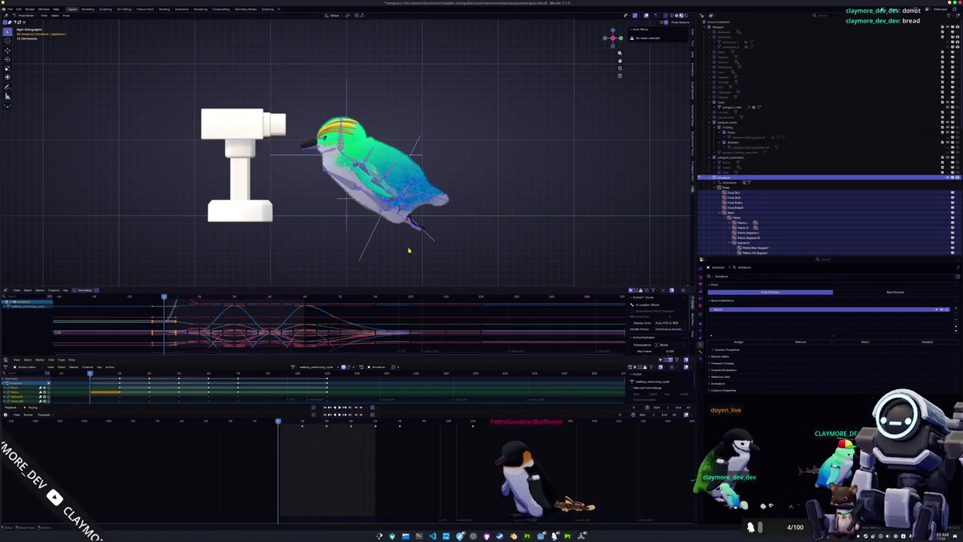
Jump to the next keyframe, play back the motion, and begin another -0.2 adjustment
key("Up")
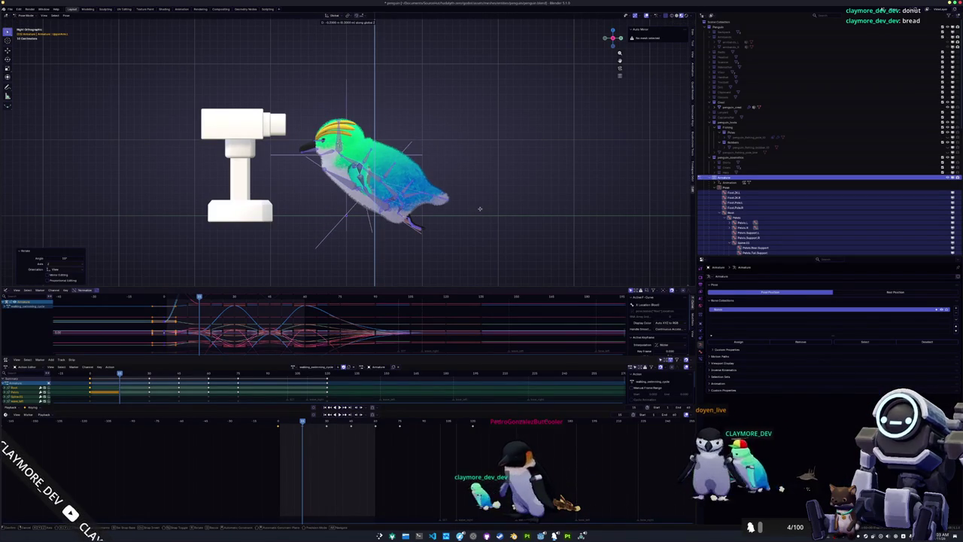
key("space")
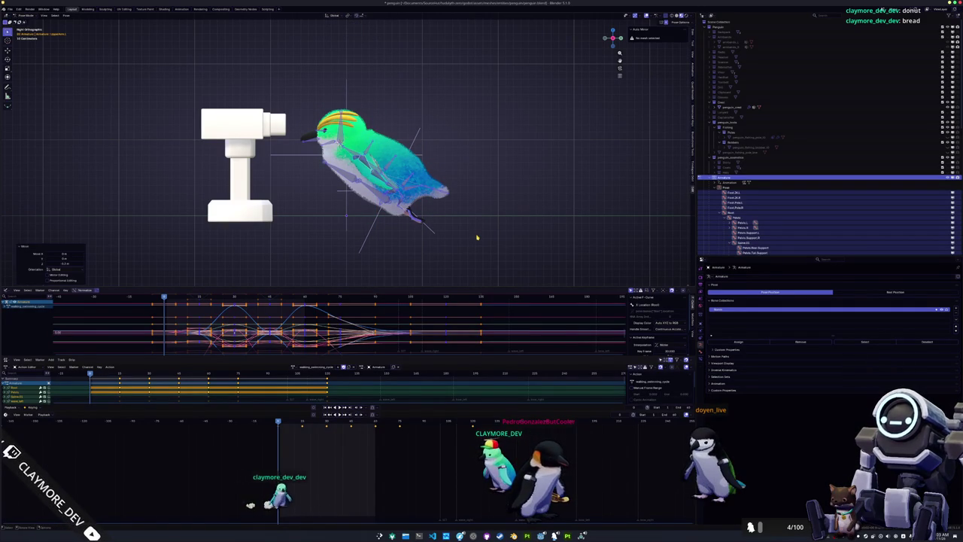
left_click(477, 238)
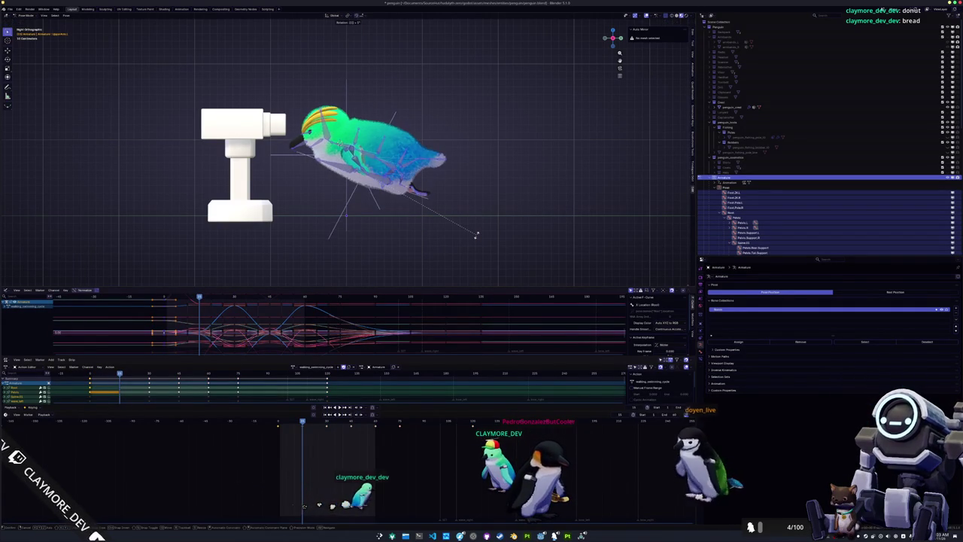
key("3")
type("-0.2")
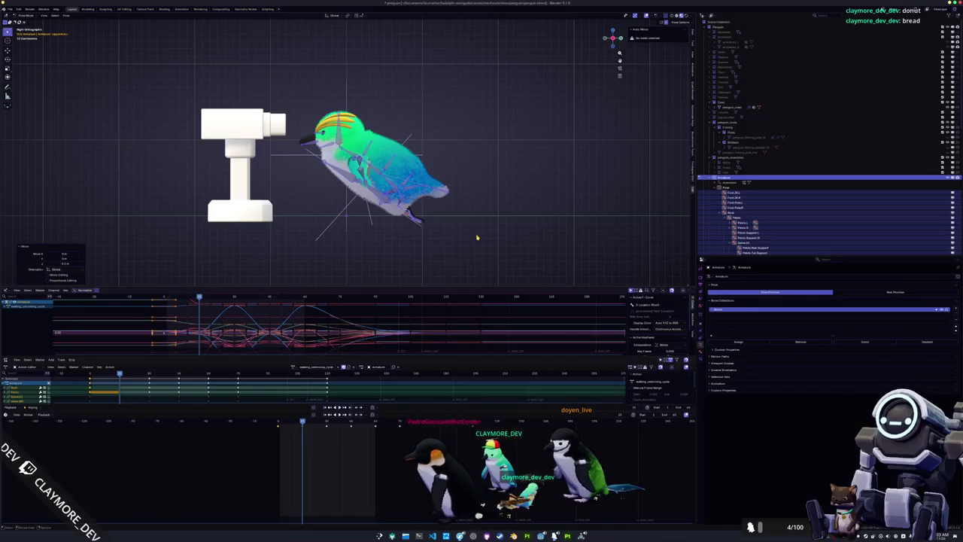
key("space")
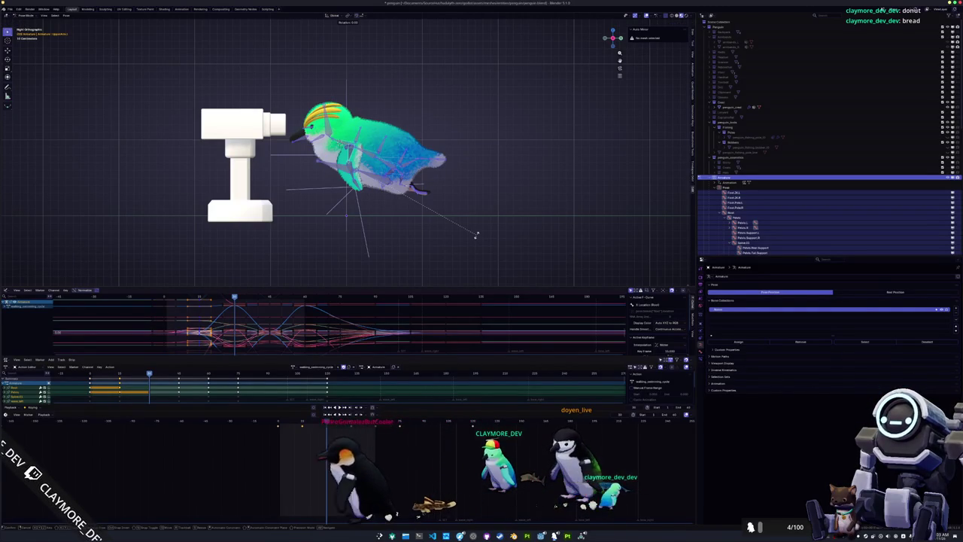
Tilt the penguin 15 degrees and lower it 0.2 m at the current and next keyframes, keying the pose
type("15")
key("Return")
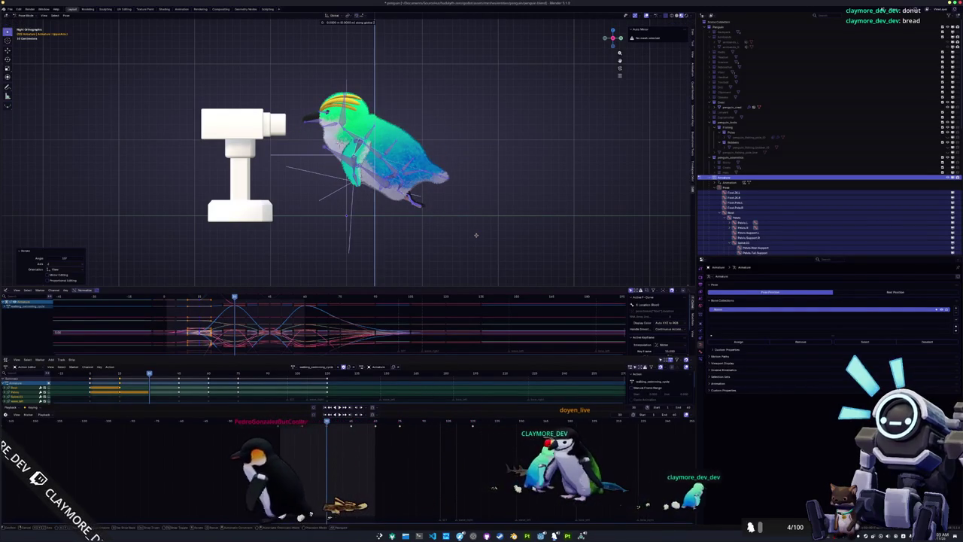
type("-0.2")
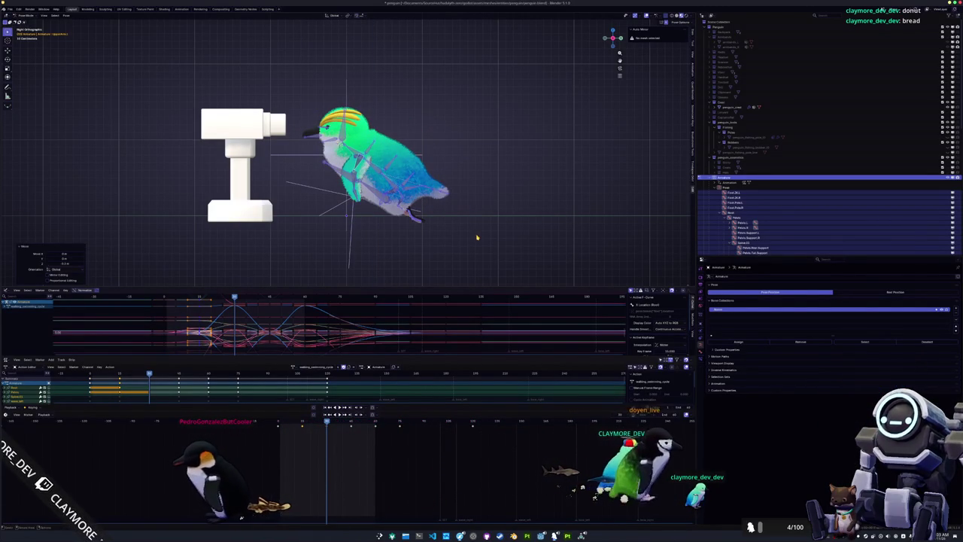
key("Up")
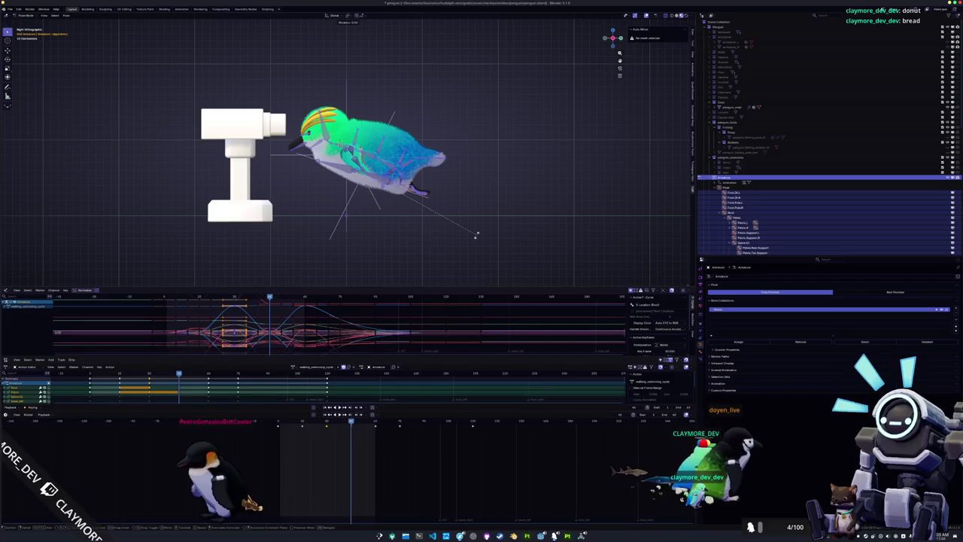
key("x")
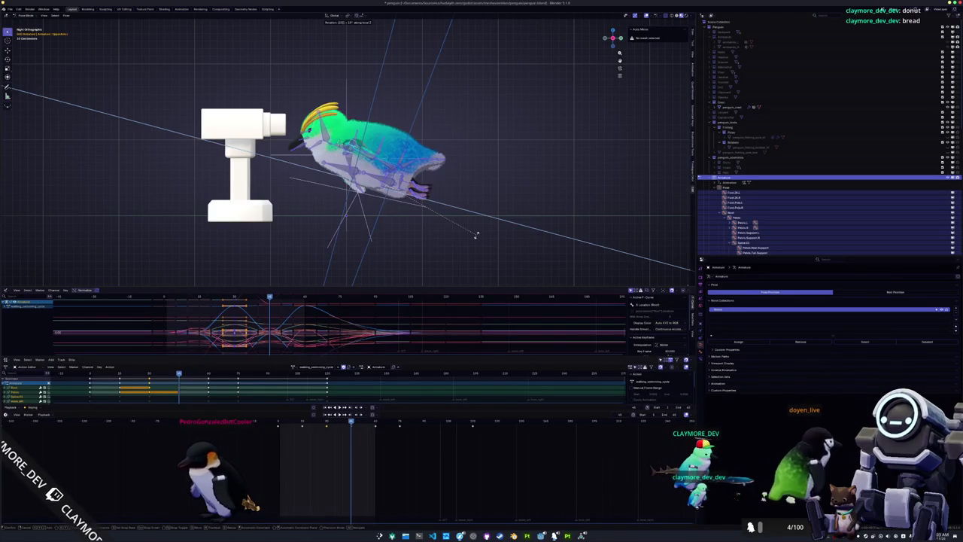
key("Escape")
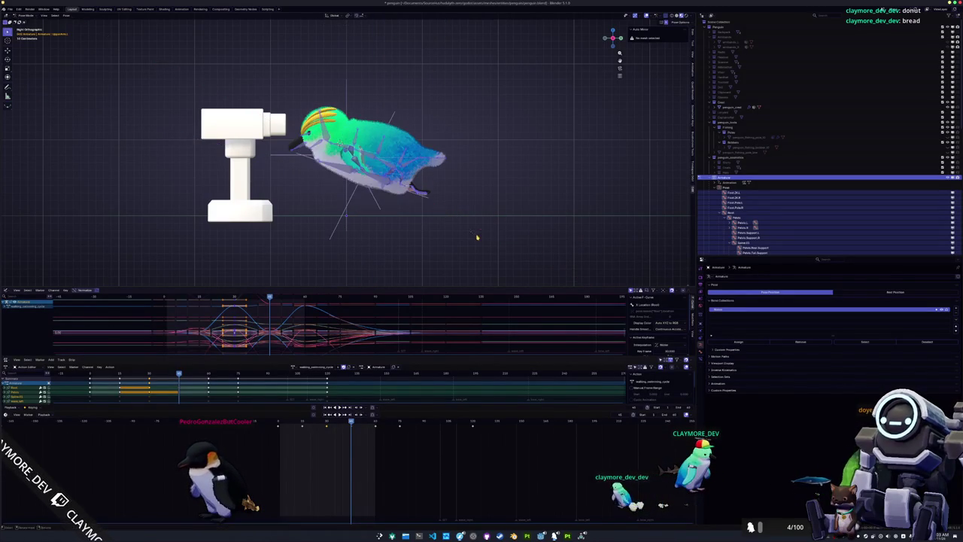
type("15")
key("Return")
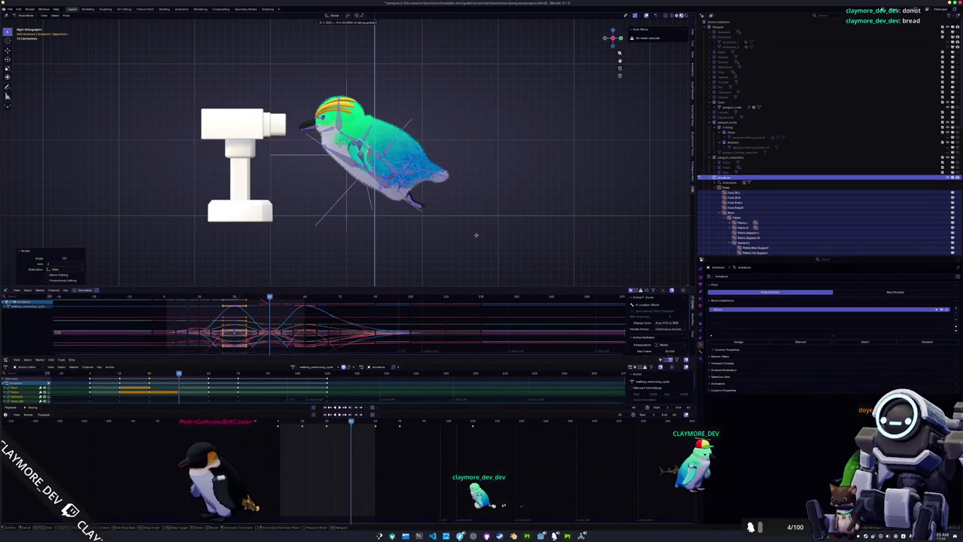
key("Return")
key("i")
At the following keyframe, rotate the penguin 15 degrees, lower it along Z, and key it
key("Up")
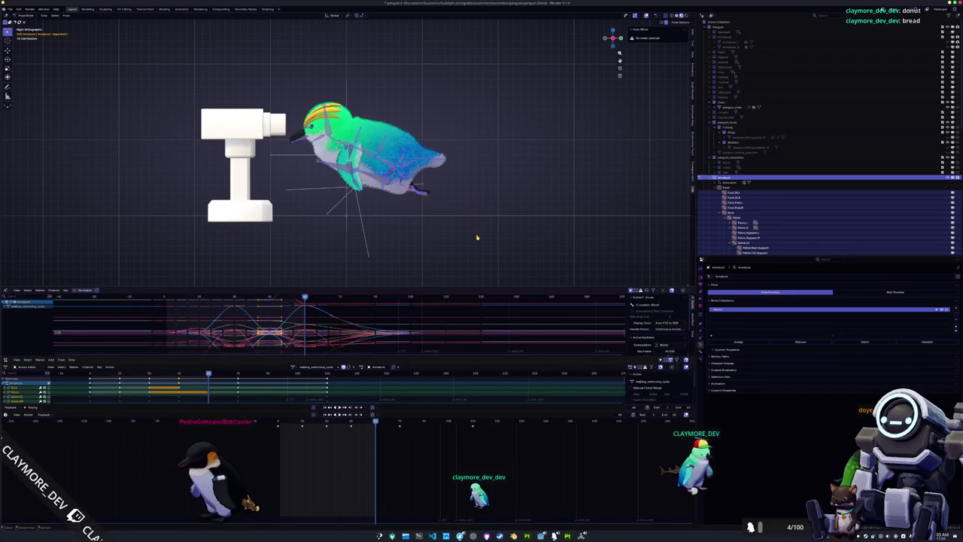
type("15")
key("Return")
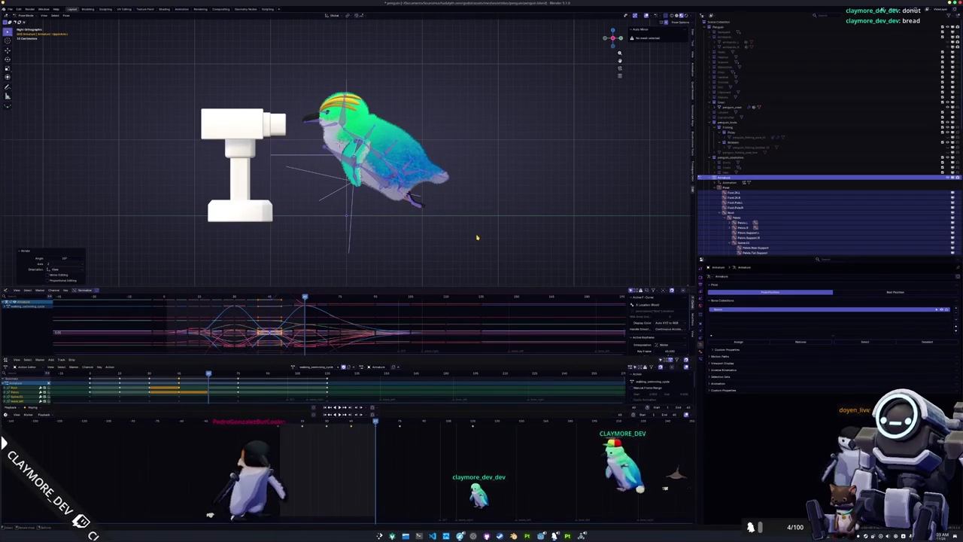
key("g")
key("z")
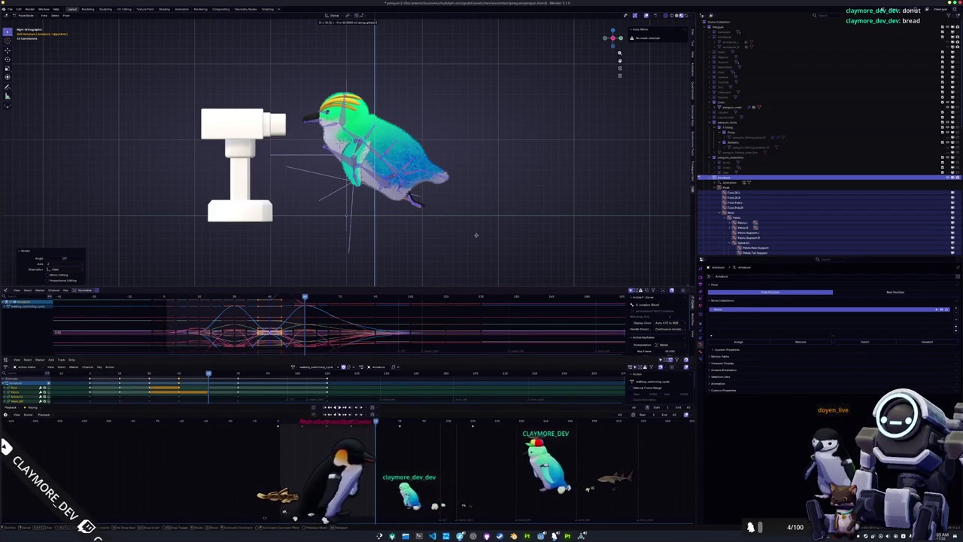
left_click(476, 236)
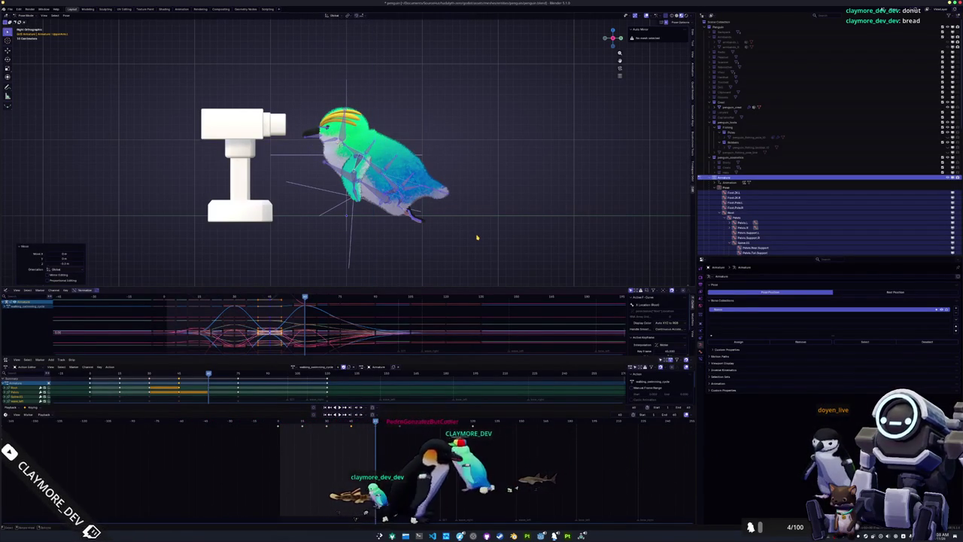
key("i")
Tilt and lower the penguin at the last two keyframes, keying the final pose
key("Up")
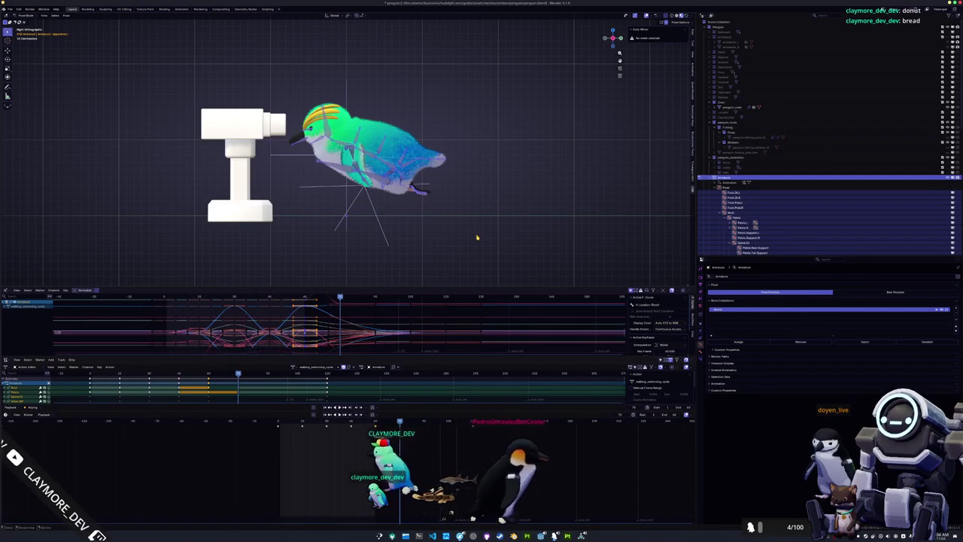
key("r")
left_click(476, 235)
key("g")
key("z")
left_click(477, 238)
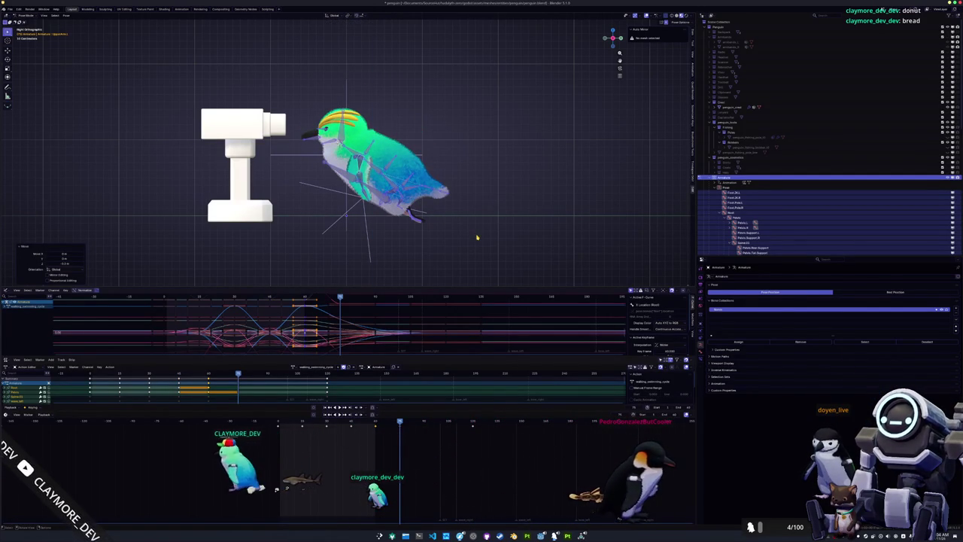
key("Up")
key("r")
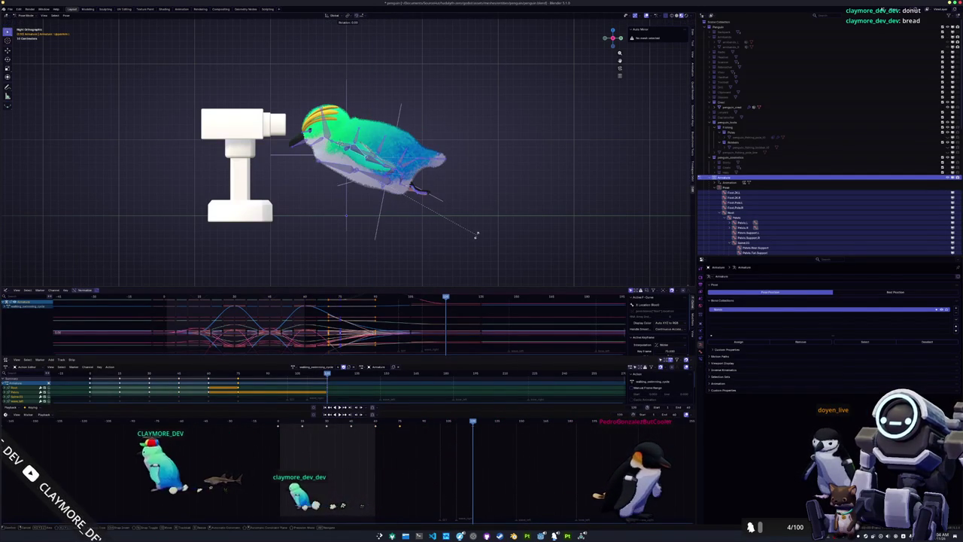
left_click(475, 234)
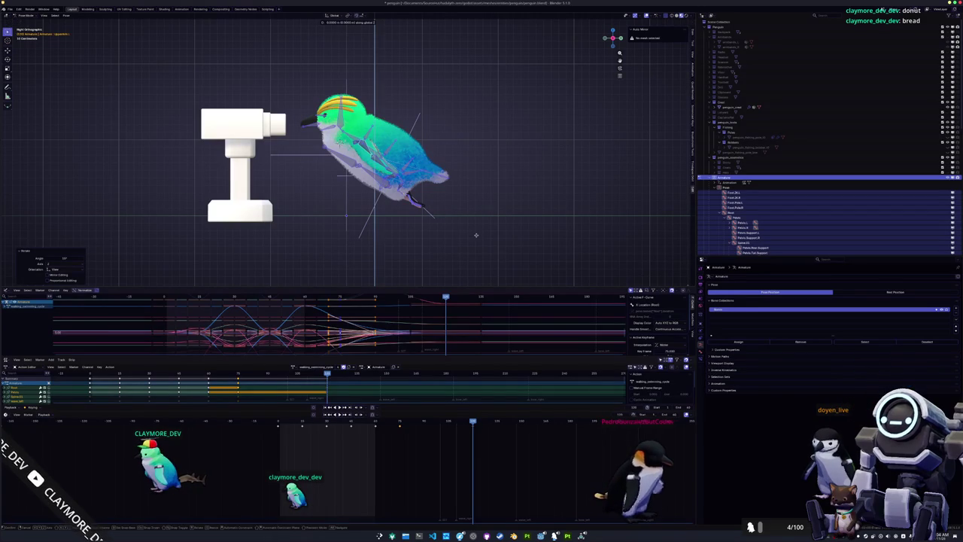
left_click(477, 237)
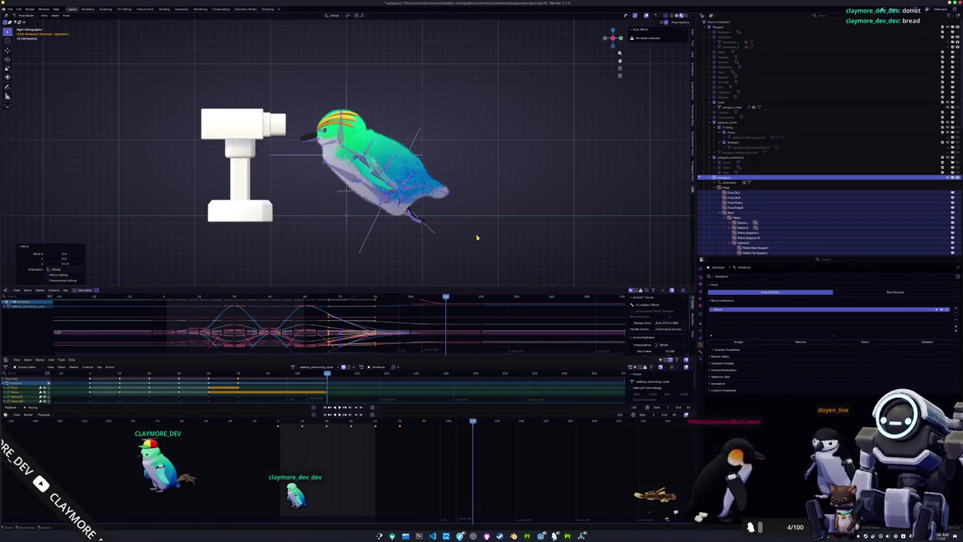
key("i")
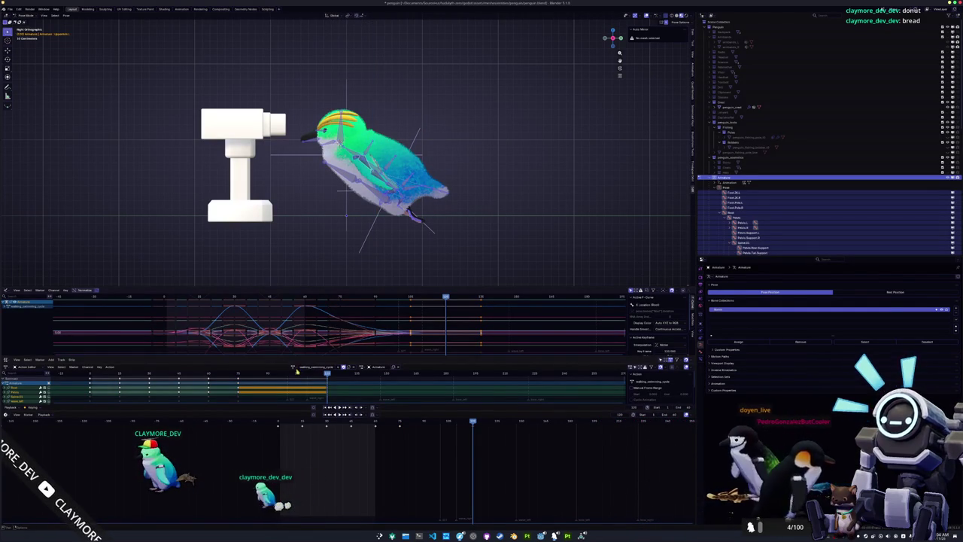
Switch the armature's action to running_swimming_cycle
left_click(293, 367)
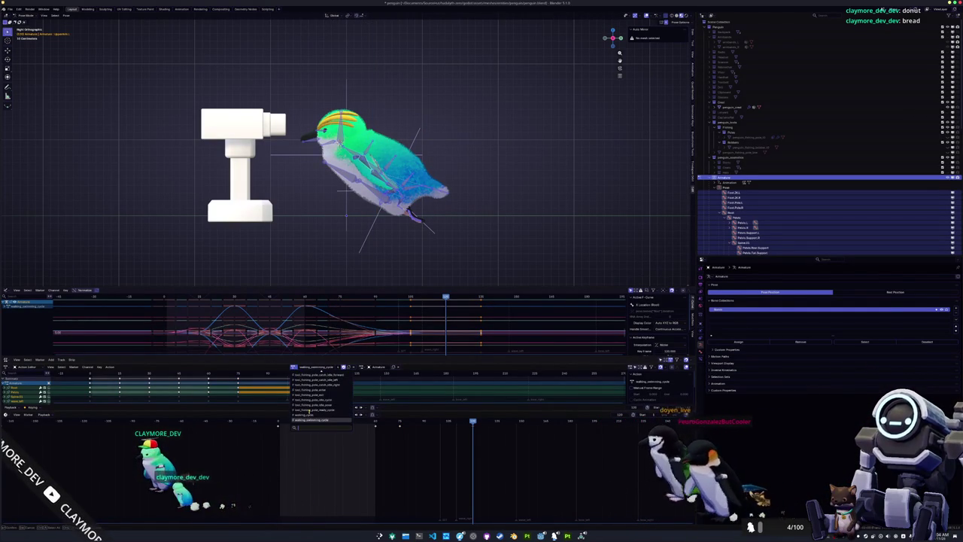
type("running")
key("Return")
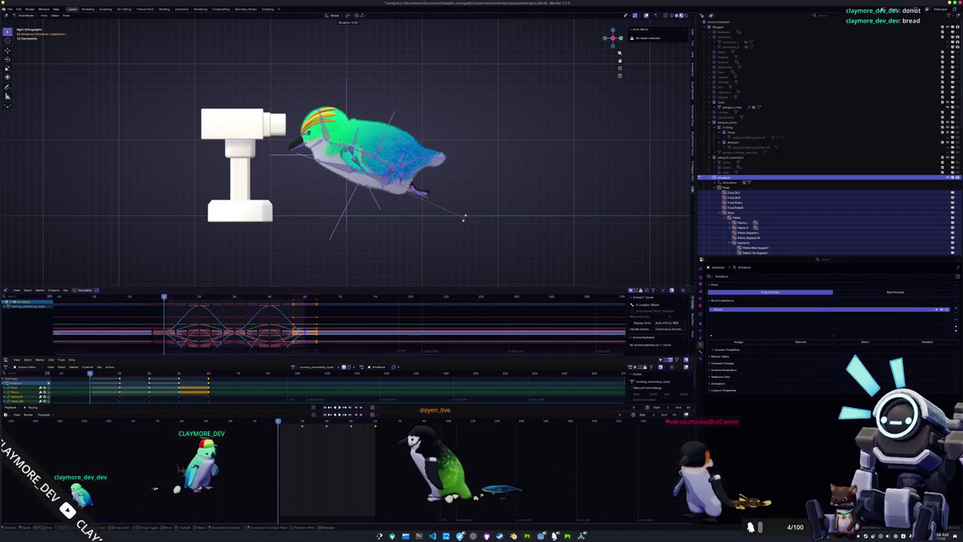
Tilt the penguin 15° at the current keyframe, then tilt it 15° and lower it 0.1 m at the next
type("r15")
key("Return")
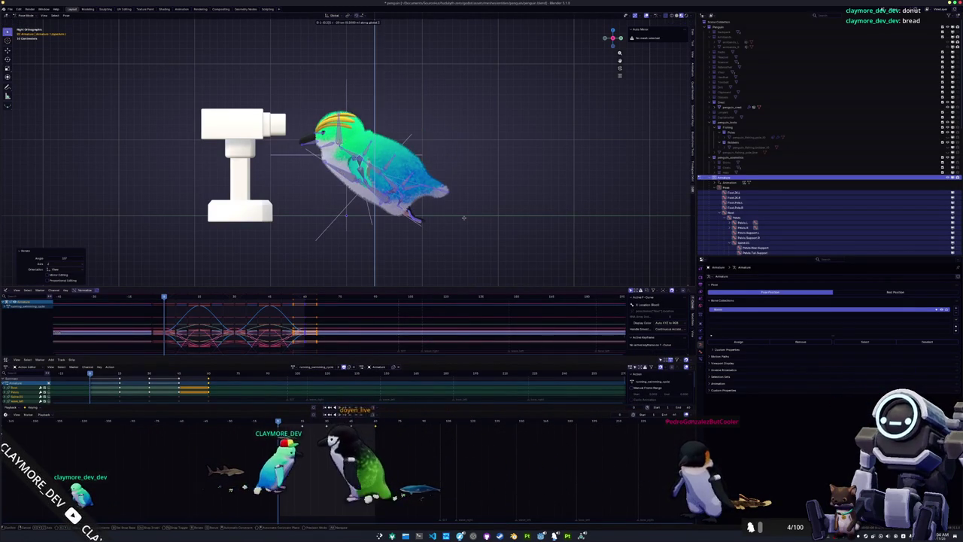
key("Up")
type("r")
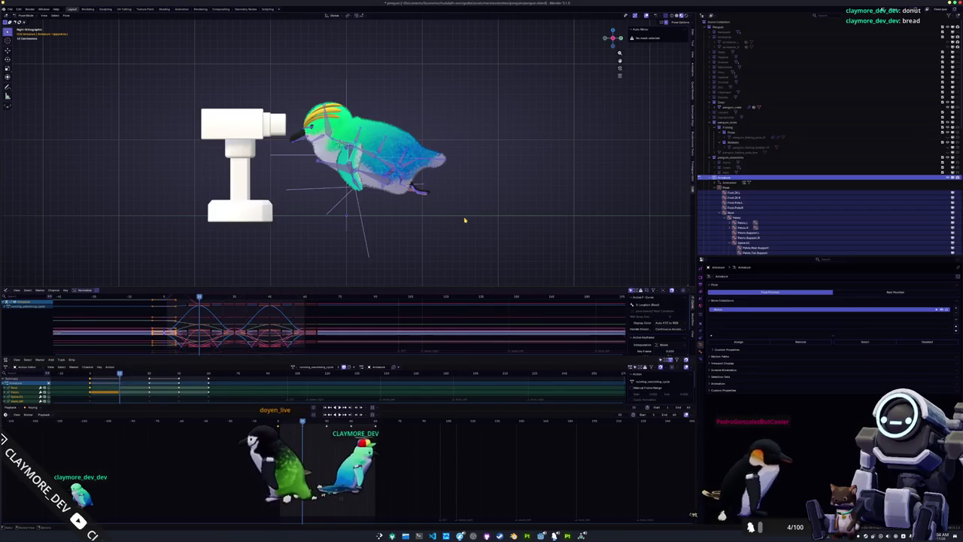
type("15")
key("Return")
type("gz")
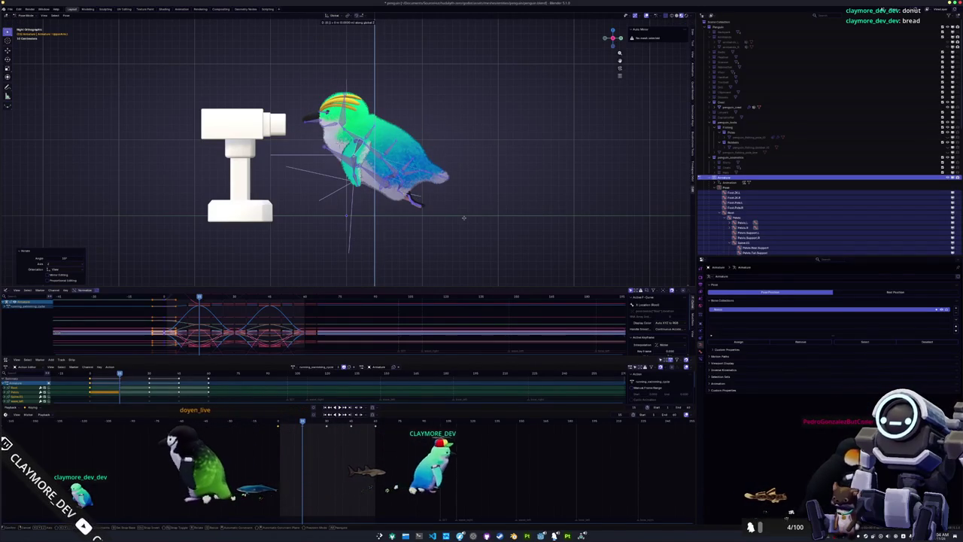
type("-0.1")
key("Return")
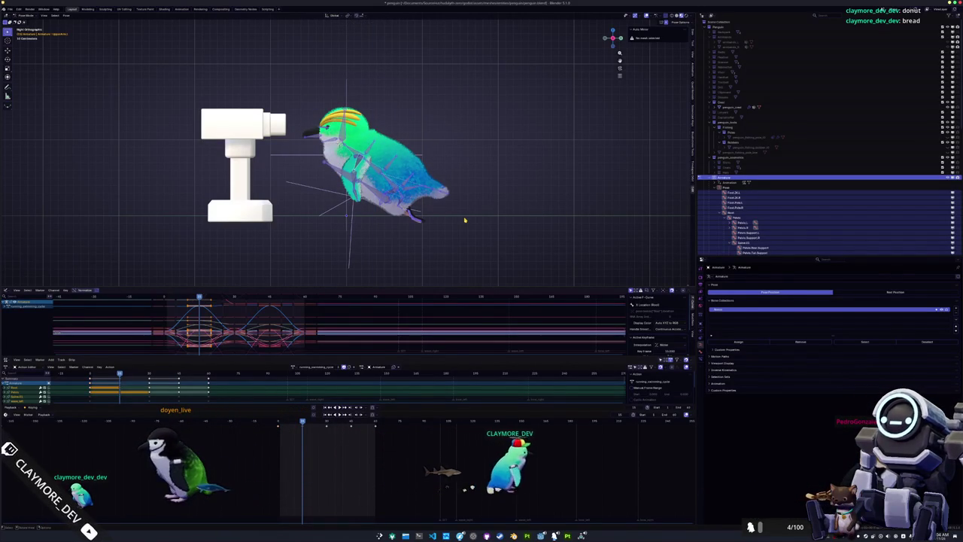
At the following keyframe, tilt the penguin 15° and lower it 0.1 m
key("Up")
type("r15")
key("Return")
type("gz")
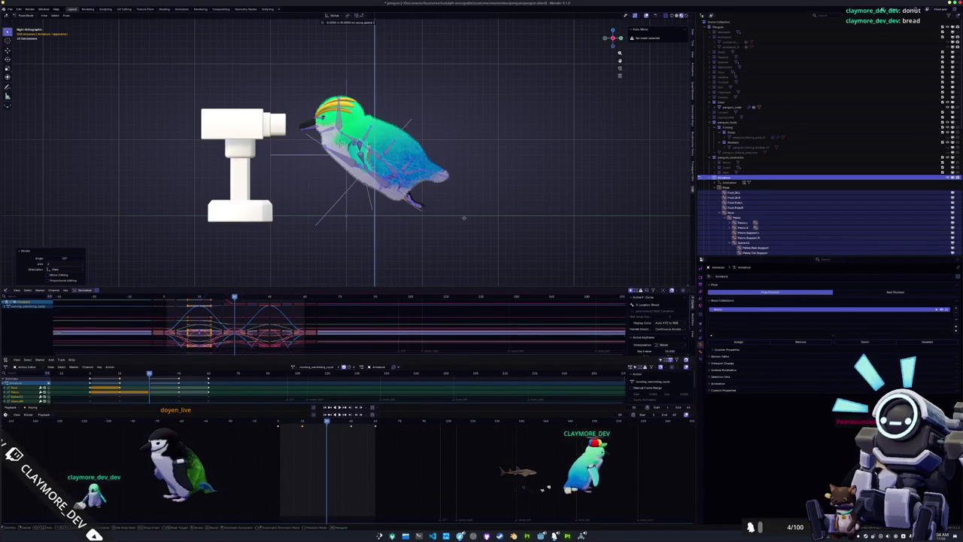
type("-0.1")
key("Return")
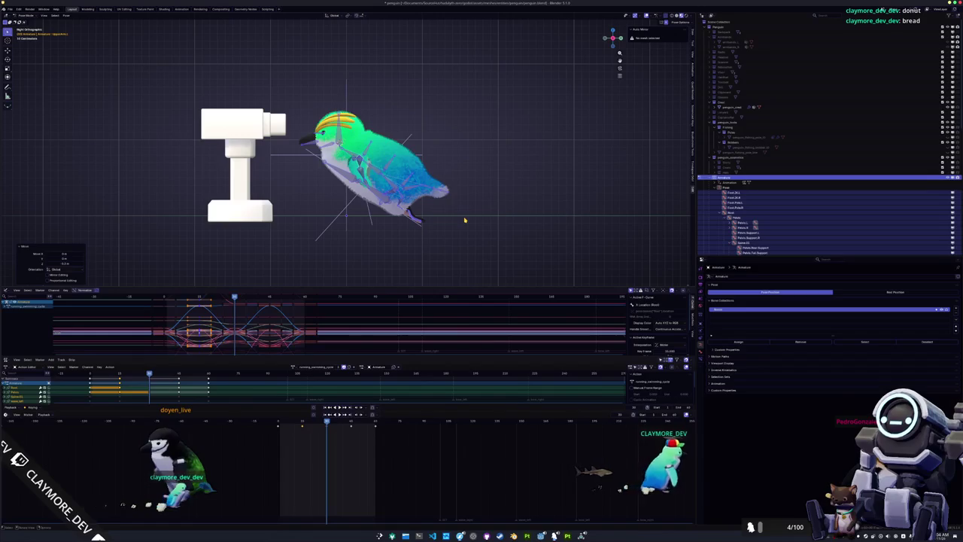
At the next keyframe, tilt the penguin 15°, redo its 0.1 m lowering, and keyframe the pose
key("Up")
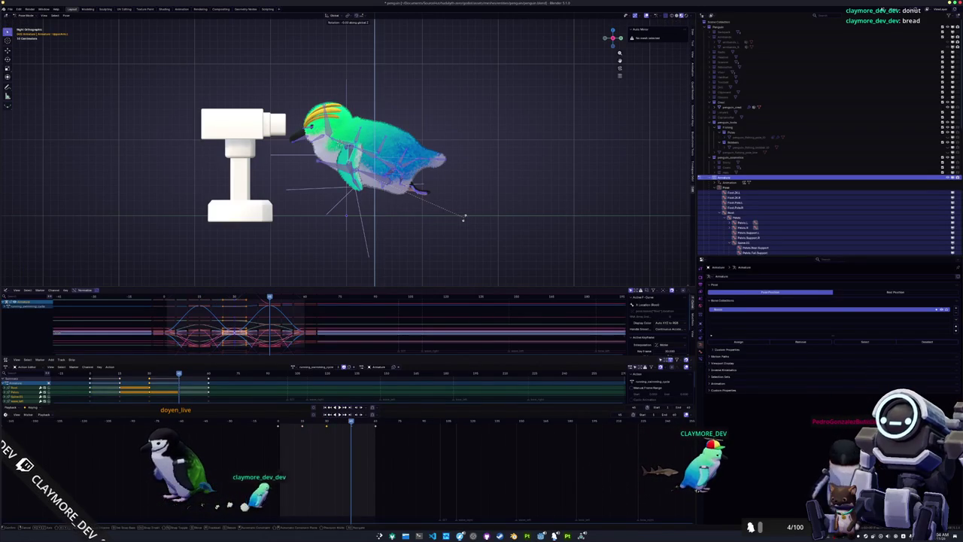
type("5")
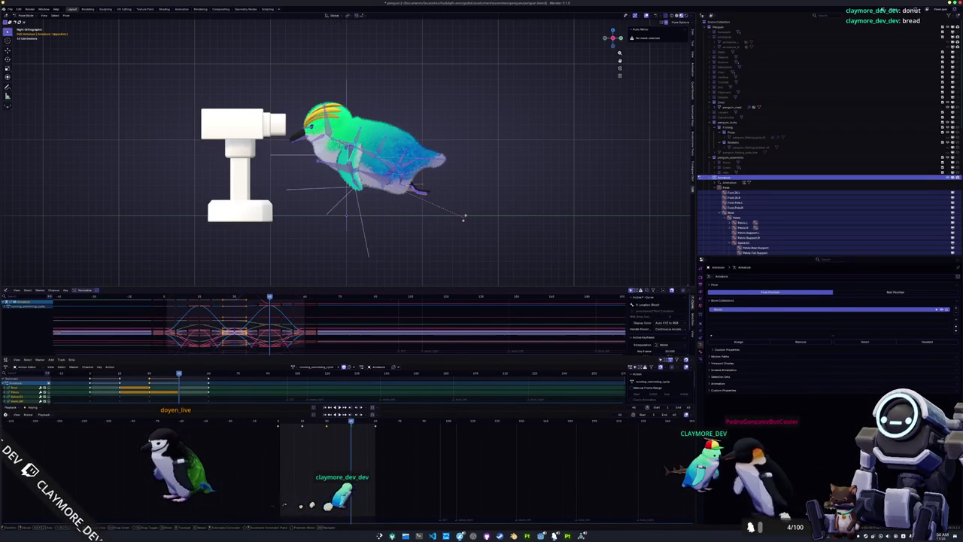
key("z")
key("z")
key("Return")
type("gz")
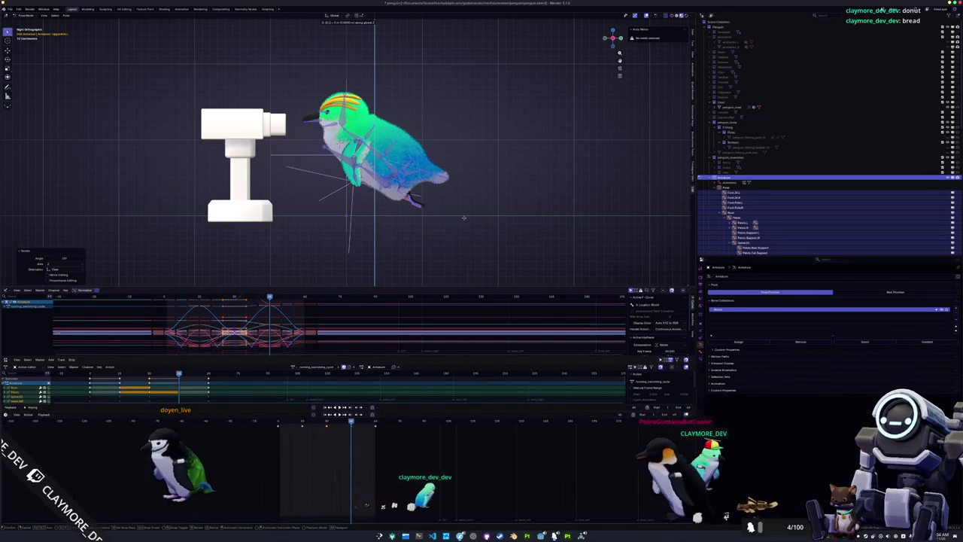
type("-0.1")
key("Return")
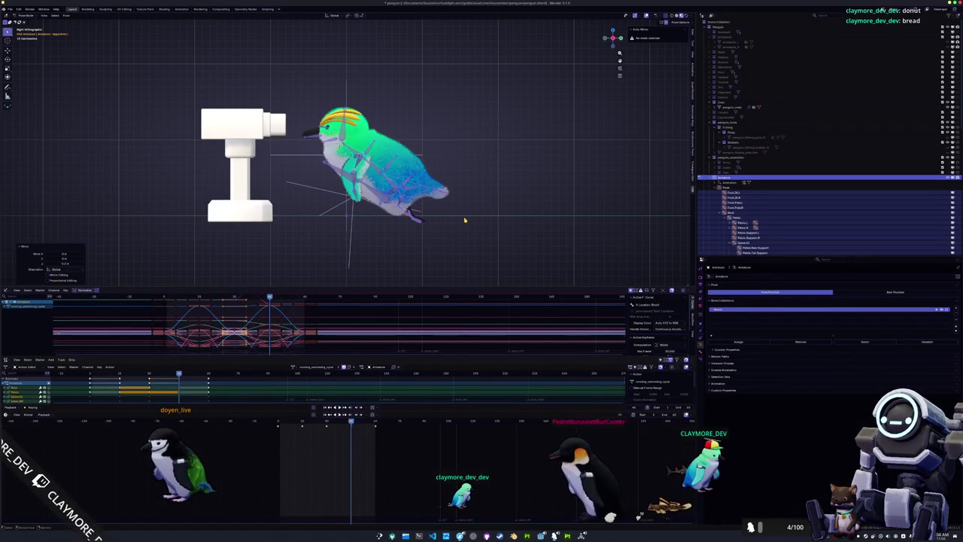
key("ctrl+z")
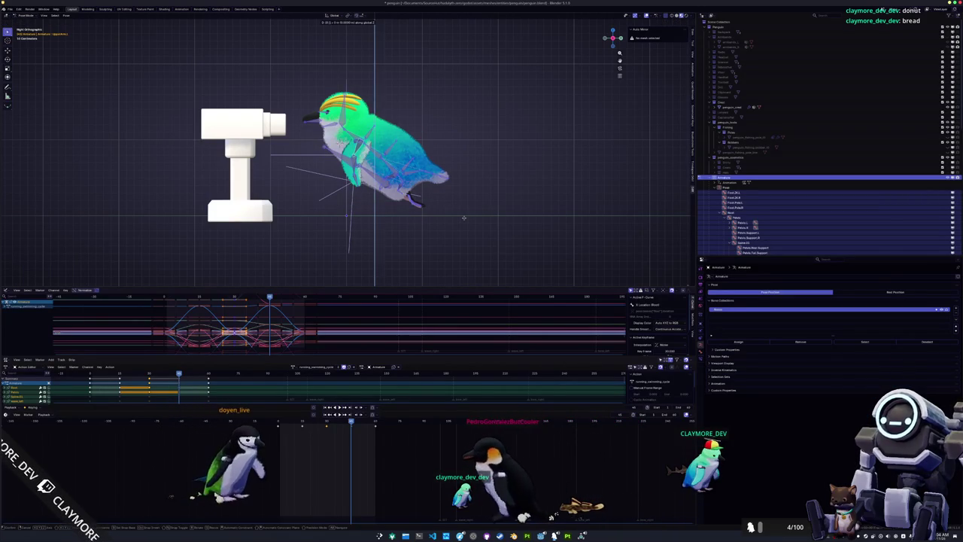
type("gz-0.1")
key("Return")
key("i")
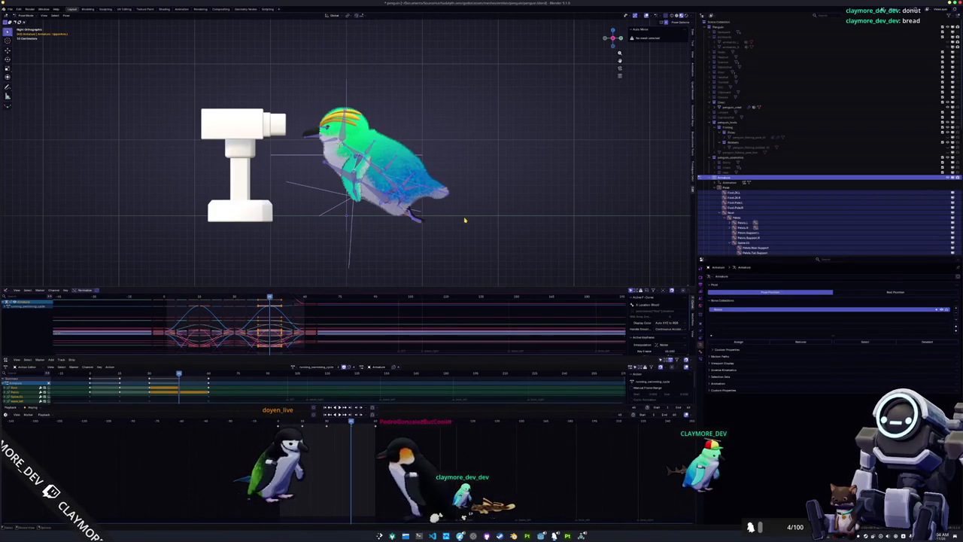
About 10 frames on, tilt the penguin 10°, lower it 0.1 m, and keyframe the pose
key("Up")
type("r10")
key("Return")
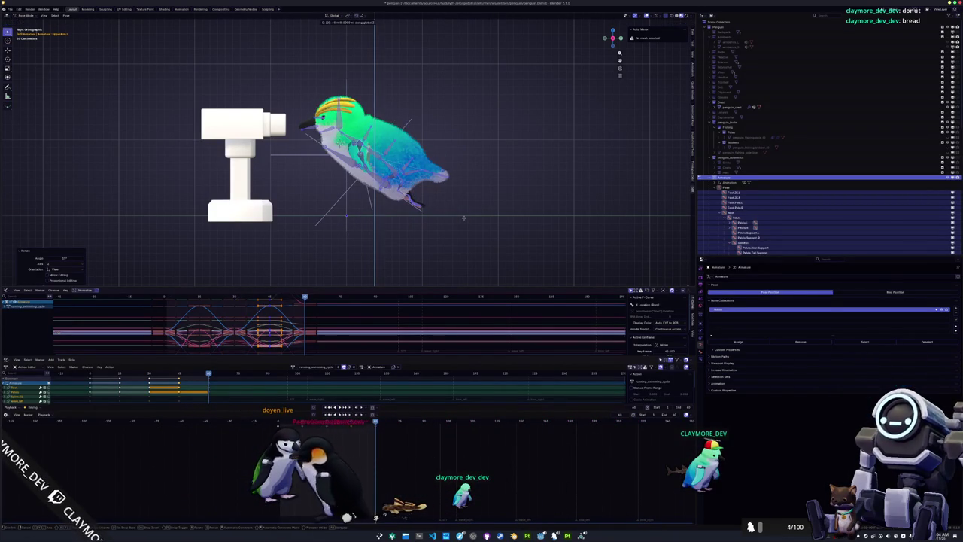
type("-0.1")
key("Return")
key("i")
key("Down")
key("Down")
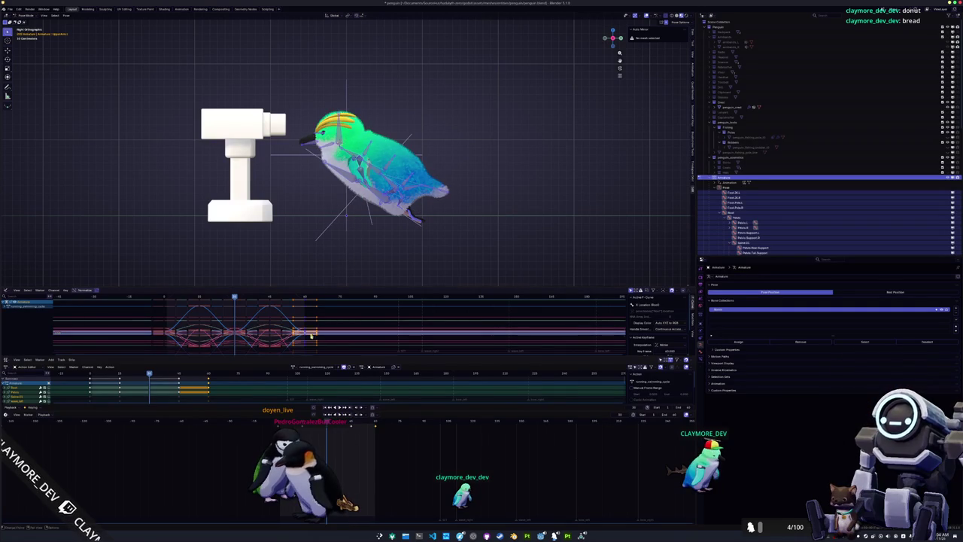
View the penguin from the front, adjust its height, and play the running swim
left_click_drag(466, 196, 369, 242)
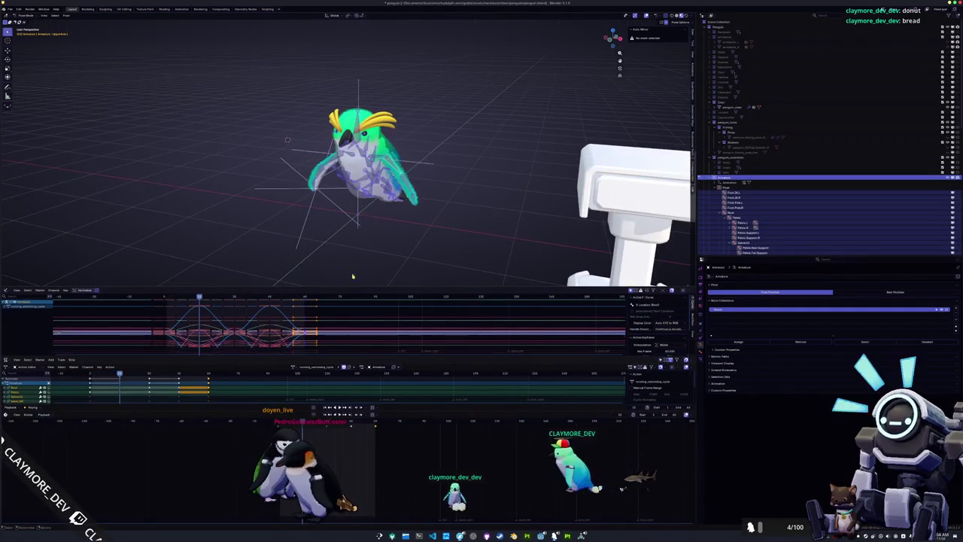
scroll(346, 151, "up", 3)
key("g")
key("z")
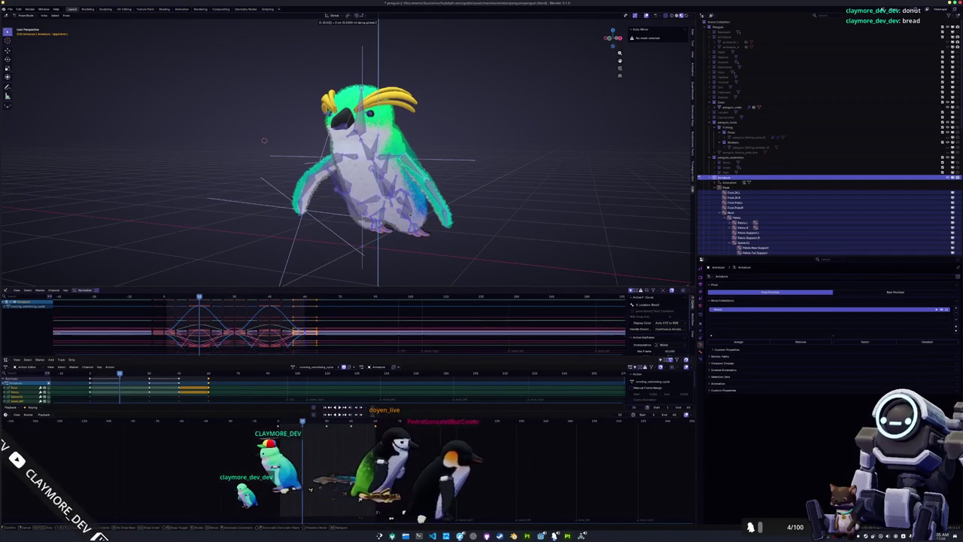
key("Return")
key("space")
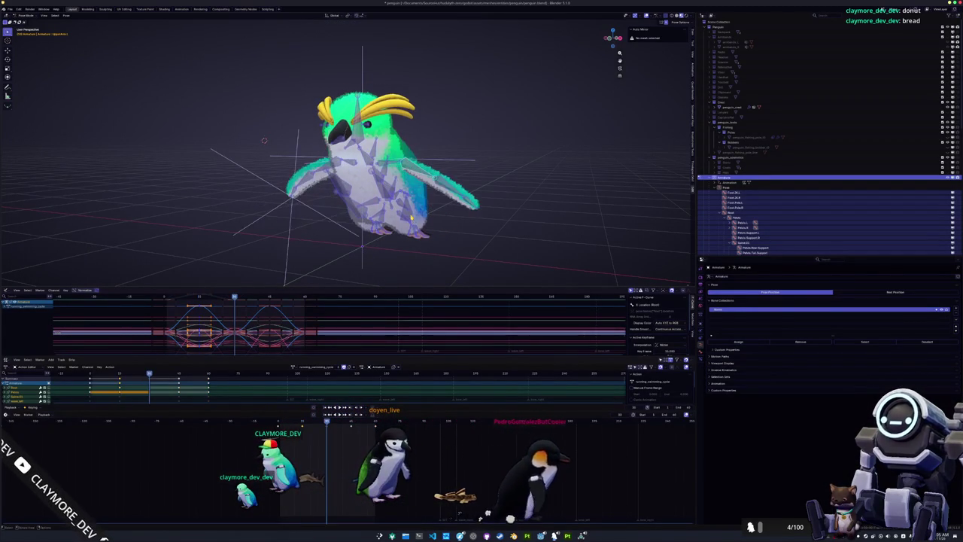
Readjust the penguin's vertical position once more and bring up the action list
key("g")
key("z")
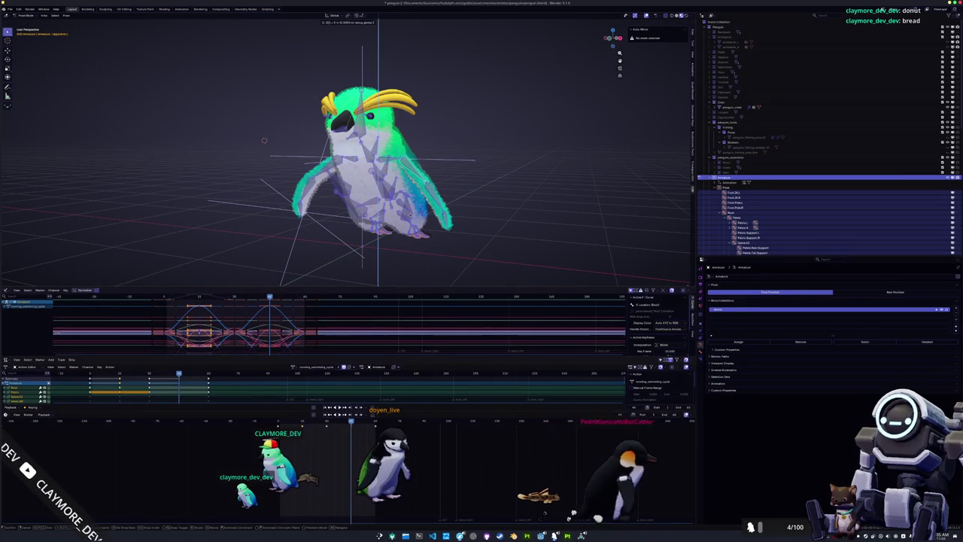
key("Return")
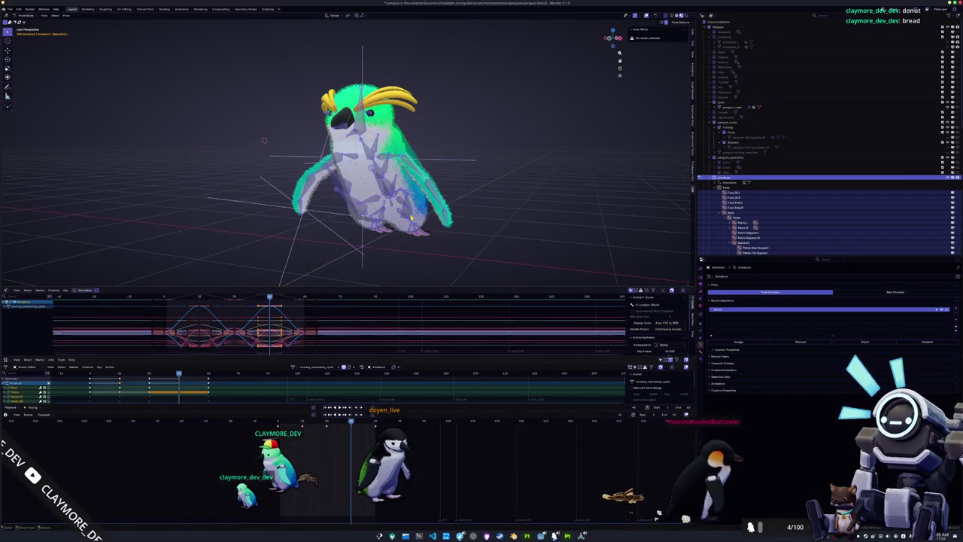
left_click(293, 367)
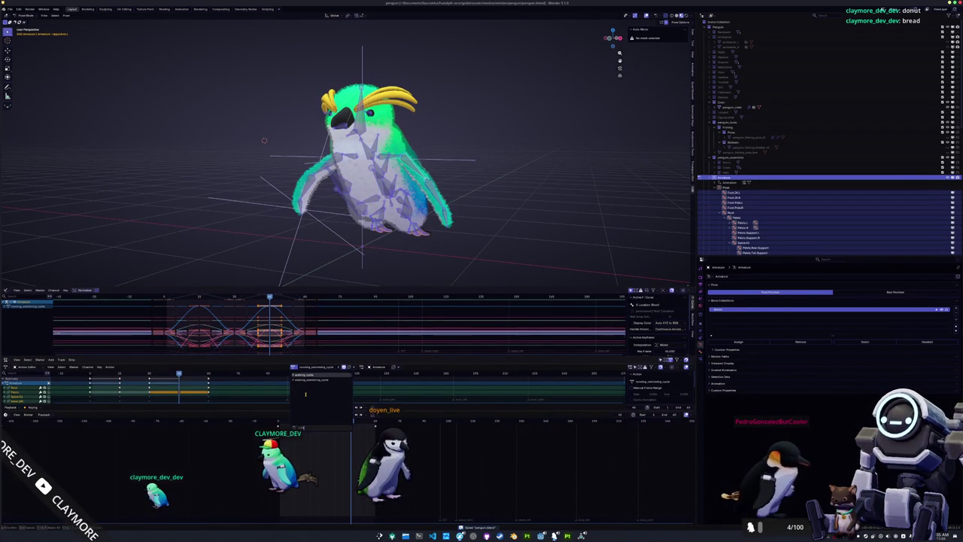
Make walking_swimming_cycle the active action and play it from the first frame
key("Return")
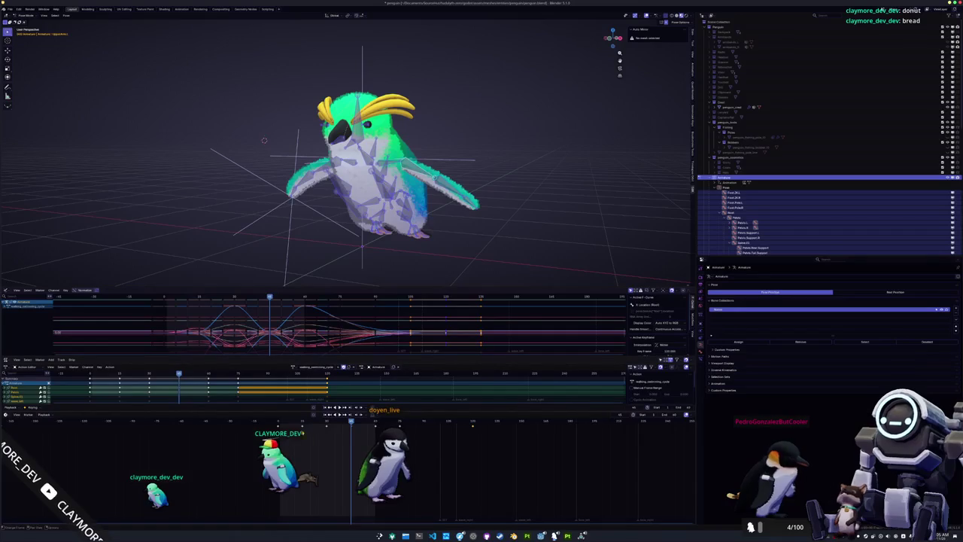
key("shift+Left")
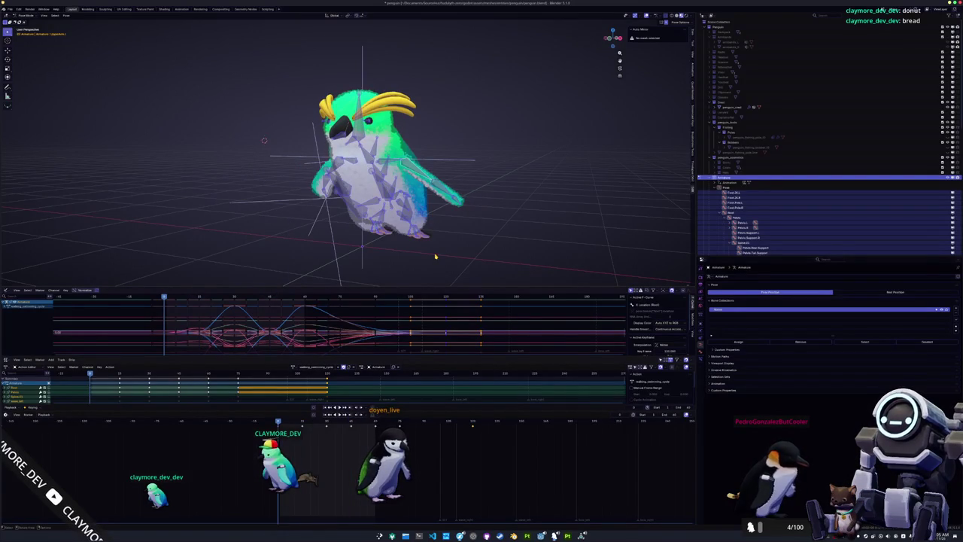
key("space")
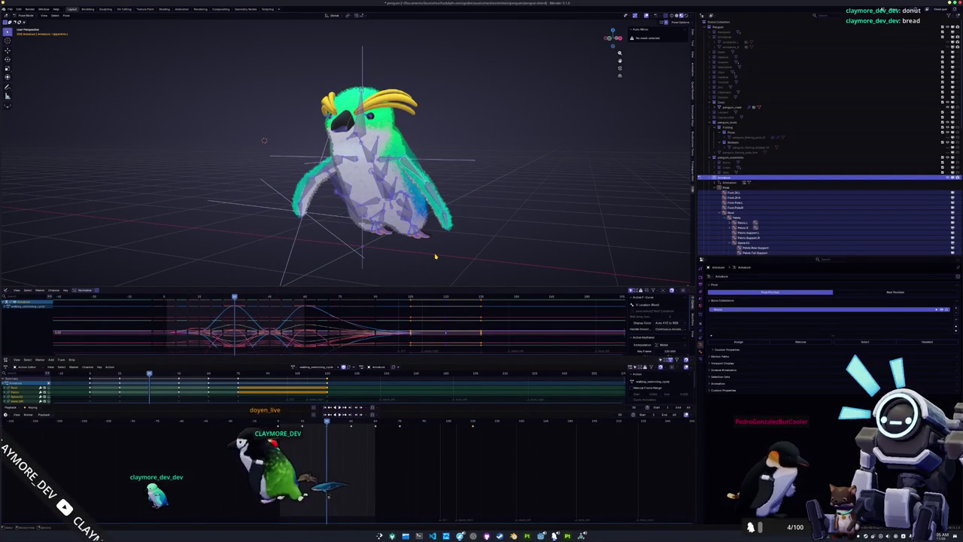
Lift the penguin rig 0.025 m (2.5 cm) upward
type("0.25")
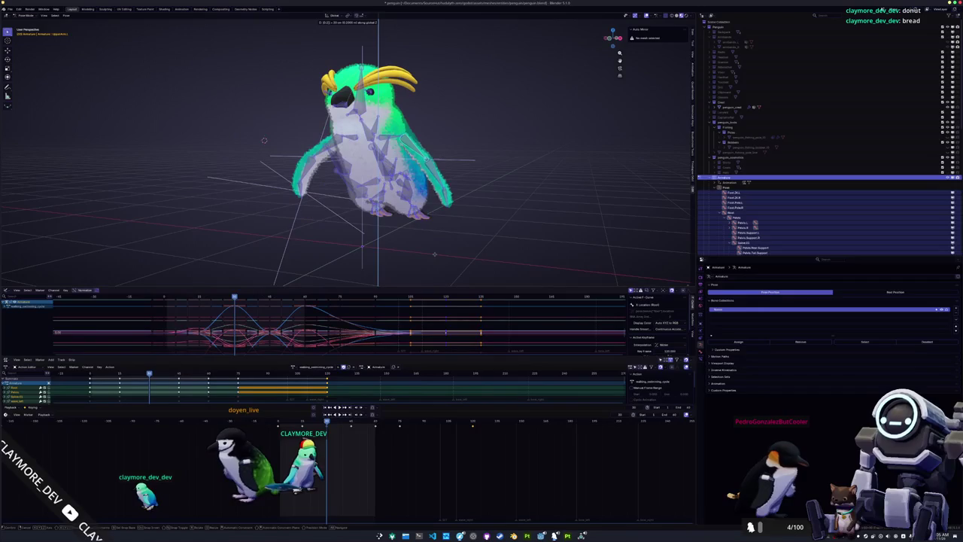
key("BackSpace")
key("BackSpace")
type("025")
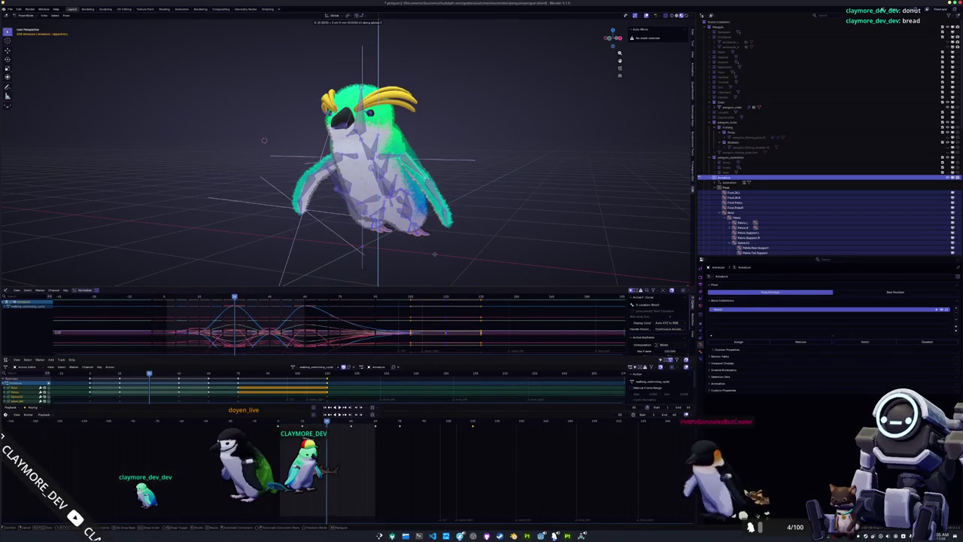
key("BackSpace")
key("BackSpace")
key("BackSpace")
type("25")
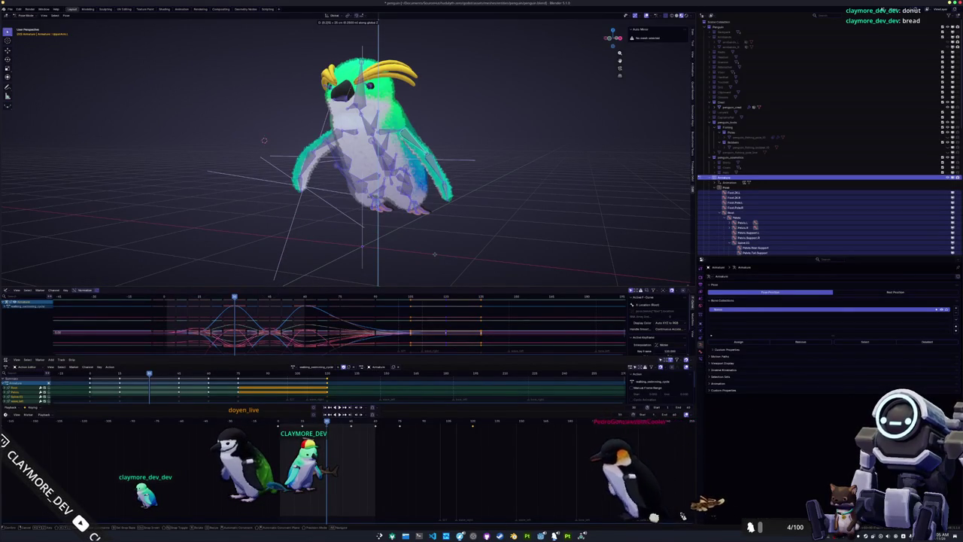
key("BackSpace")
key("BackSpace")
type("025")
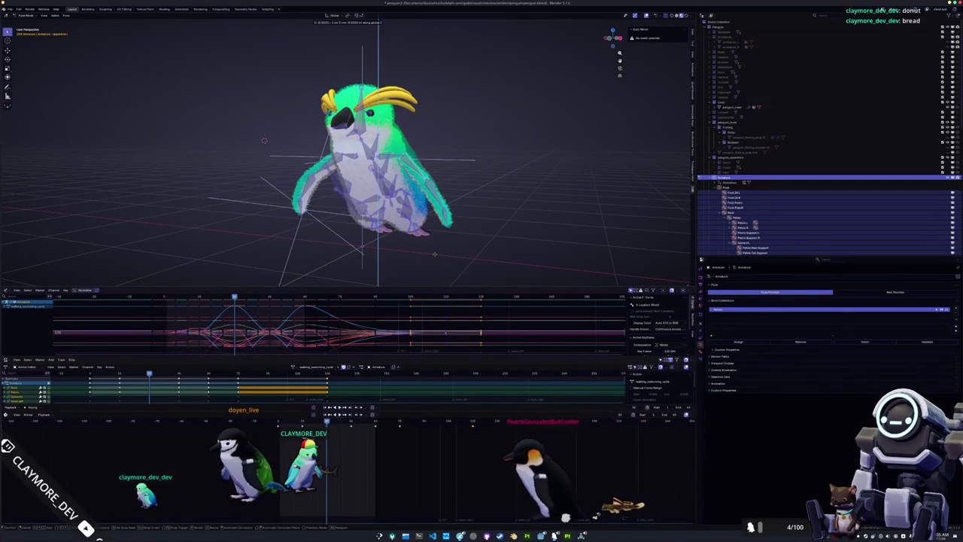
key("Return")
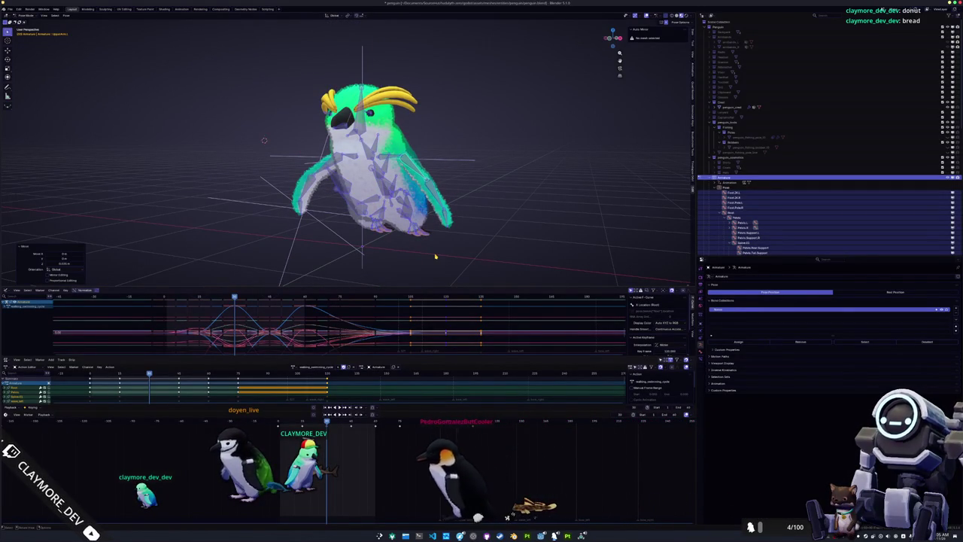
Keyframe the raised rig's position at this frame and replay the animation to review it
key("space")
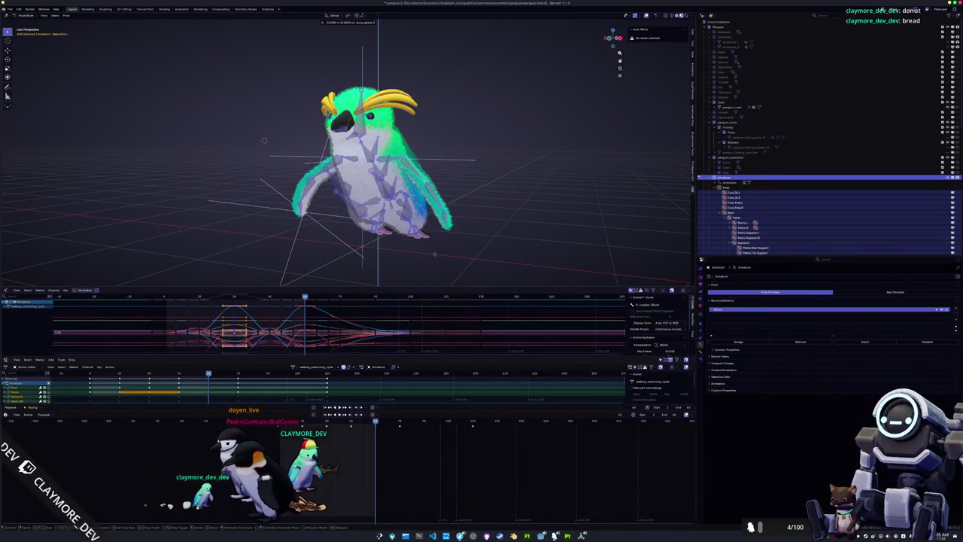
key("space")
key("i")
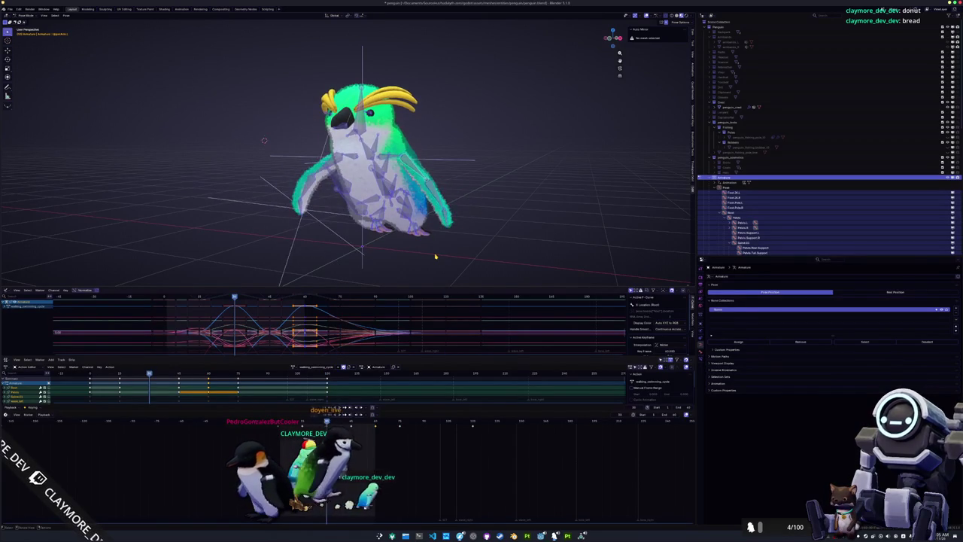
key("space")
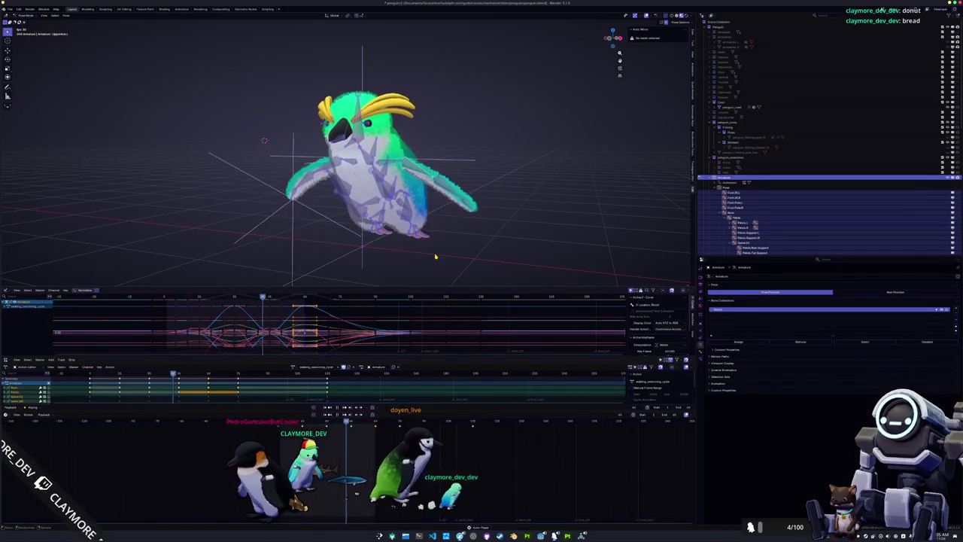
key("space")
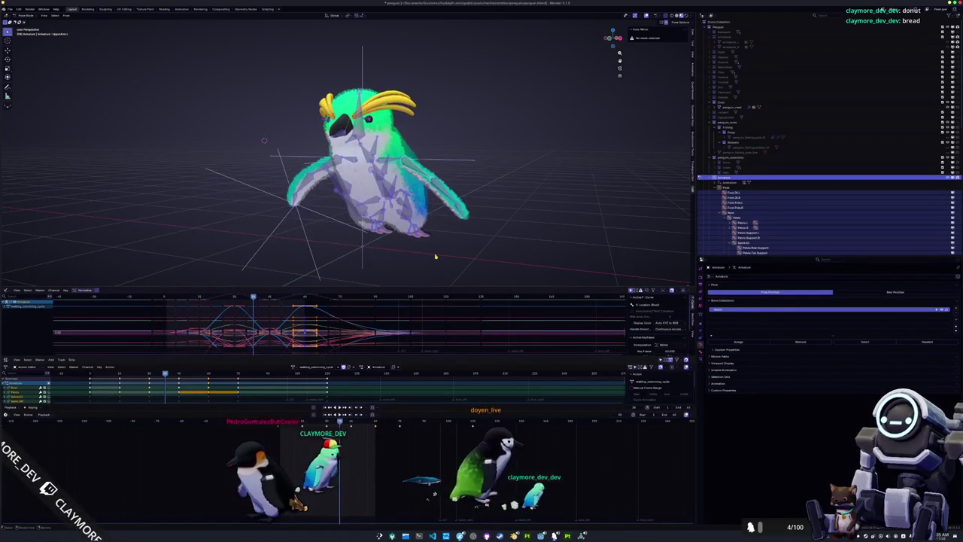
scroll(434, 257, "down", 3)
left_click(294, 366)
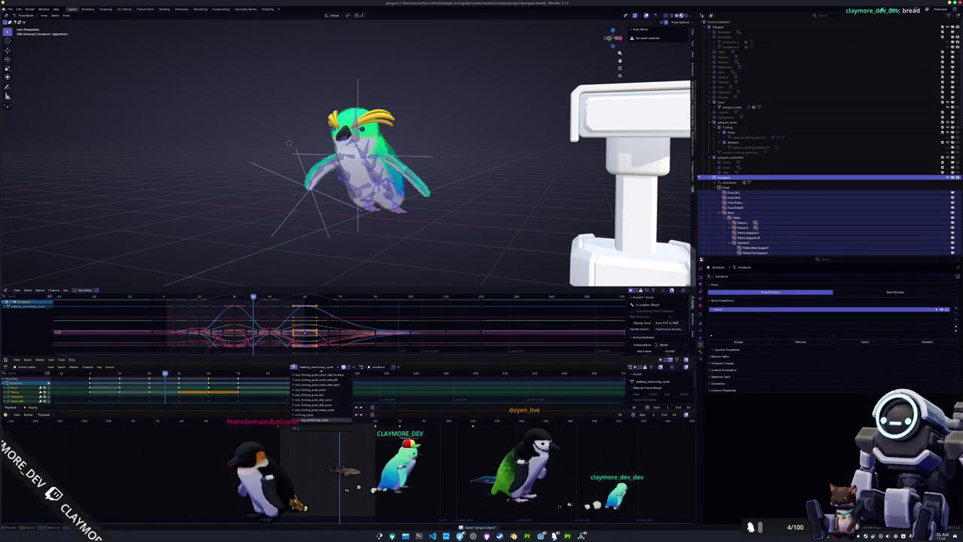
Switch the penguin armature to the idle_pose action
left_click(316, 419)
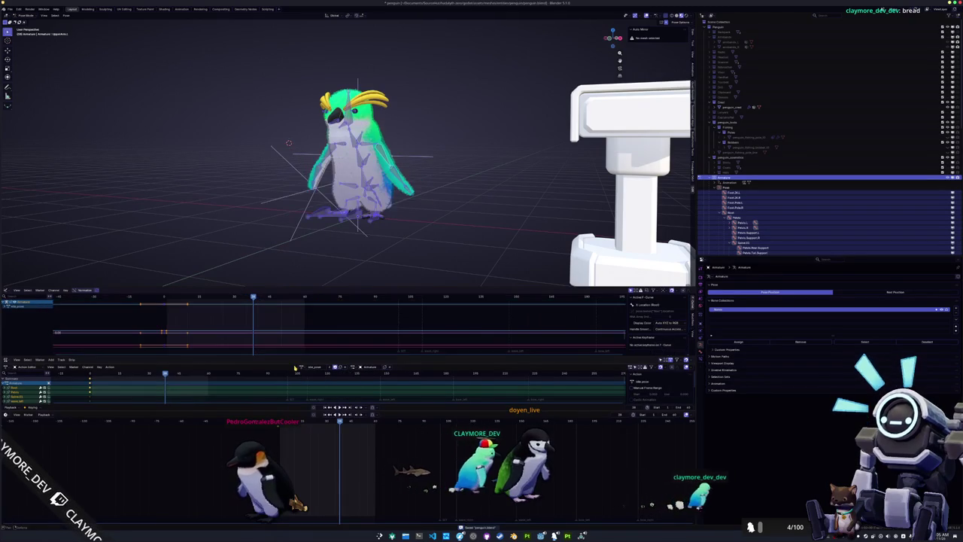
mouse_move(353, 225)
left_mouse_down()
mouse_move(417, 194)
mouse_move(406, 207)
mouse_move(421, 241)
mouse_move(367, 152)
mouse_move(263, 46)
left_mouse_up()
scroll(422, 241, "down", 3)
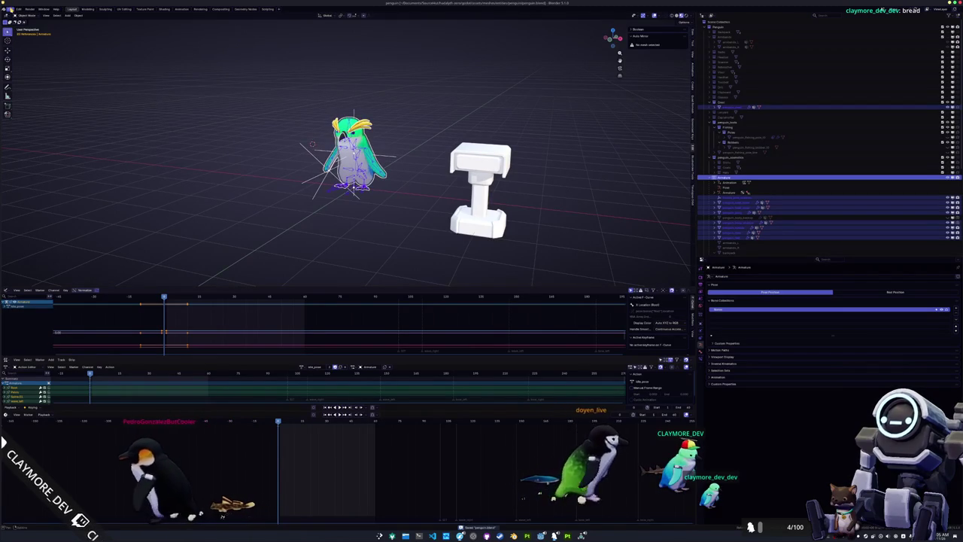
Bring up the File > Export > glTF 2.0 export dialog
left_click(10, 9)
mouse_move(30, 90)
left_click(90, 132)
Overwrite penguin.glb with a glTF export including the actions shown in the Action Filter list
left_click(376, 122)
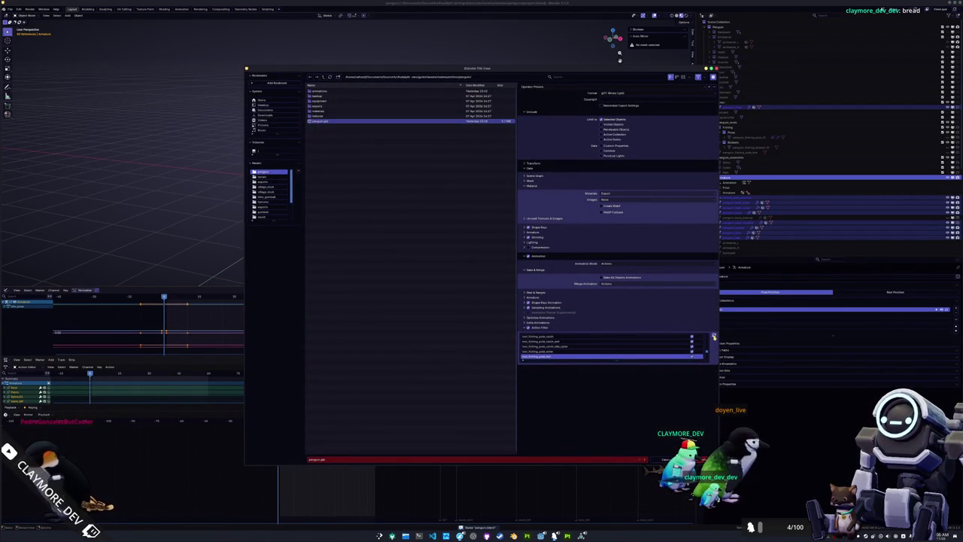
left_click_drag(617, 360, 616, 433)
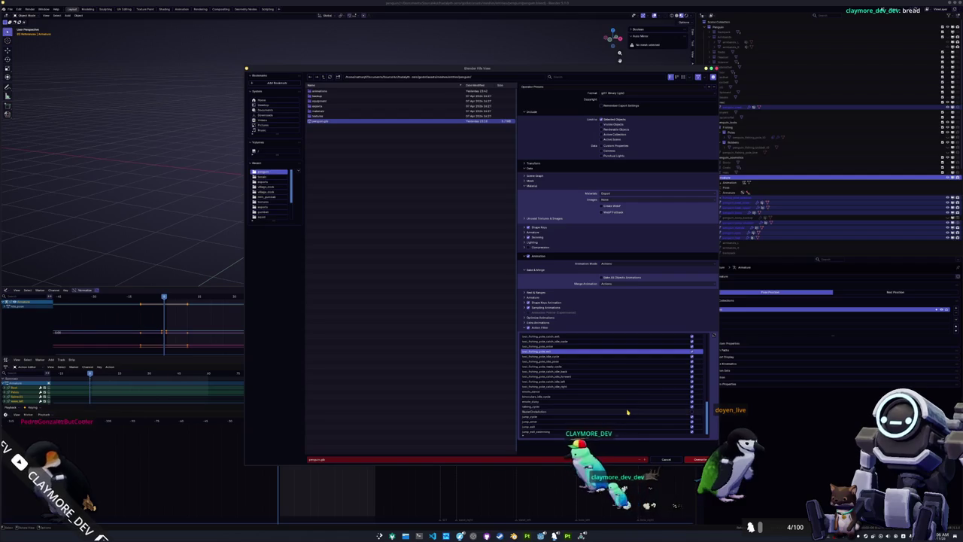
scroll(628, 412, "up", 3)
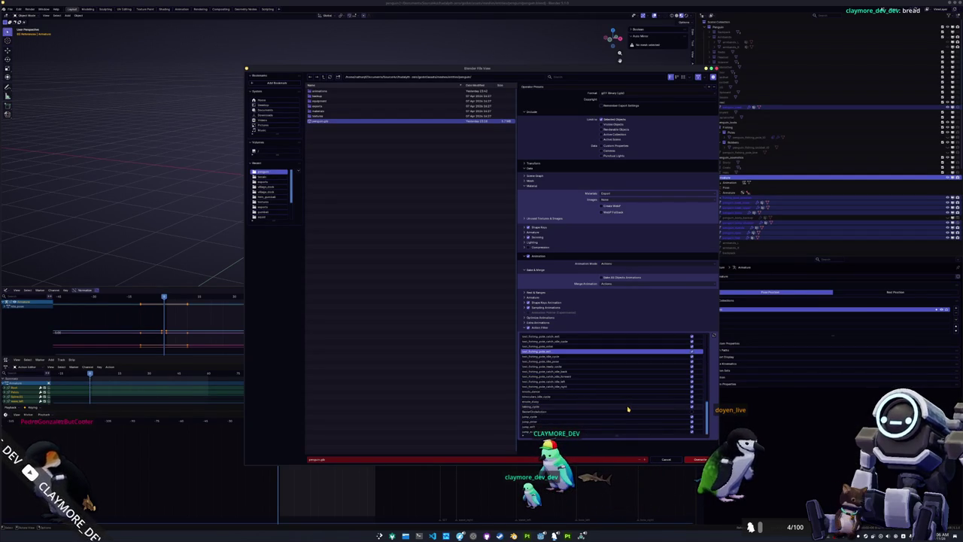
left_click(699, 460)
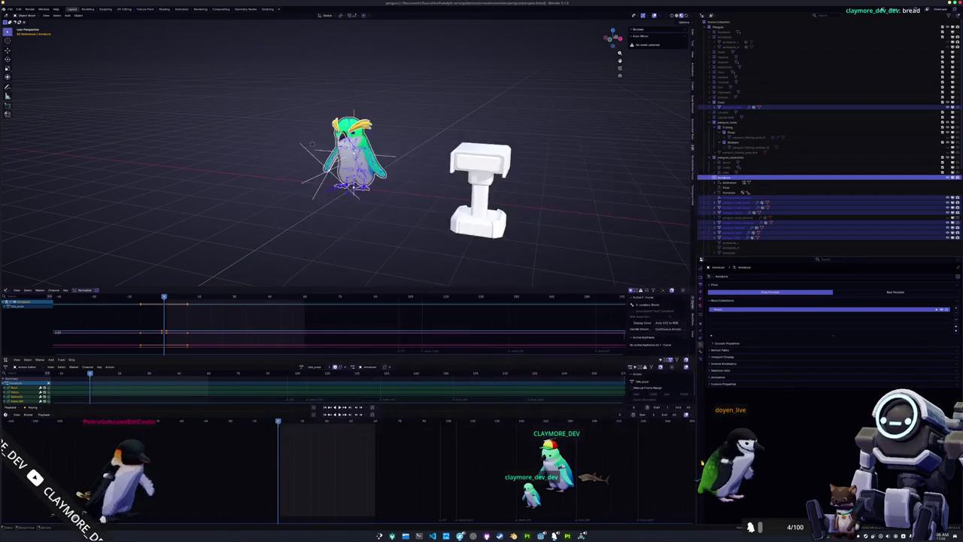
key("alt+Tab")
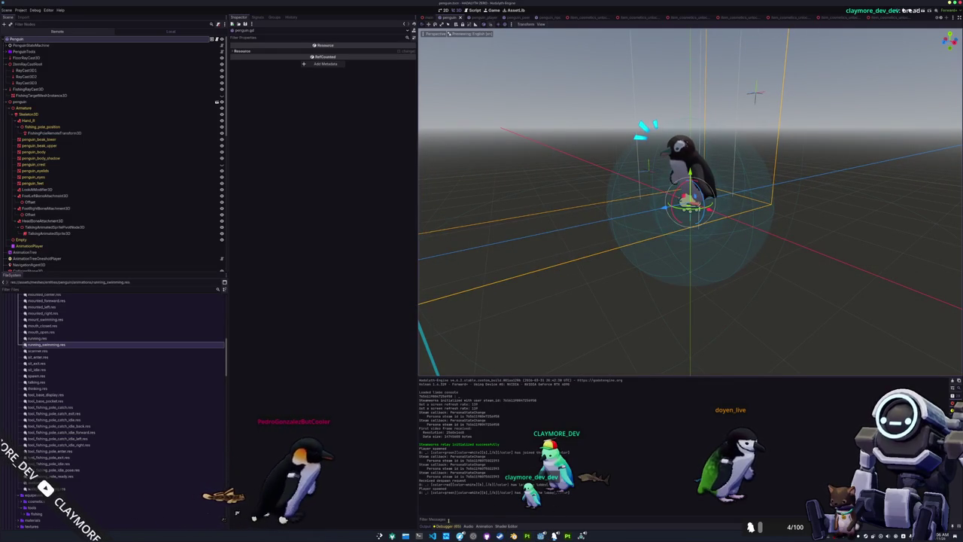
In the AnimationTree's MovementStateMachine, give the walk→idle transition an Xfade Time of 0.25
left_click(70, 253)
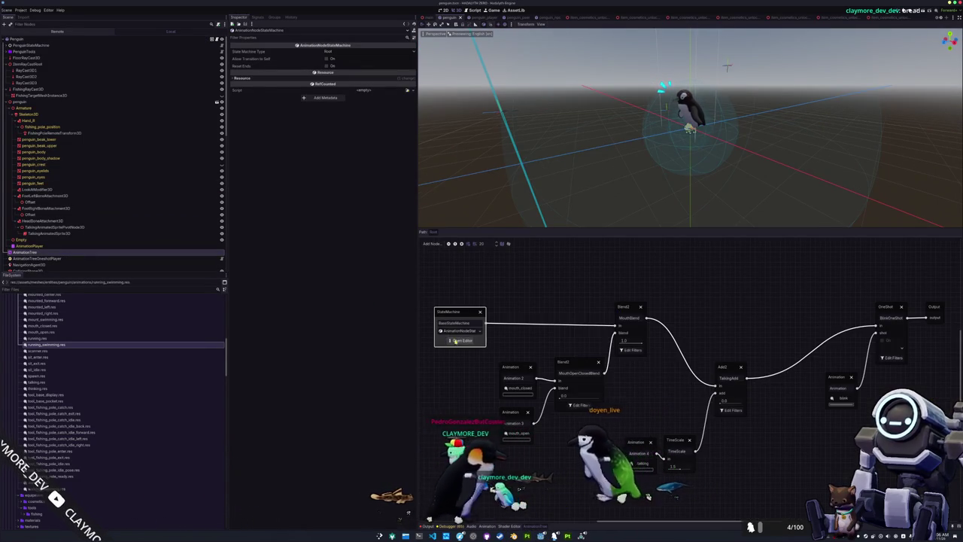
left_click(462, 340)
left_click(629, 374)
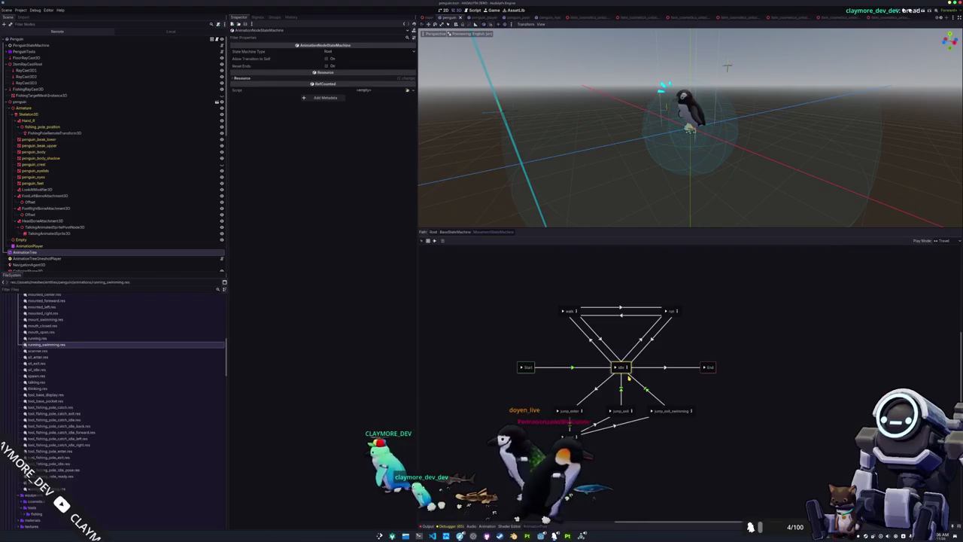
left_click(609, 316)
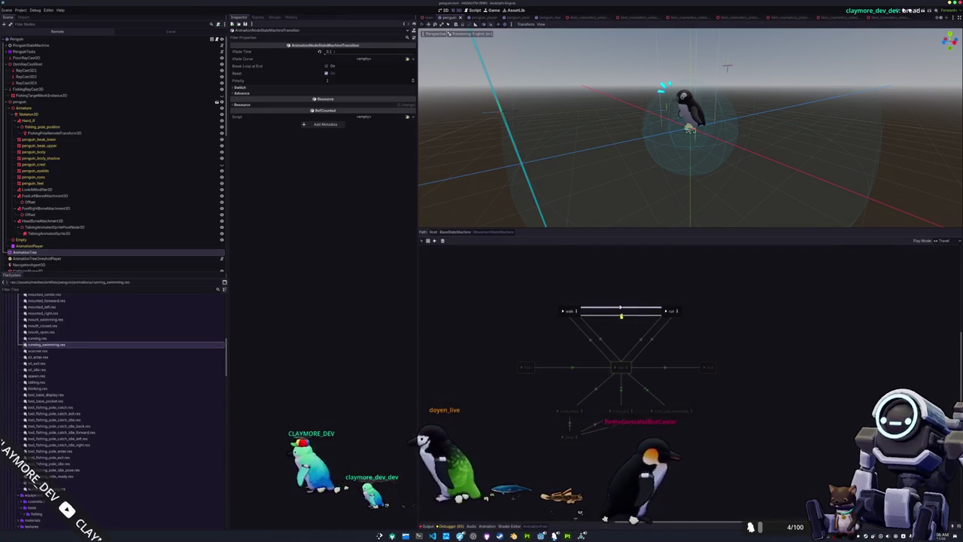
left_click(595, 339)
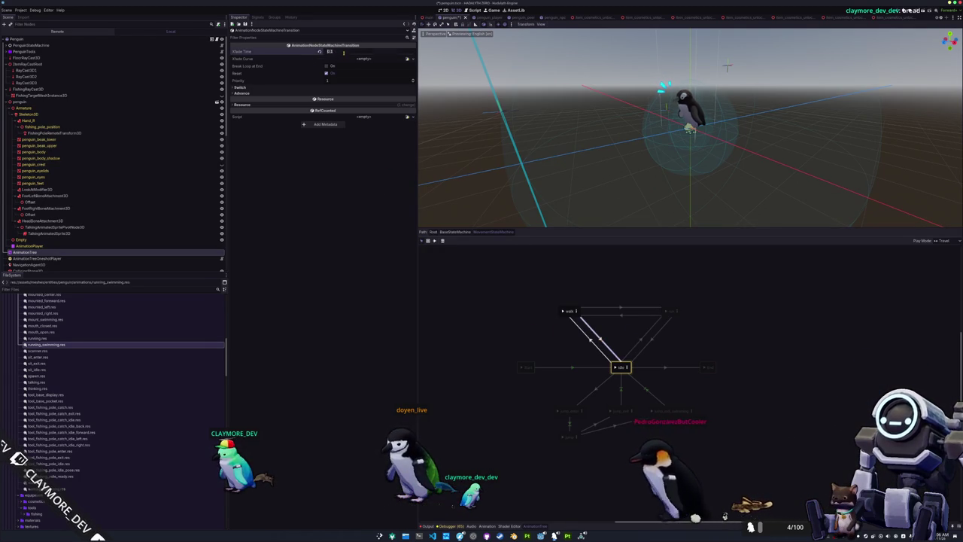
left_click(590, 340)
left_click_drag(325, 51, 340, 54)
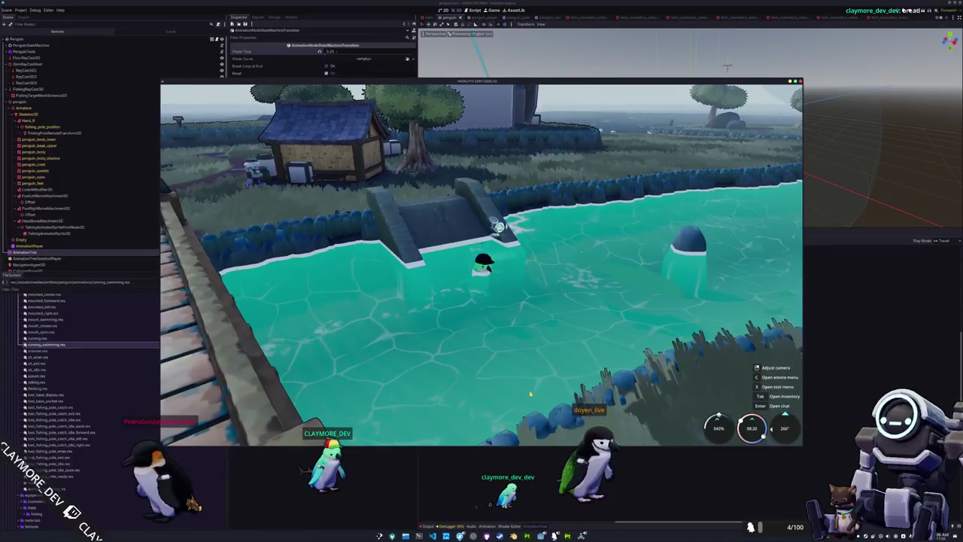
Screenshot the penguin swimming by the ramp, then stop the game and relaunch it with F5
key("Print")
left_click_drag(406, 208, 579, 359)
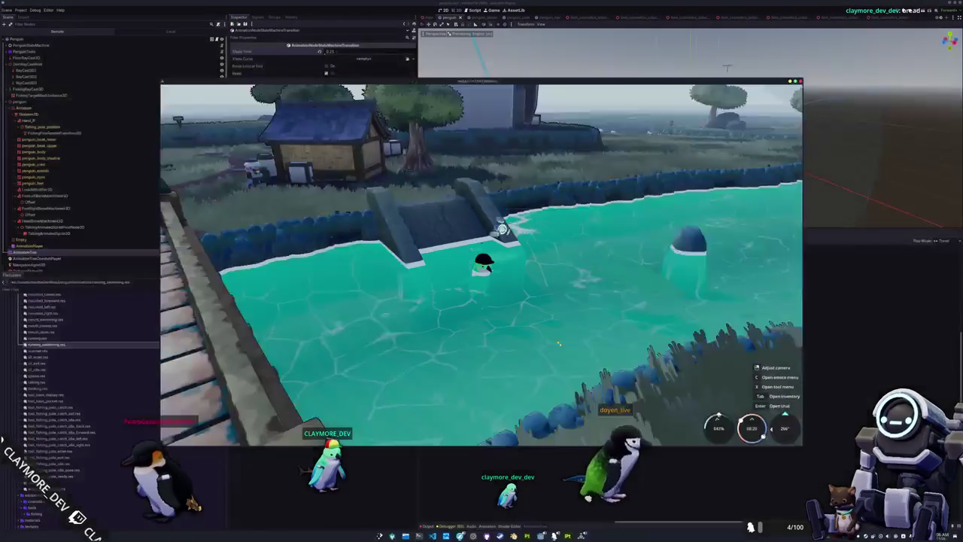
key("Escape")
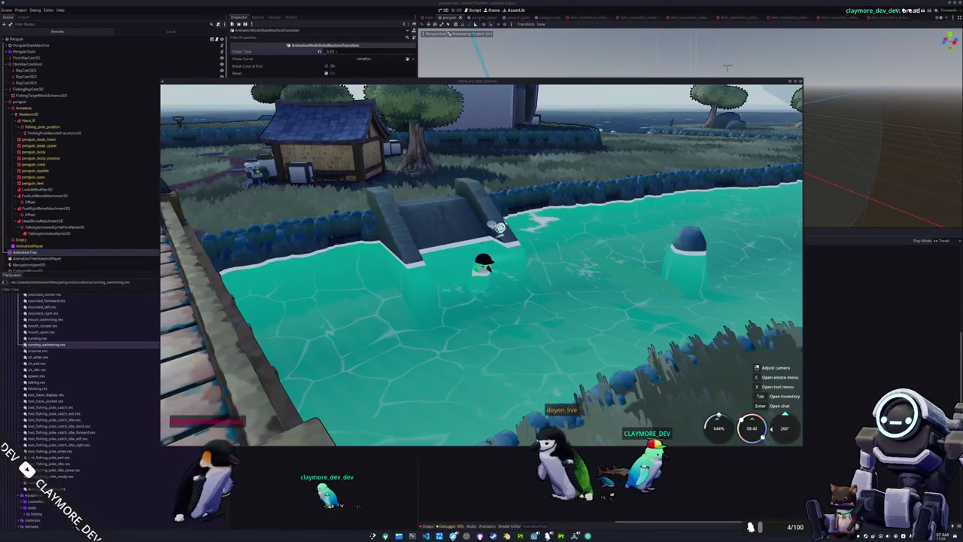
key("alt+Tab")
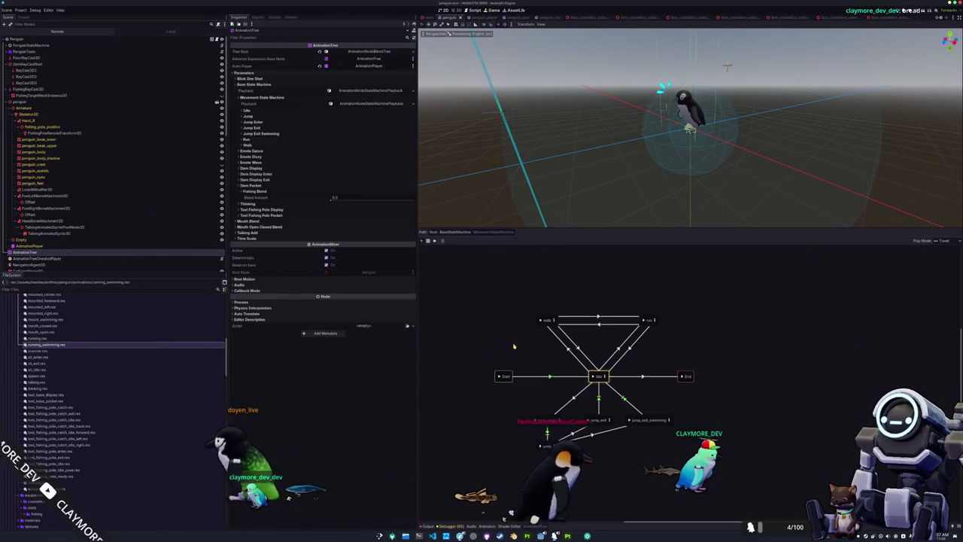
key("F5")
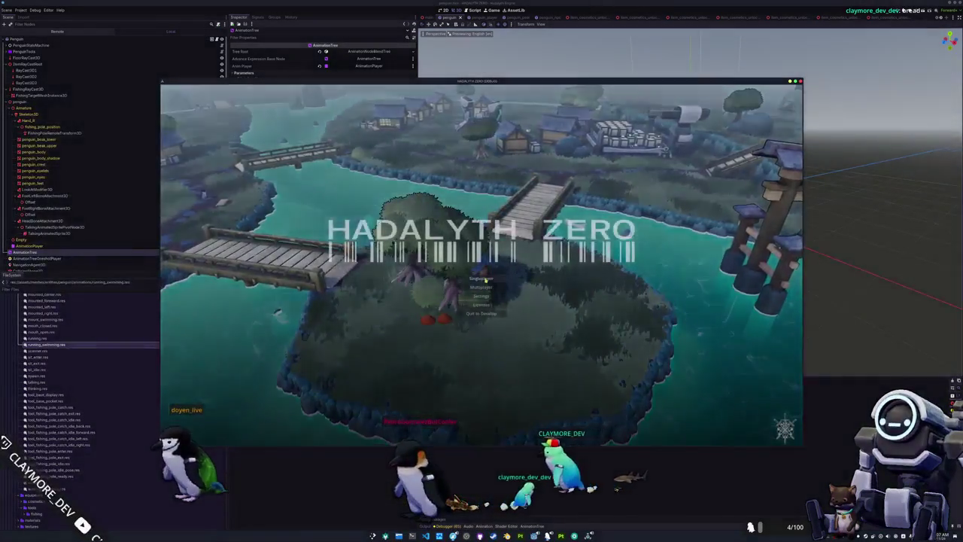
Play-test from the main menu, stop with F8, and list the penguin's imported animations in the Animation panel
left_click(485, 279)
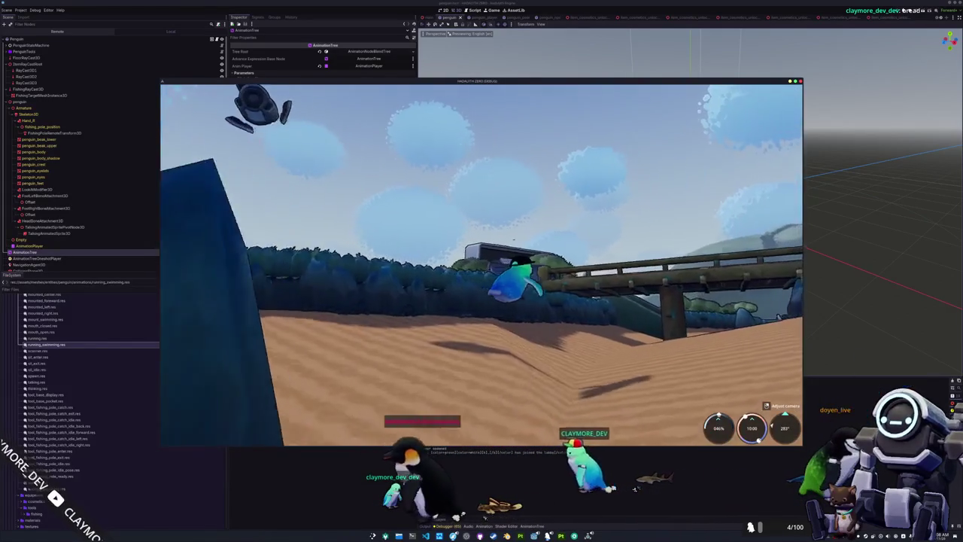
key("F8")
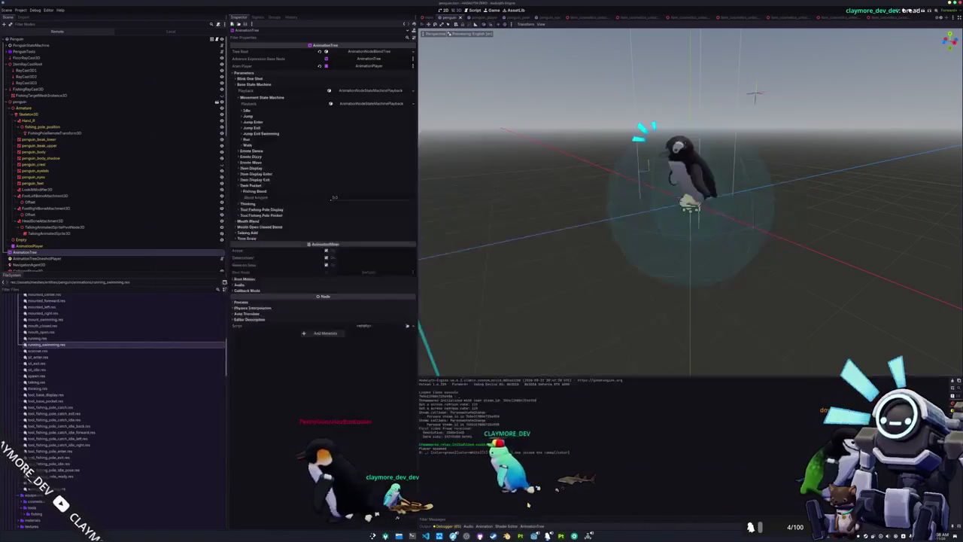
left_click(541, 525)
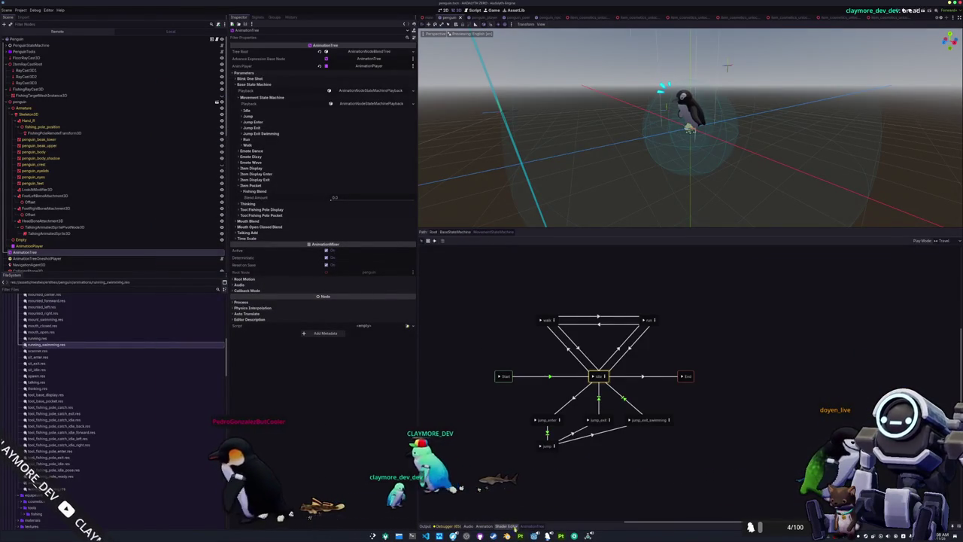
left_click(509, 525)
left_click(486, 525)
left_click(526, 283)
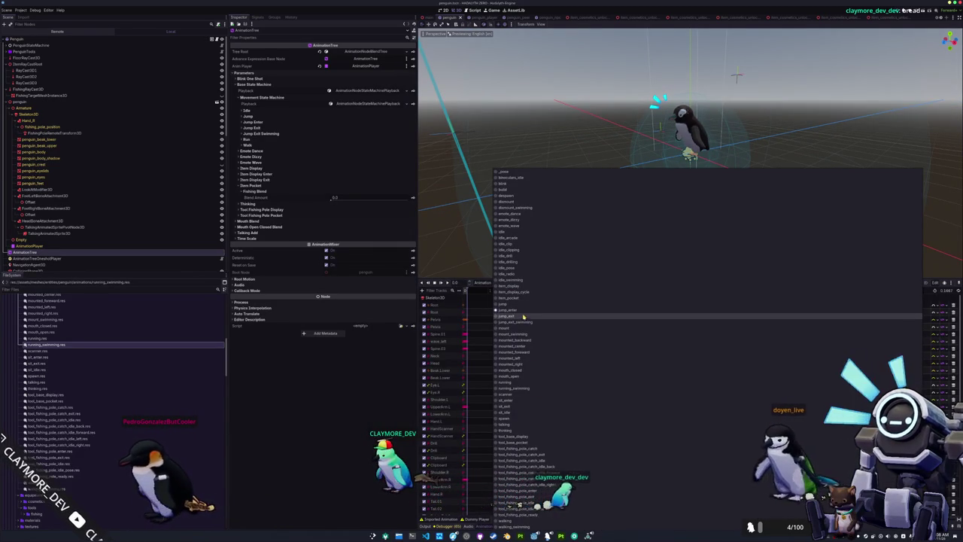
key("alt+Tab")
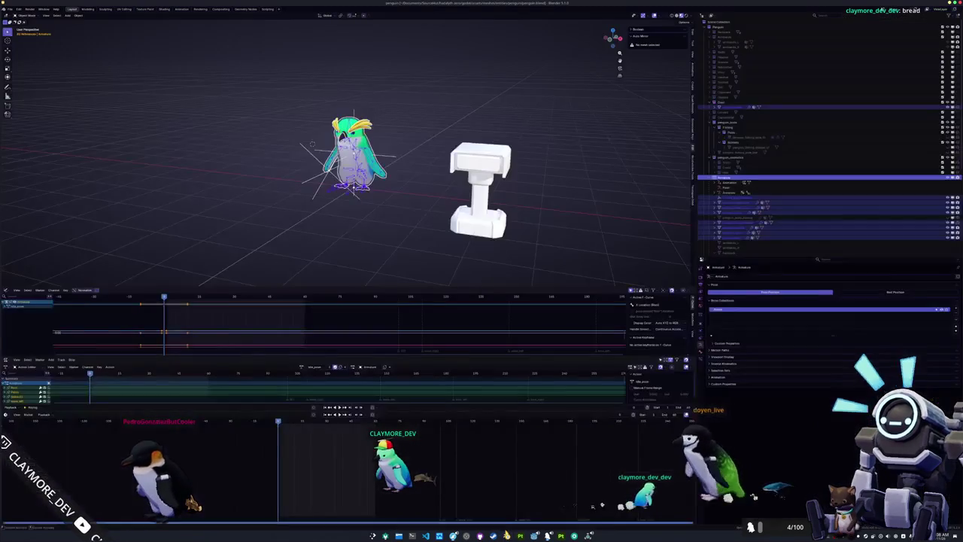
Load and play the running_cycle action, then switch to running_swimming_cycle
left_click(307, 367)
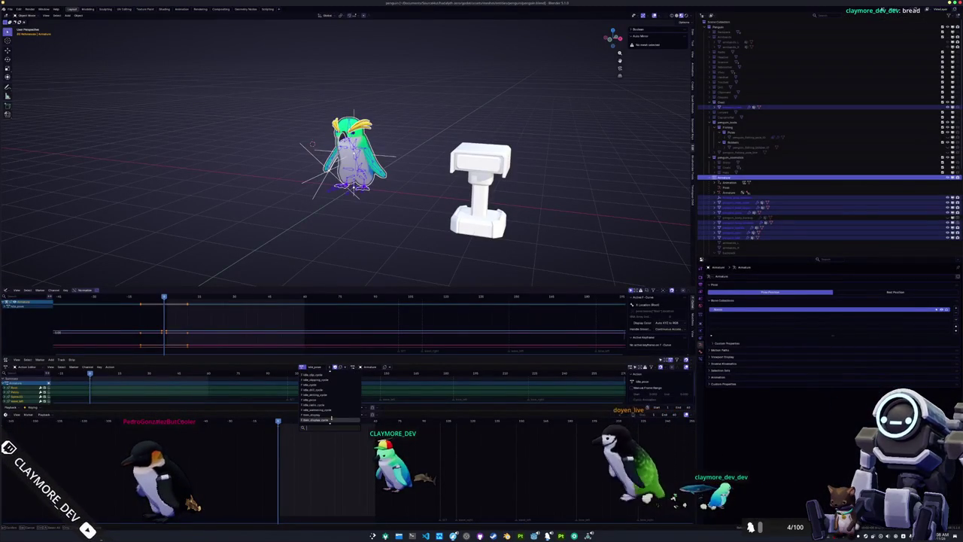
key("Return")
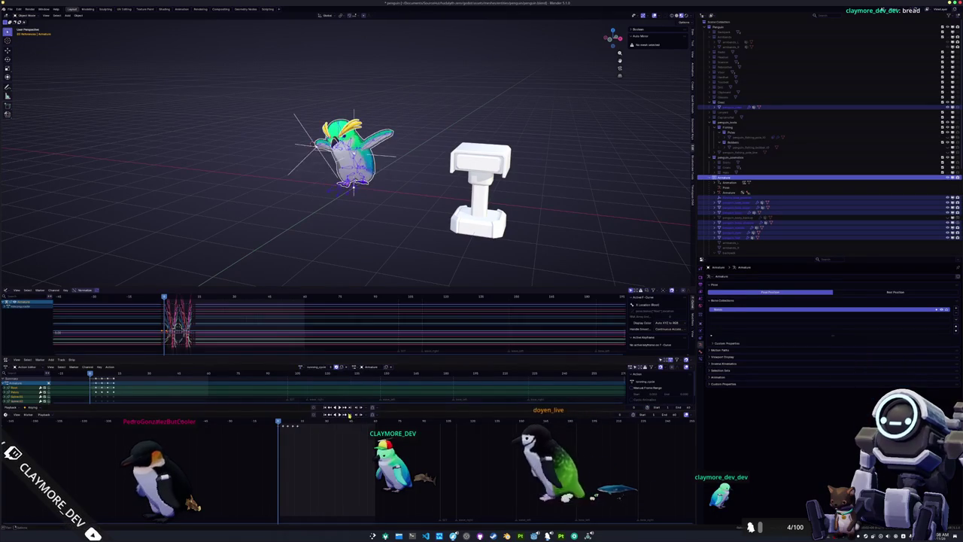
key("space")
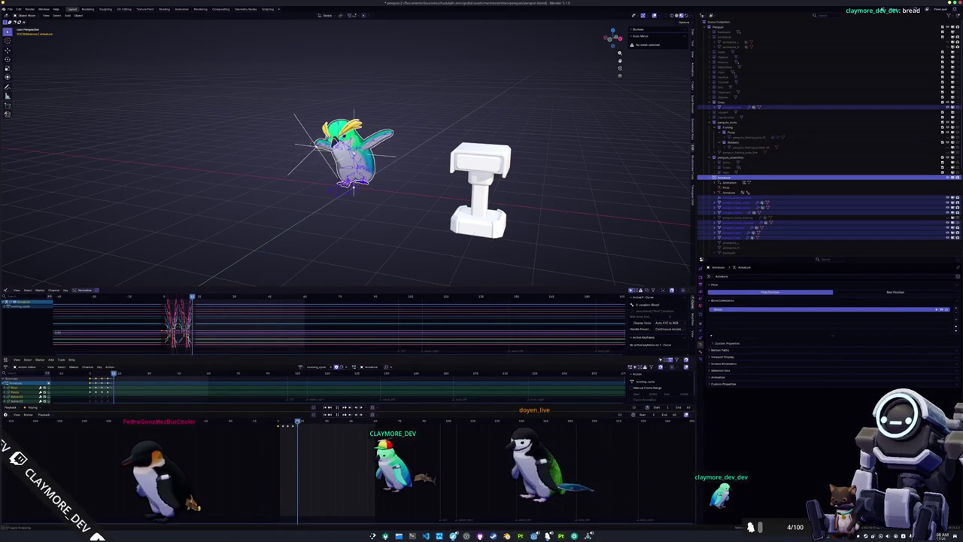
left_click(300, 367)
left_click(320, 404)
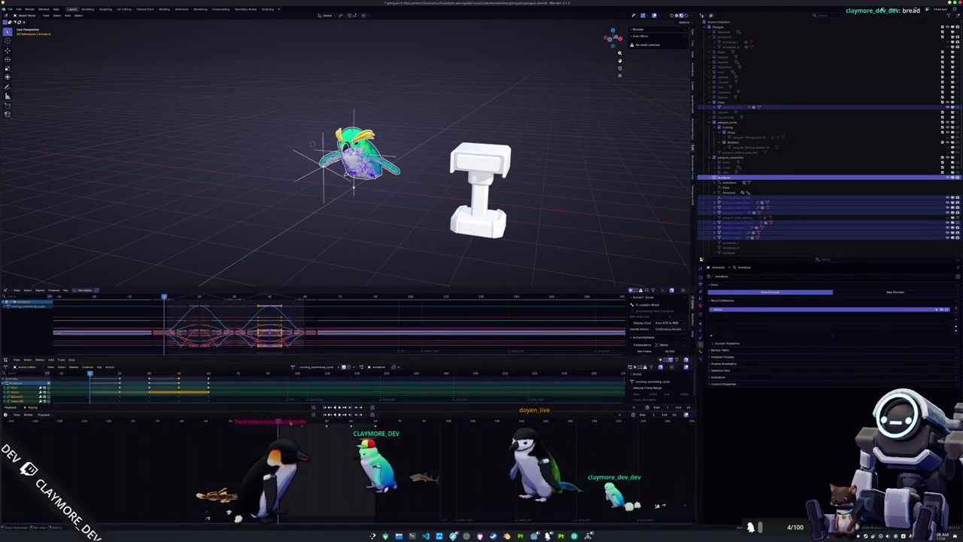
Revert through running_cycle and idle_pose into Pose Mode, and orbit to inspect the penguin's pose
scroll(325, 219, "up", 6)
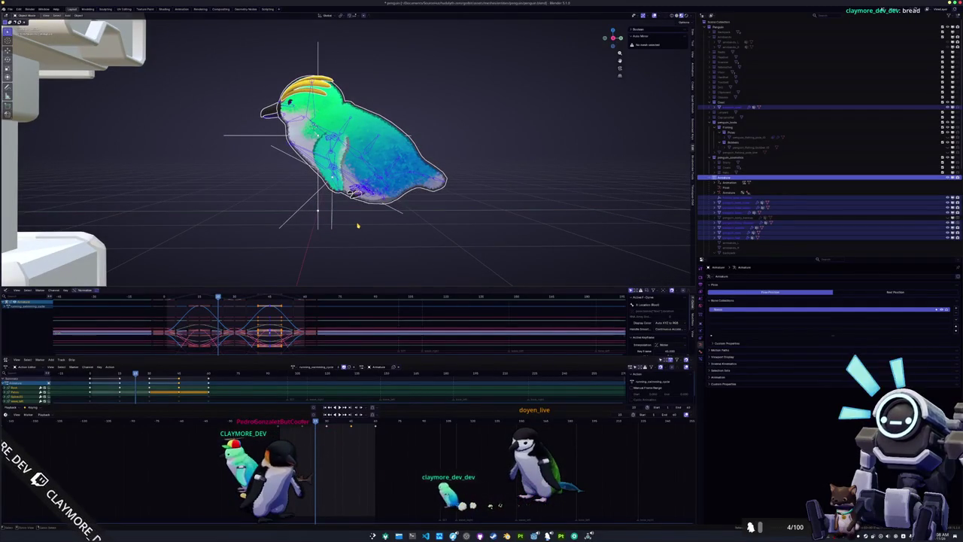
key("ctrl+z")
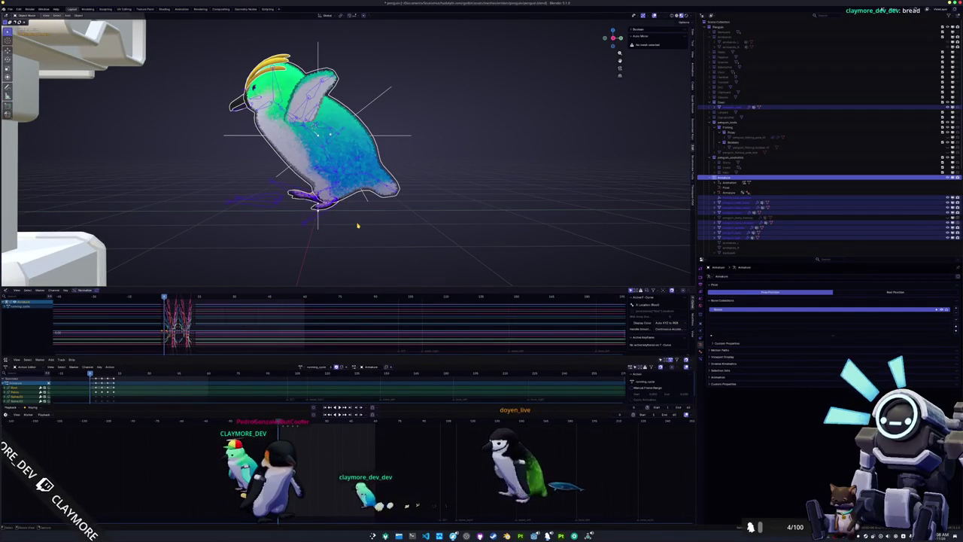
key("ctrl+z")
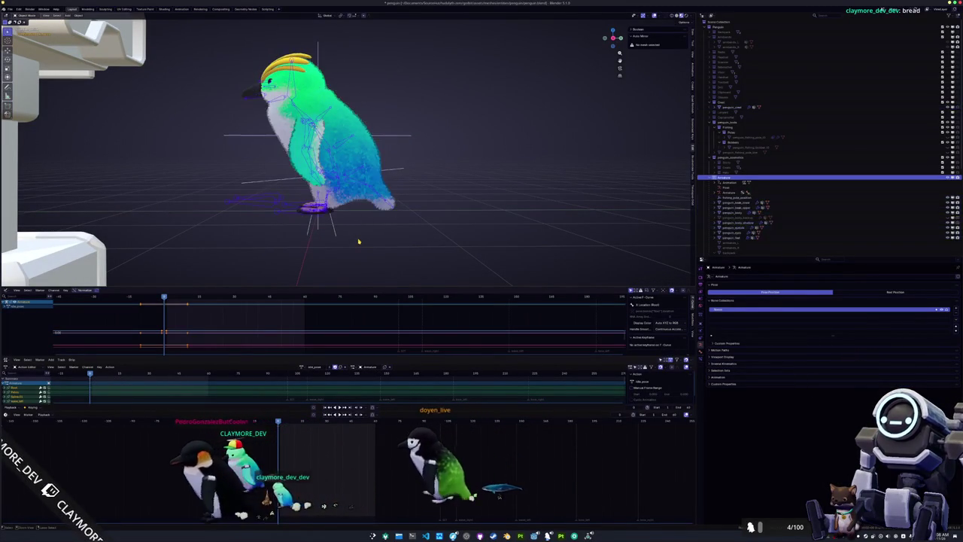
key("ctrl+z")
key("ctrl+z")
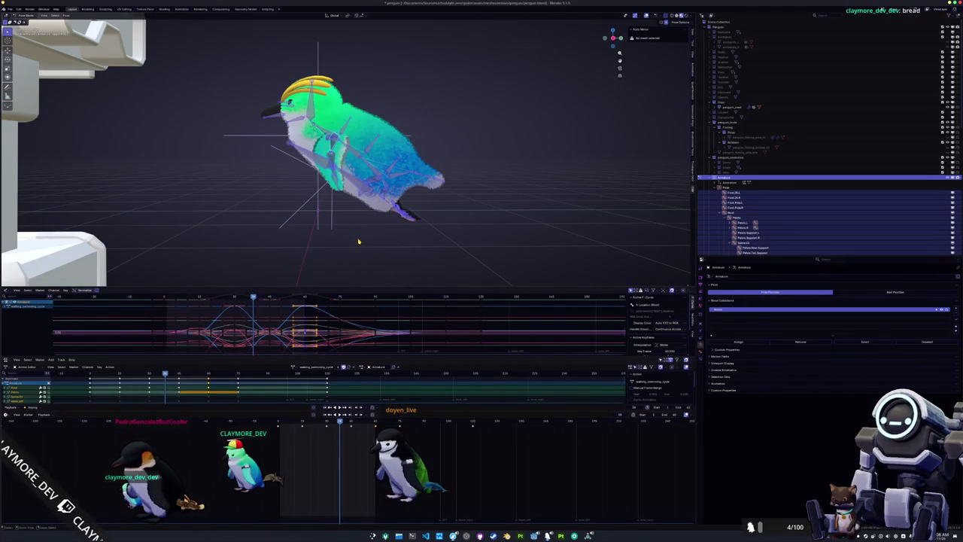
mouse_move(370, 246)
left_mouse_down()
mouse_move(390, 246)
mouse_move(376, 198)
mouse_move(406, 206)
left_mouse_up()
mouse_move(386, 246)
left_mouse_down()
mouse_move(361, 230)
mouse_move(406, 233)
mouse_move(387, 244)
left_mouse_up()
left_click(293, 367)
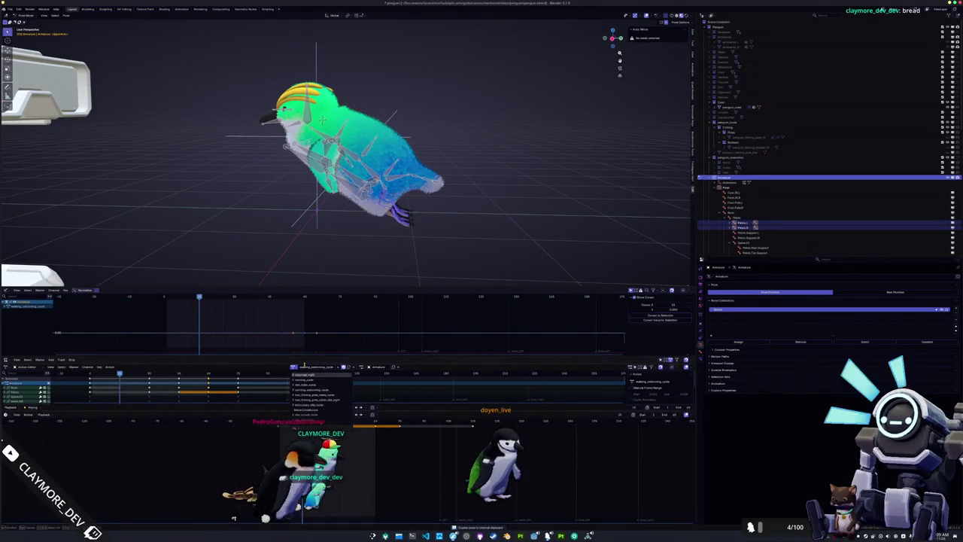
Load running_swimming_cycle, play it, and paste the copied pose into the current keyframe
type("running")
left_click(308, 379)
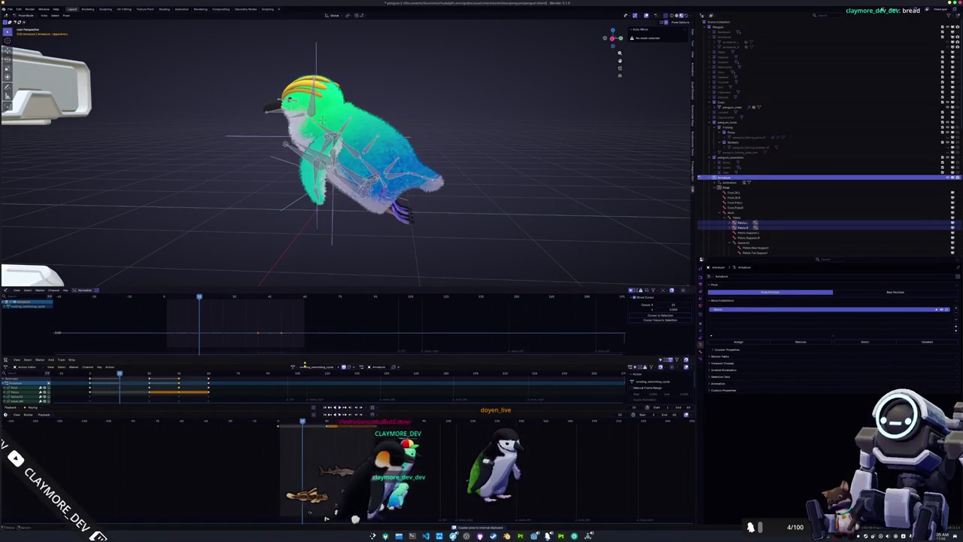
key("space")
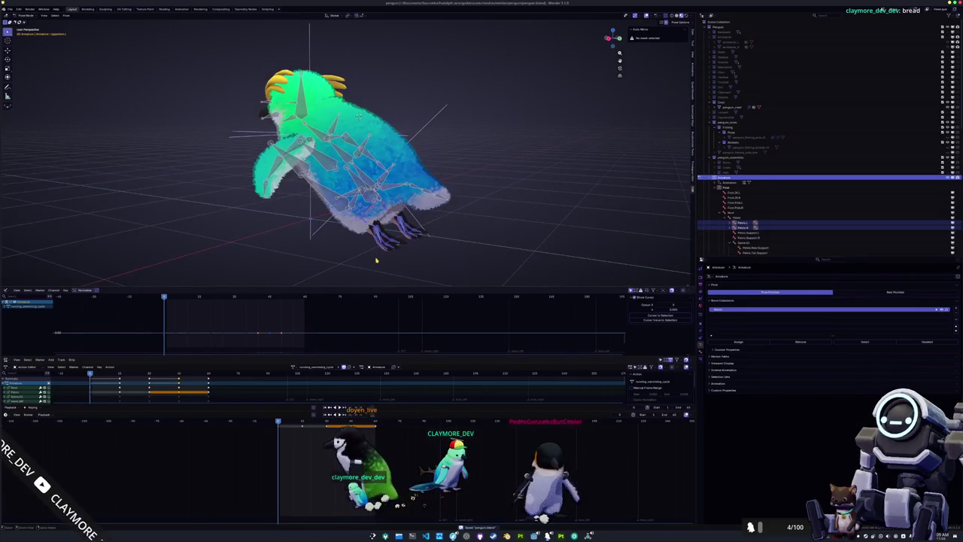
key("ctrl+v")
key("Up")
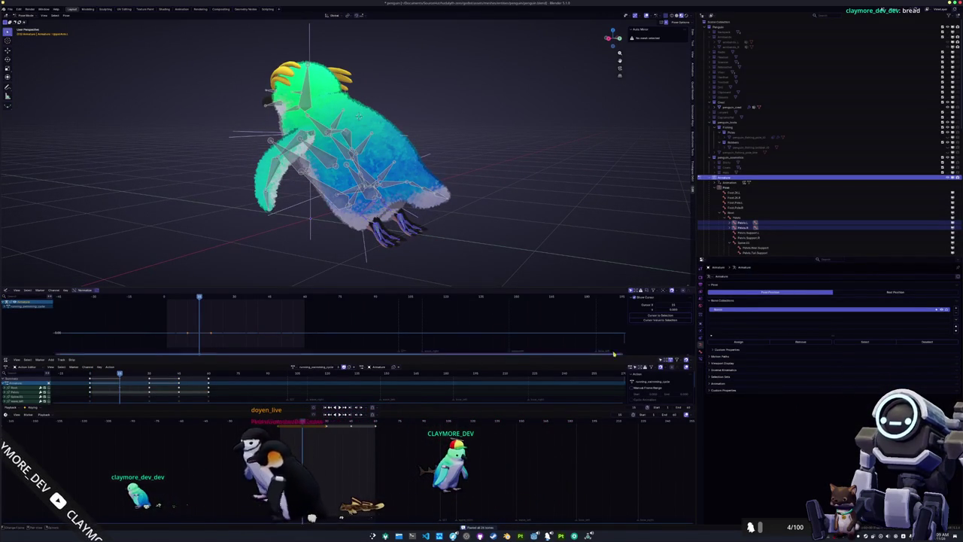
Inspect LowerLeg.L's IK constraint and the foot bone's Copy Rotation constraint, then replay the legs
left_click(704, 352)
left_click(702, 348)
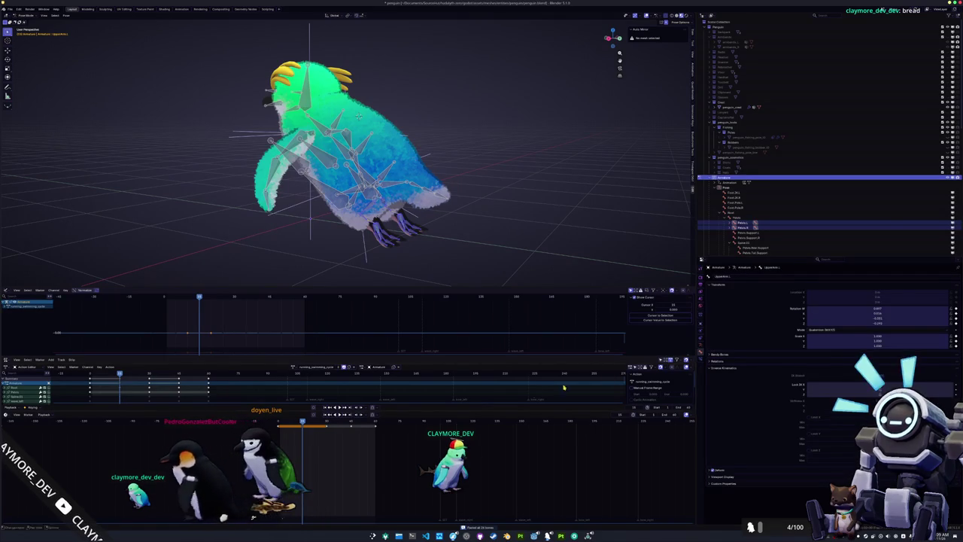
left_click(382, 236)
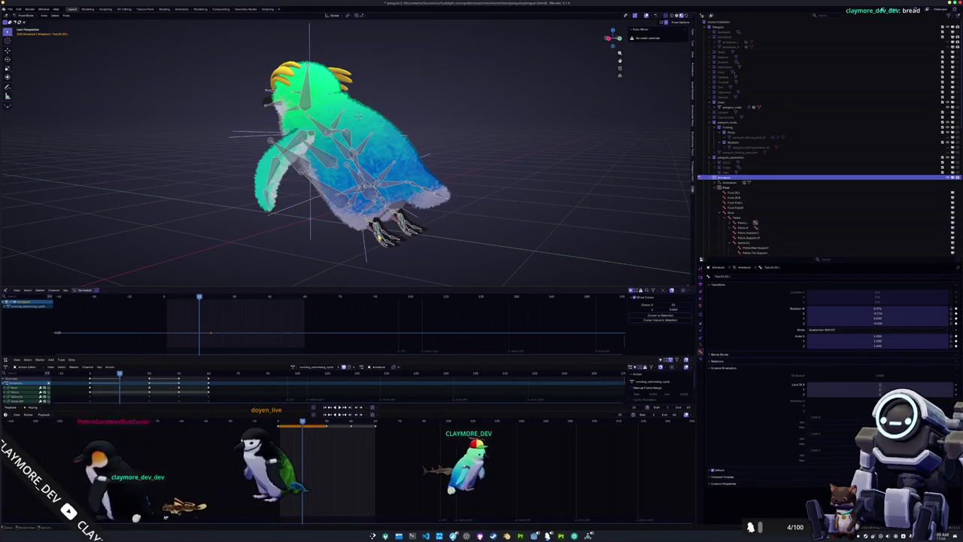
left_click(370, 223)
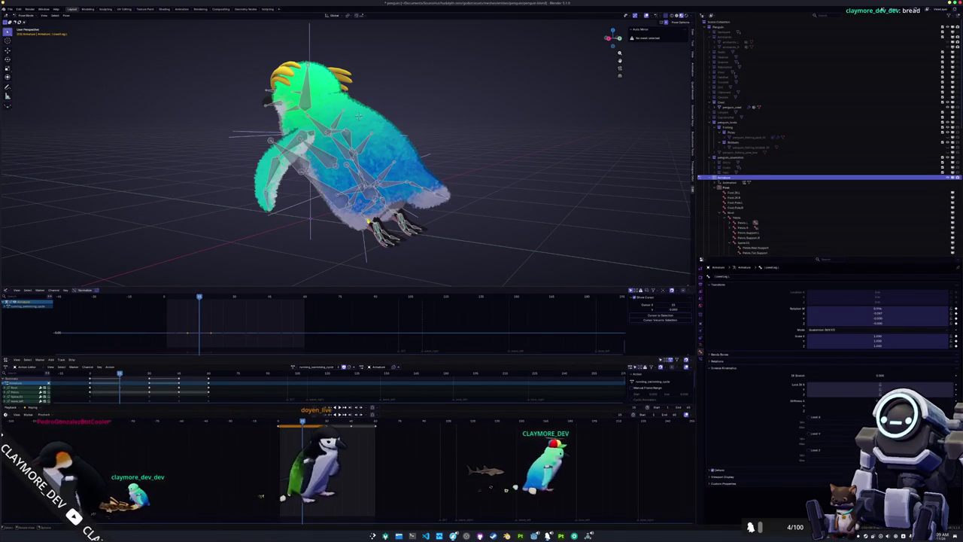
left_click(701, 353)
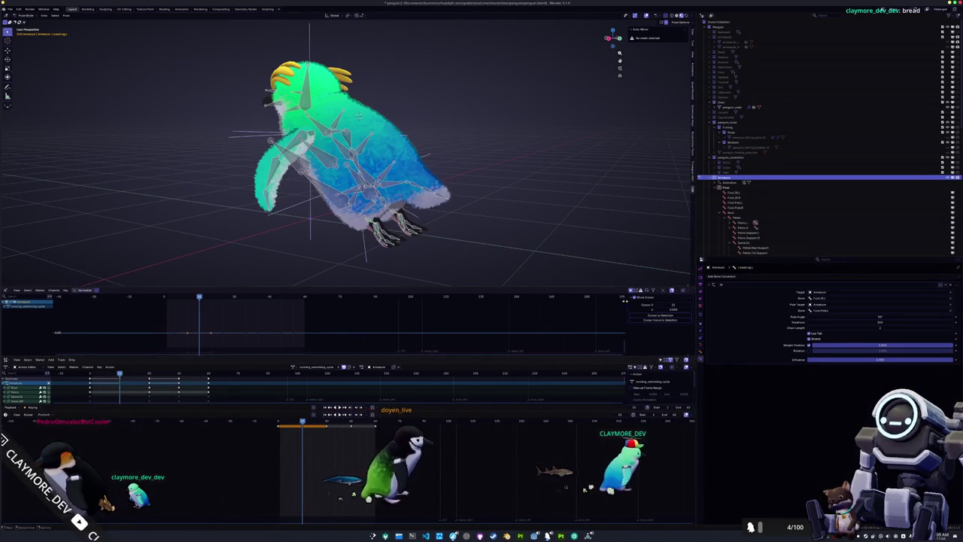
key("shift+Left")
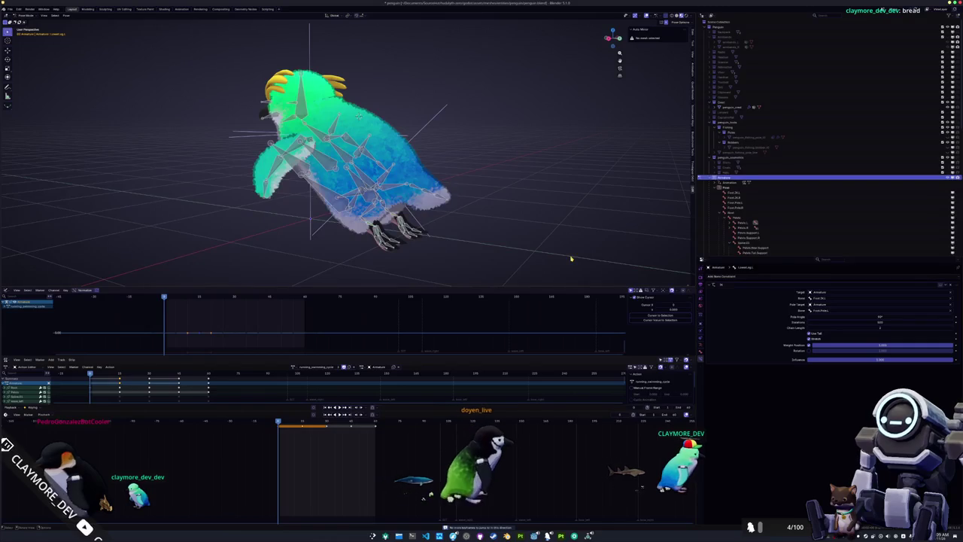
scroll(571, 259, "up", 4)
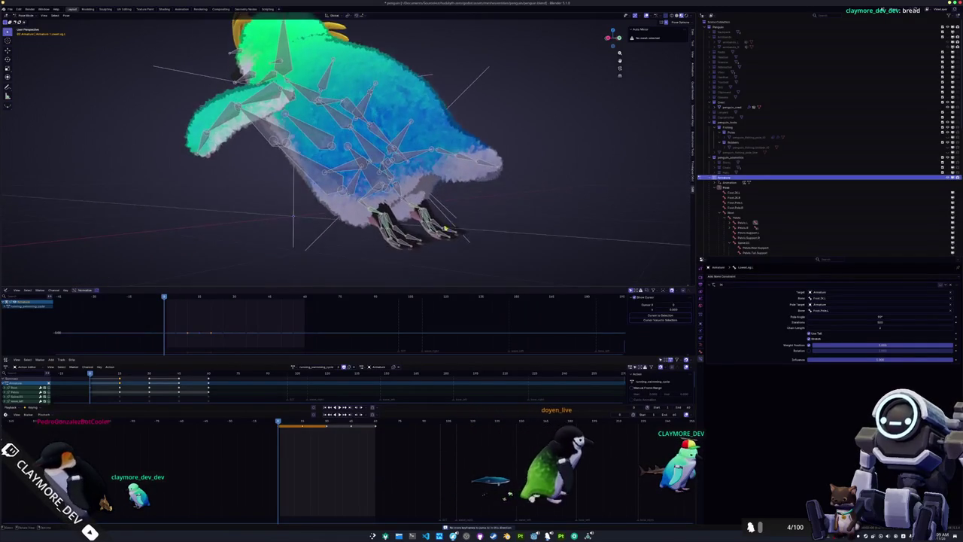
scroll(444, 227, "up", 3)
left_click(408, 271)
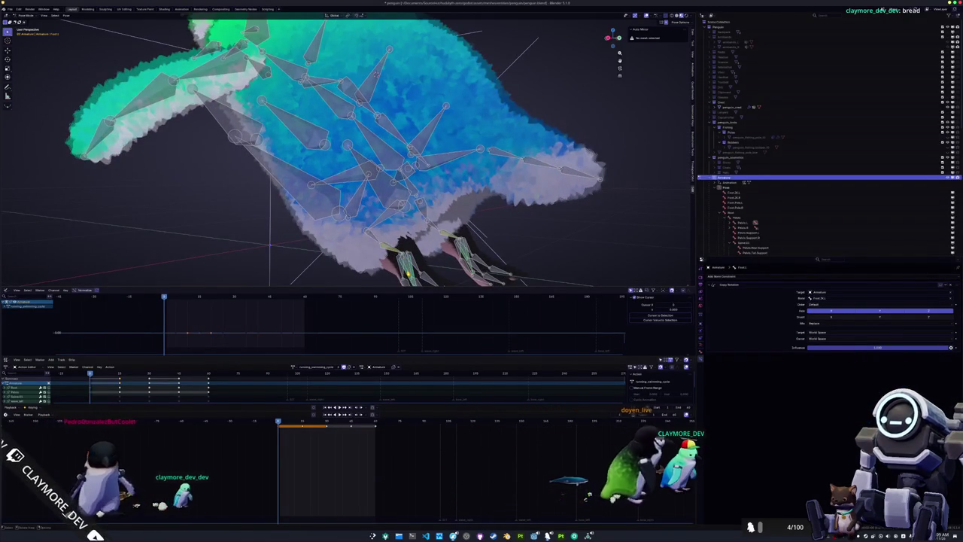
scroll(346, 151, "down", 2)
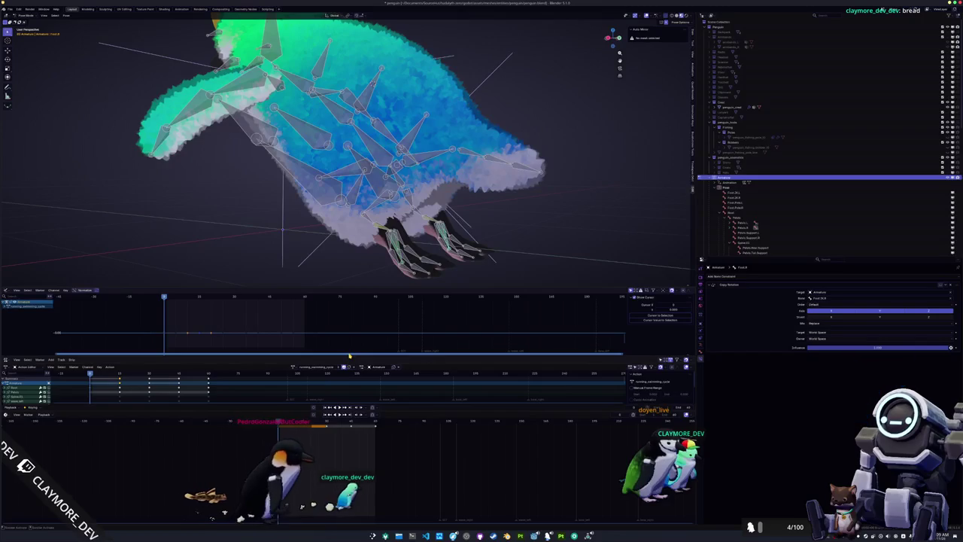
key("space")
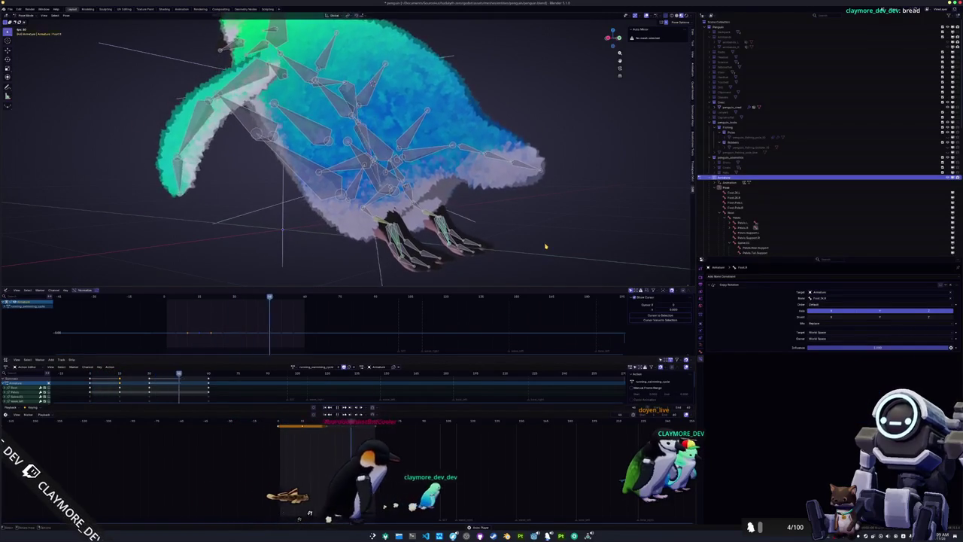
scroll(543, 247, "down", 3)
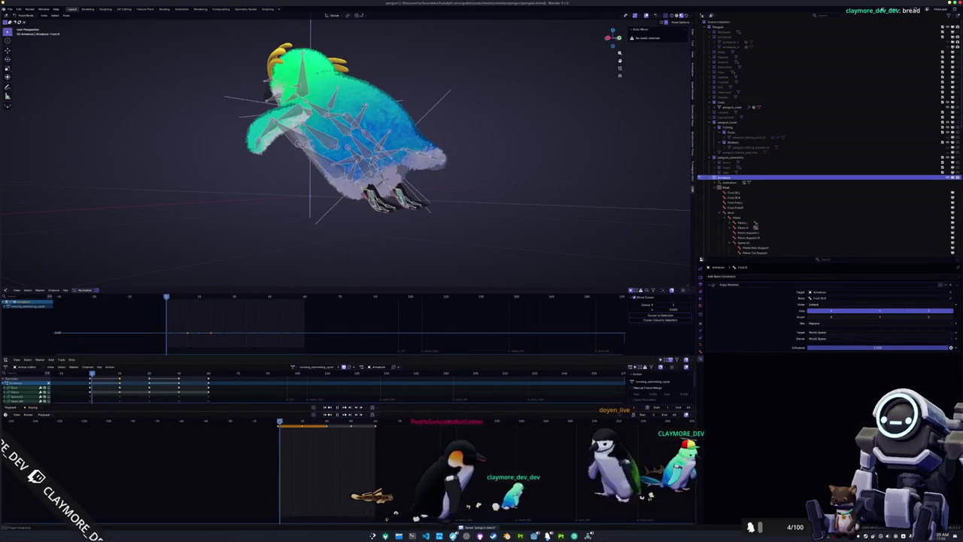
Scale the selected bones down slightly
key("s")
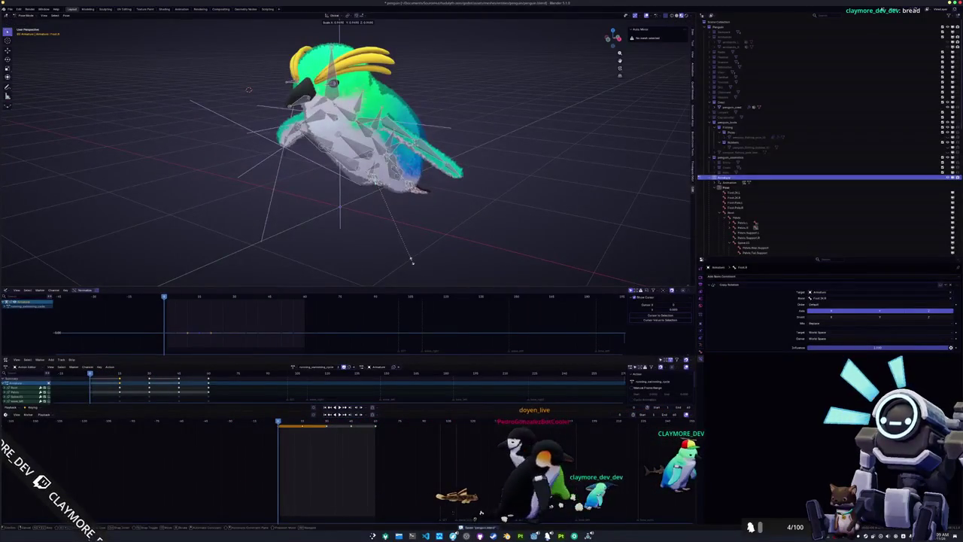
left_click(423, 249)
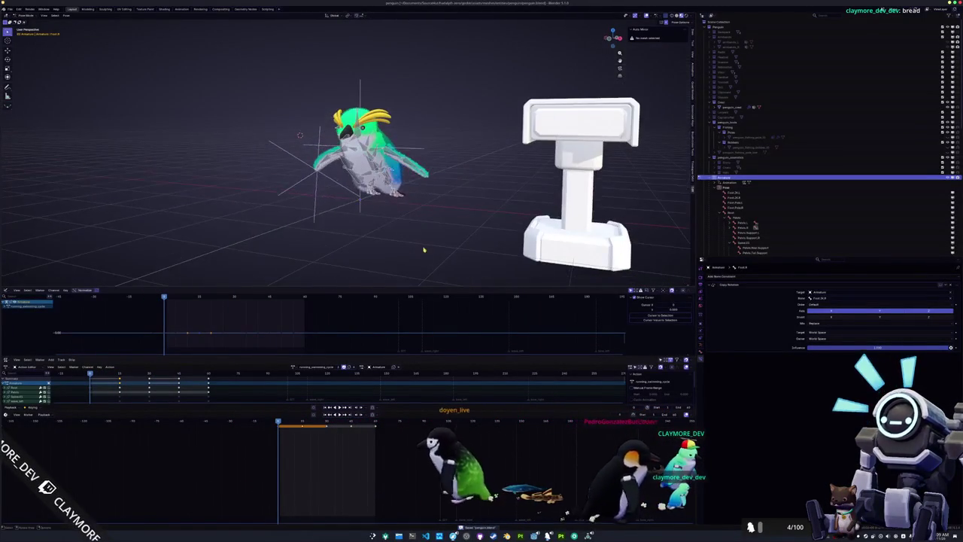
key("alt+Tab")
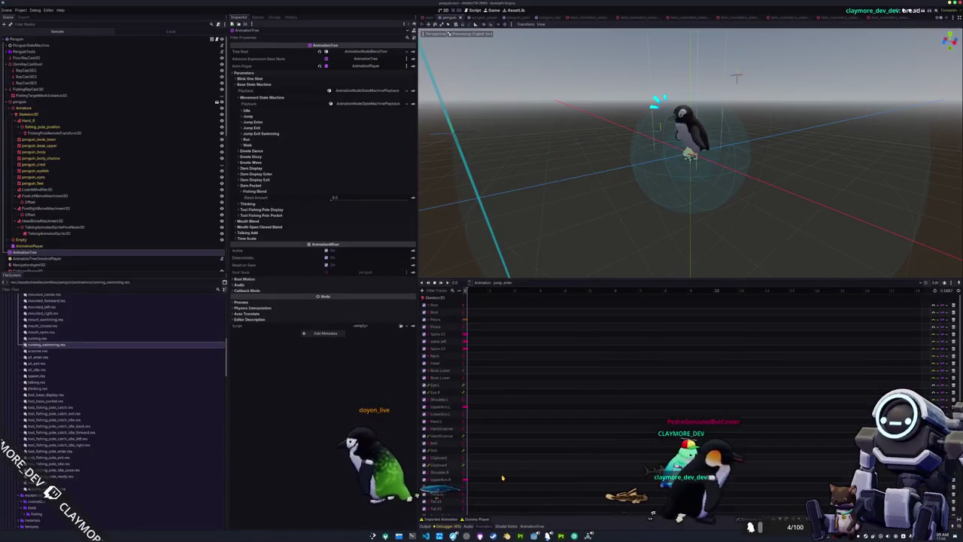
Load running_swimming in the penguin's Animation panel and inspect its animation resource
left_click(497, 282)
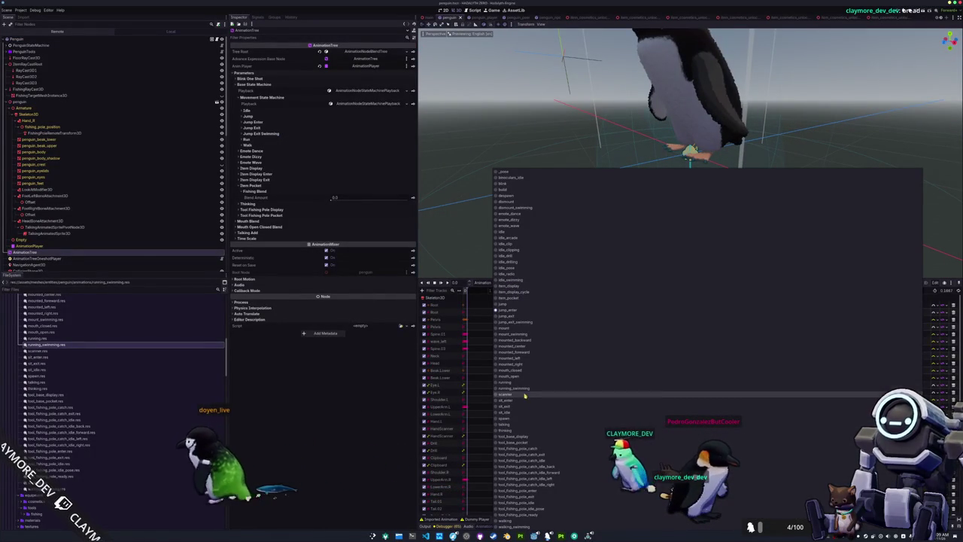
left_click(519, 388)
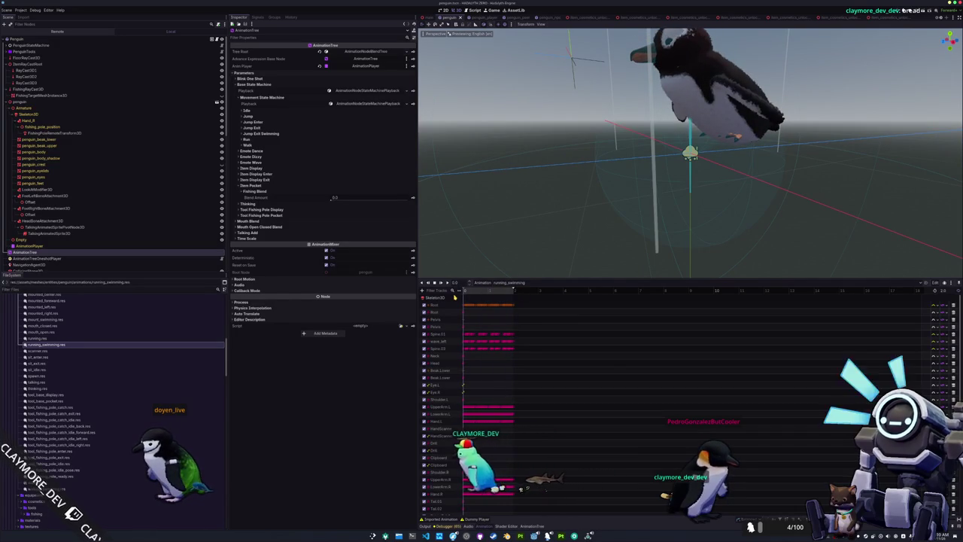
left_click(98, 344)
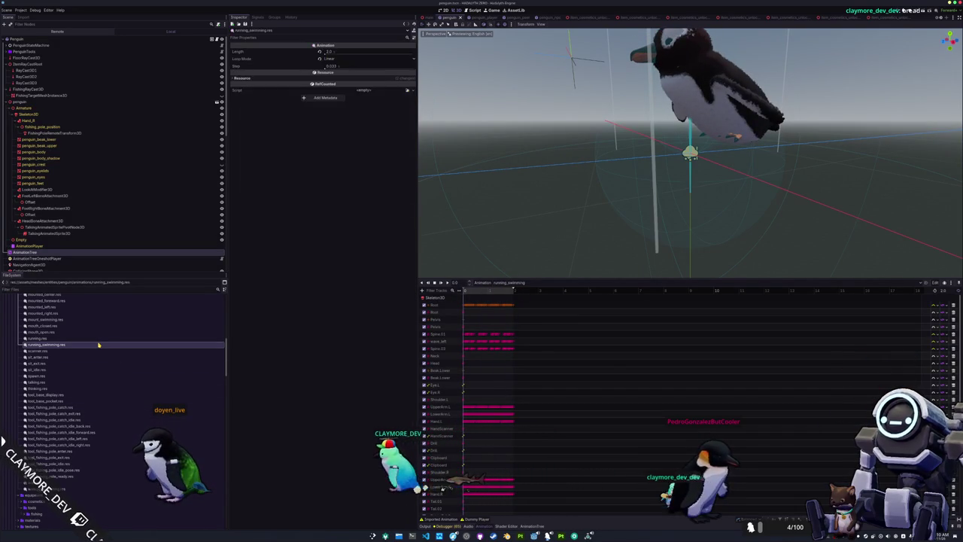
Preview running_swimming in penguin.glb's Advanced Import Settings, then close it and return to Blender
double_click(92, 376)
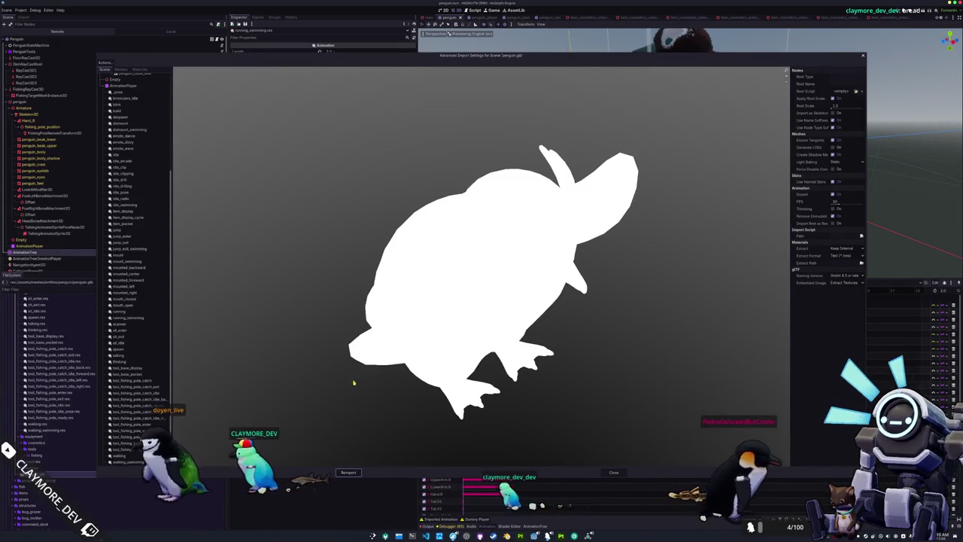
left_click(129, 317)
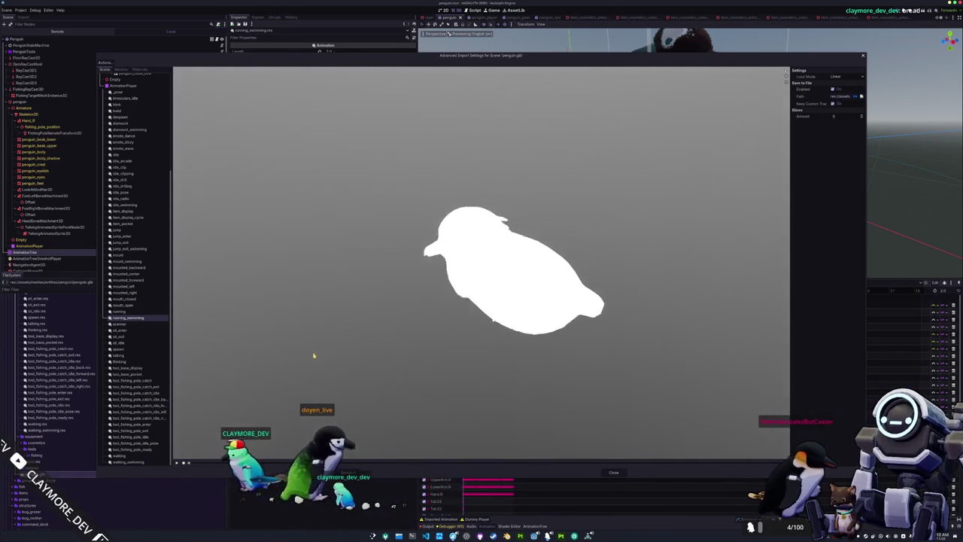
key("Escape")
key("alt+Tab")
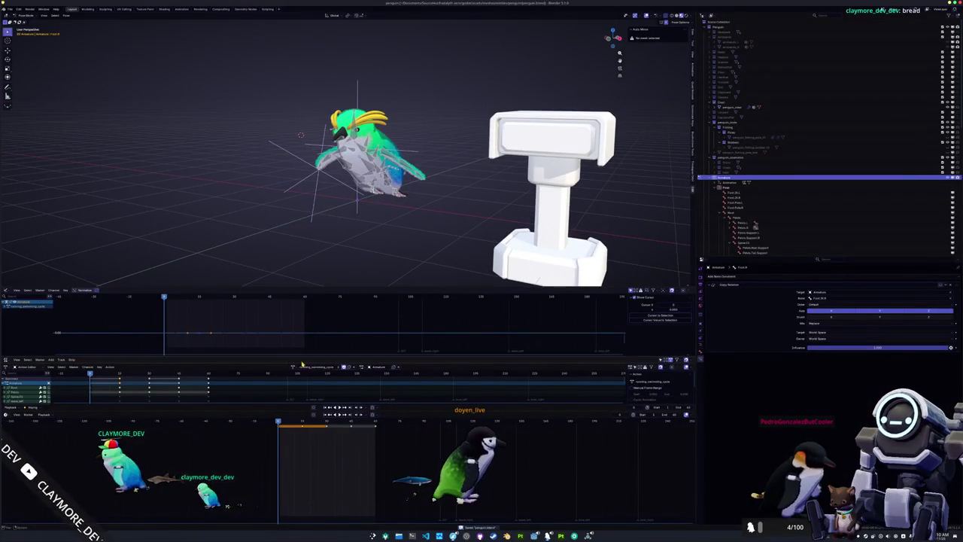
Scrub the swimming animation and inspect the lower leg bone's IK constraint settings
scroll(451, 262, "up", 3)
left_click_drag(294, 425, 276, 426)
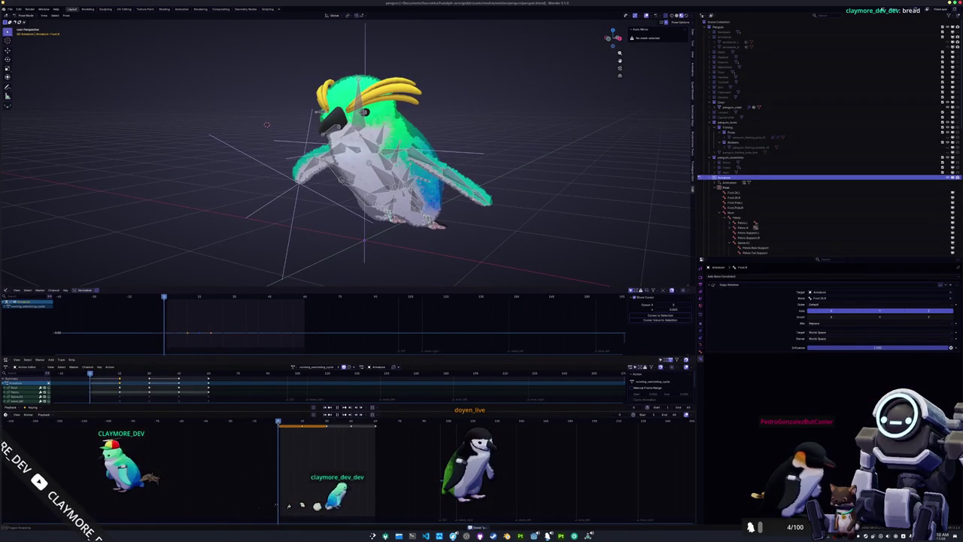
scroll(637, 262, "up", 6)
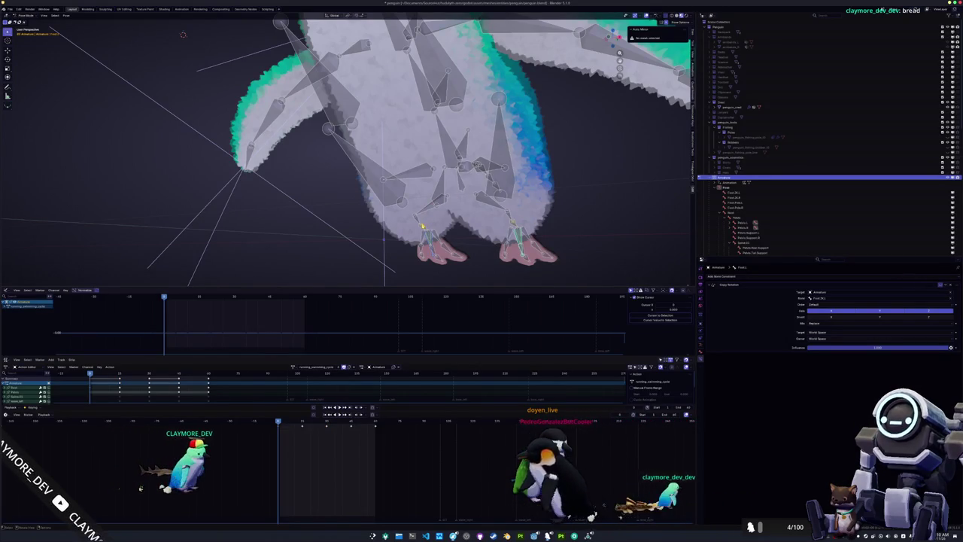
left_click(512, 224)
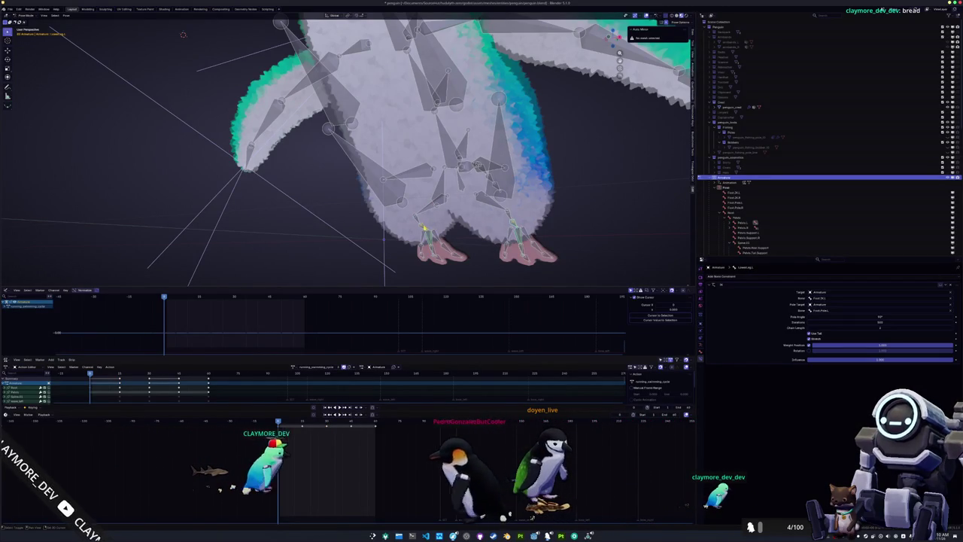
left_click(426, 229)
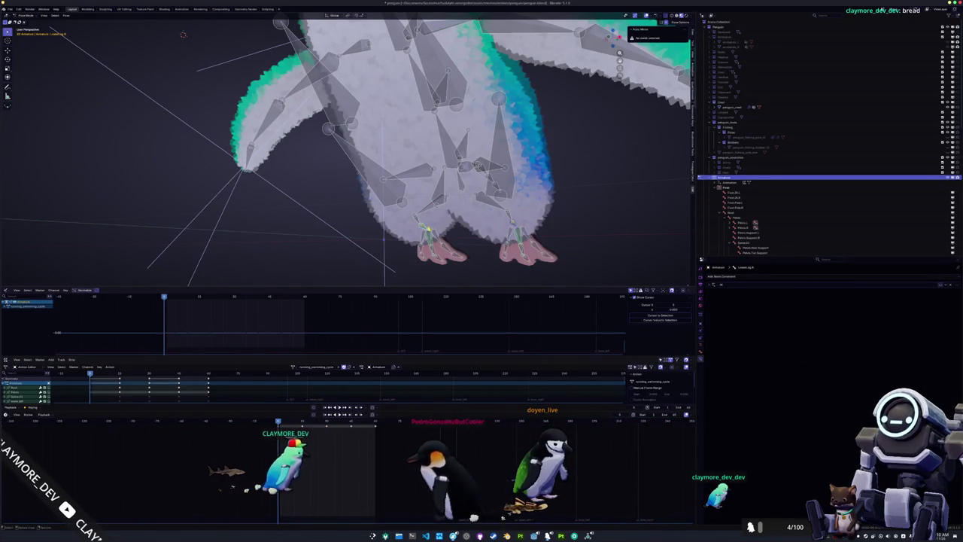
left_click(710, 285)
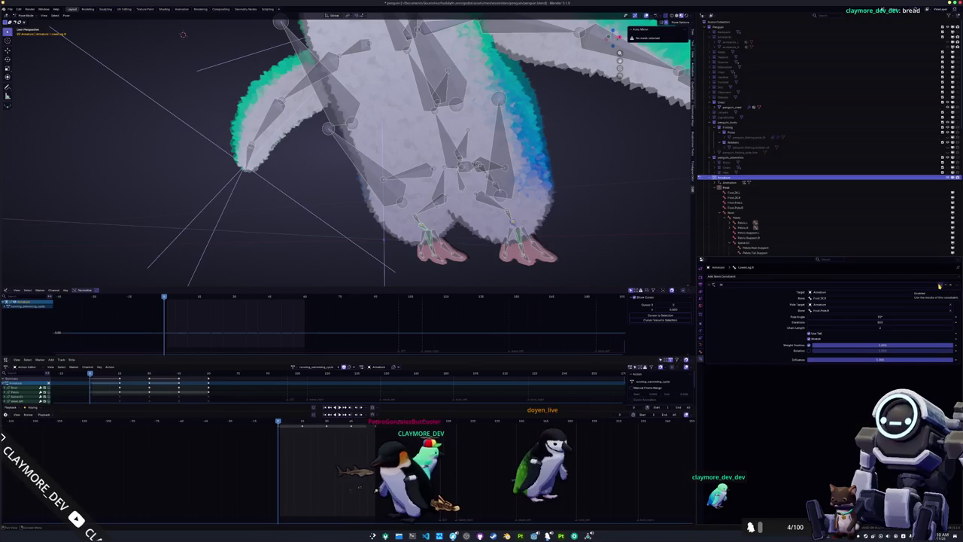
scroll(533, 217, "down", 6)
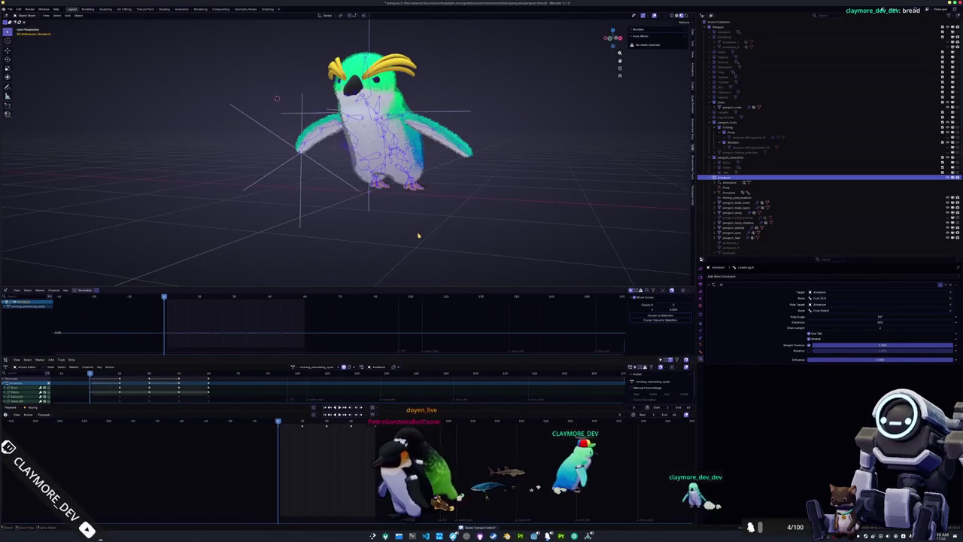
Assign the idle_pose action to all bones, then box-select the whole penguin in Object Mode
key("a")
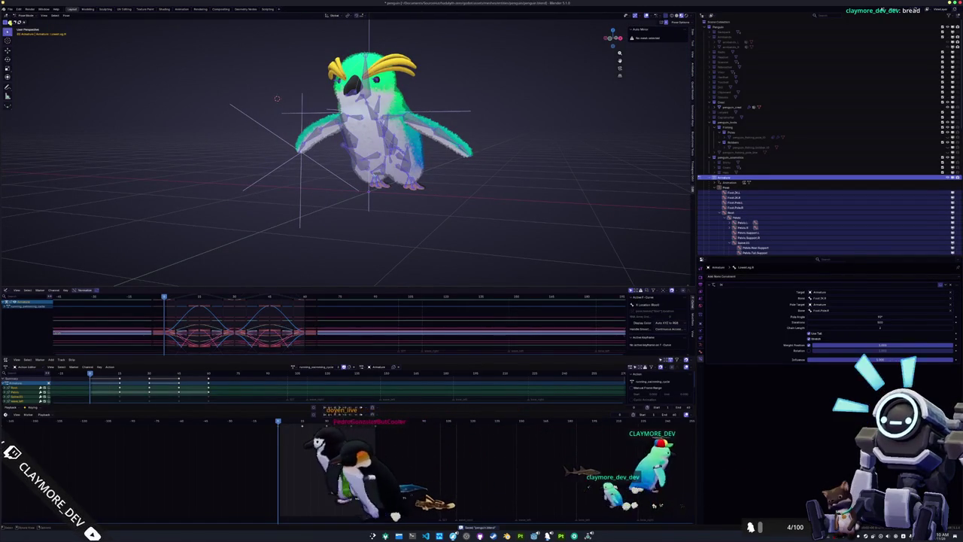
left_click(293, 367)
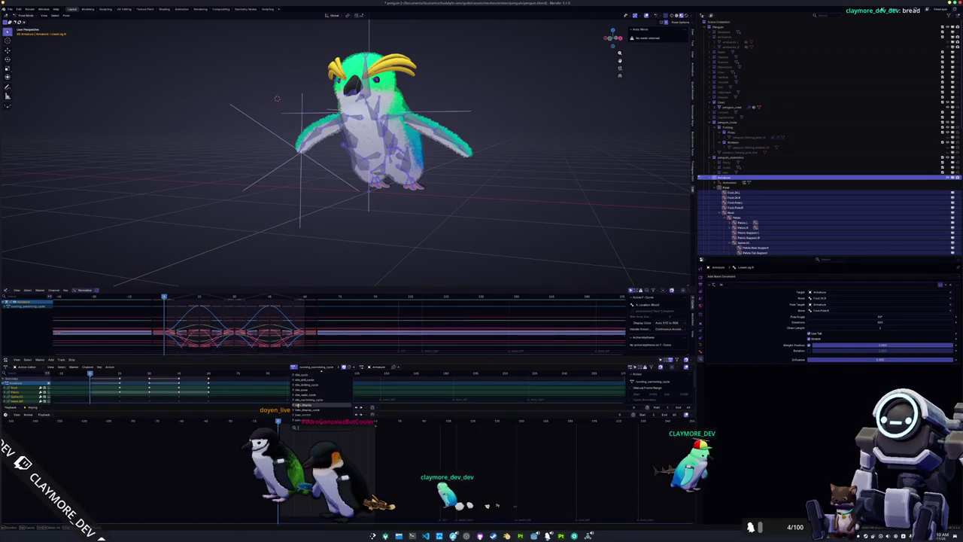
left_click(298, 390)
key("ctrl+Tab")
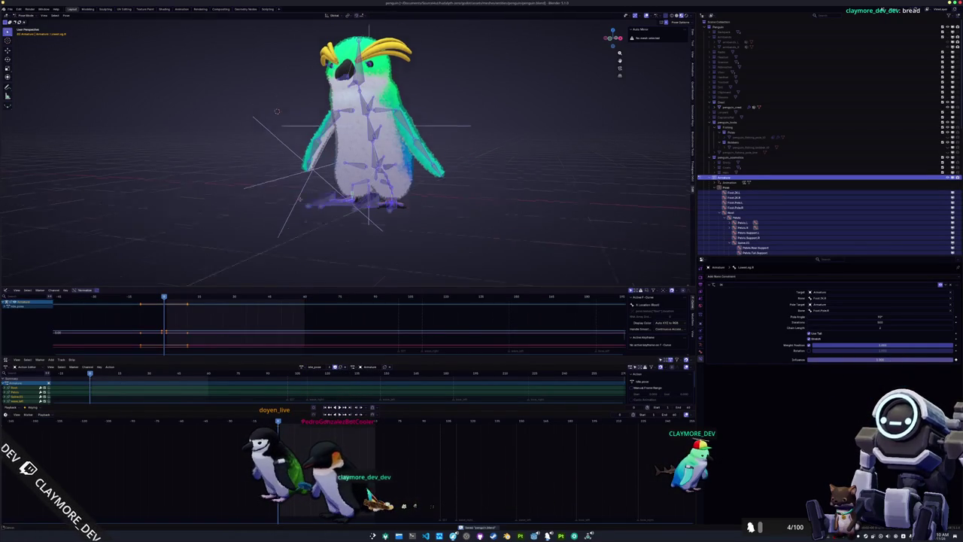
scroll(252, 168, "down", 3)
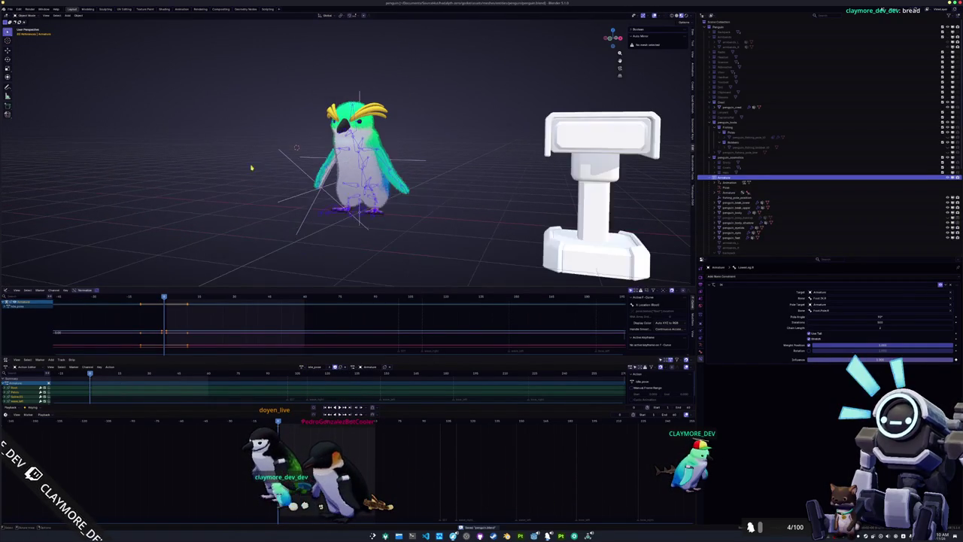
left_click_drag(448, 264, 229, 55)
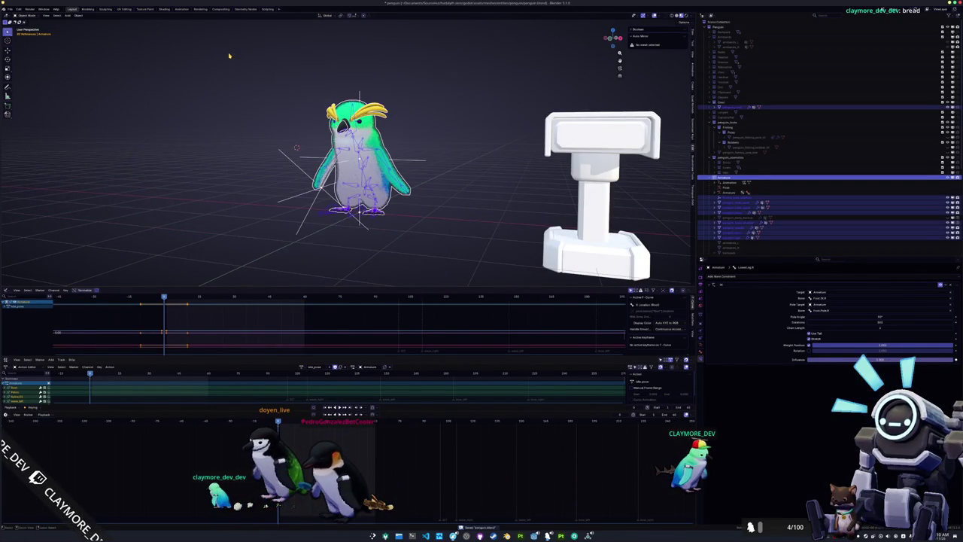
left_click(19, 8)
Export the penguin as glTF 2.0 overwriting penguin.glb, then swim it left in the game
mouse_move(23, 90)
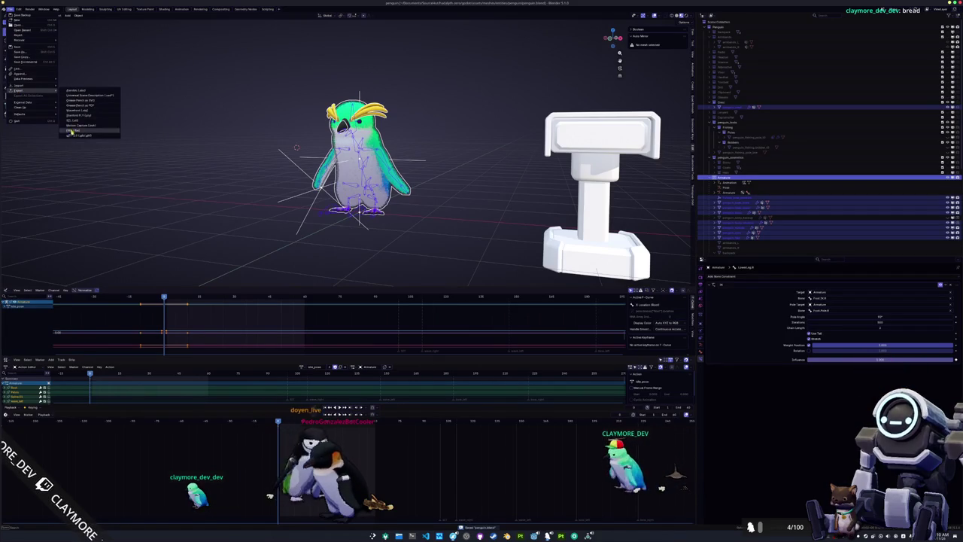
left_click(72, 131)
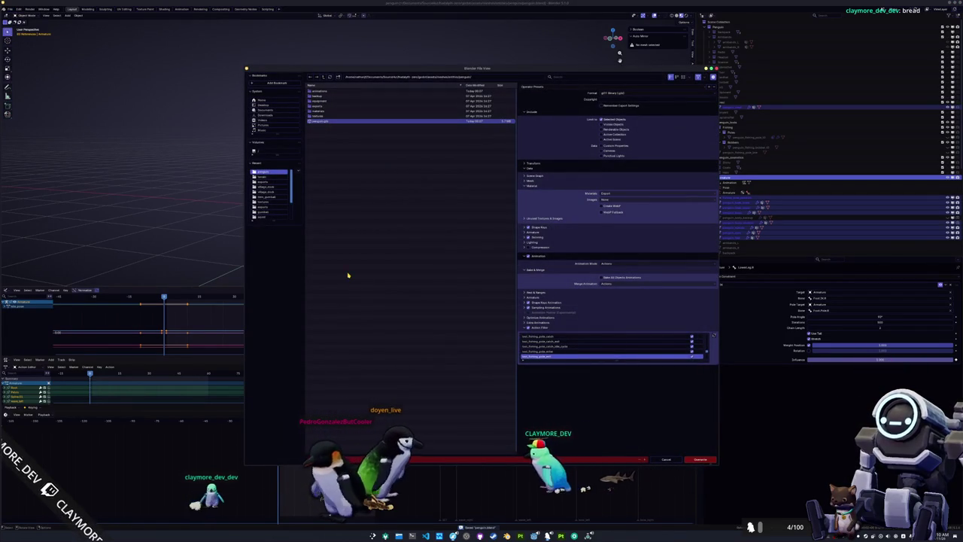
left_click_drag(615, 361, 622, 426)
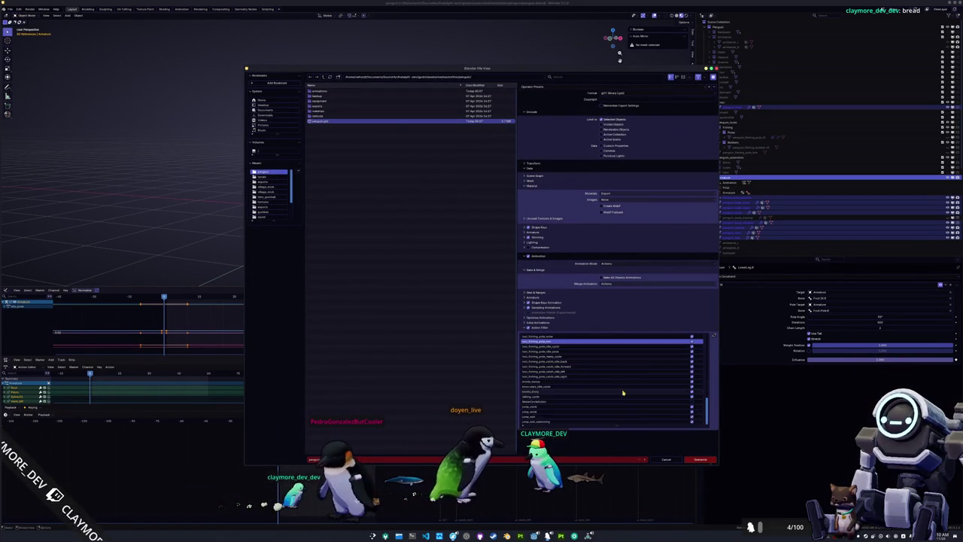
scroll(624, 395, "up", 5)
scroll(629, 404, "up", 5)
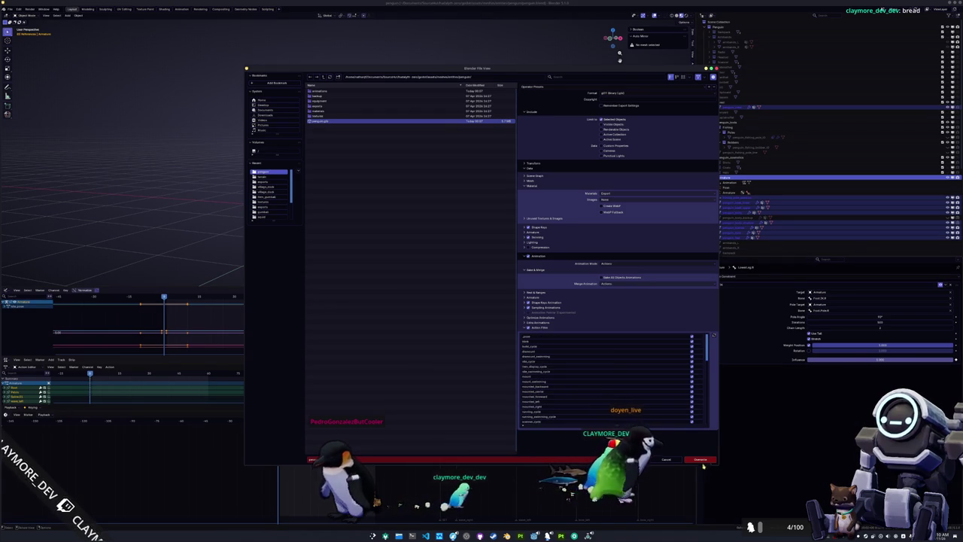
left_click(701, 460)
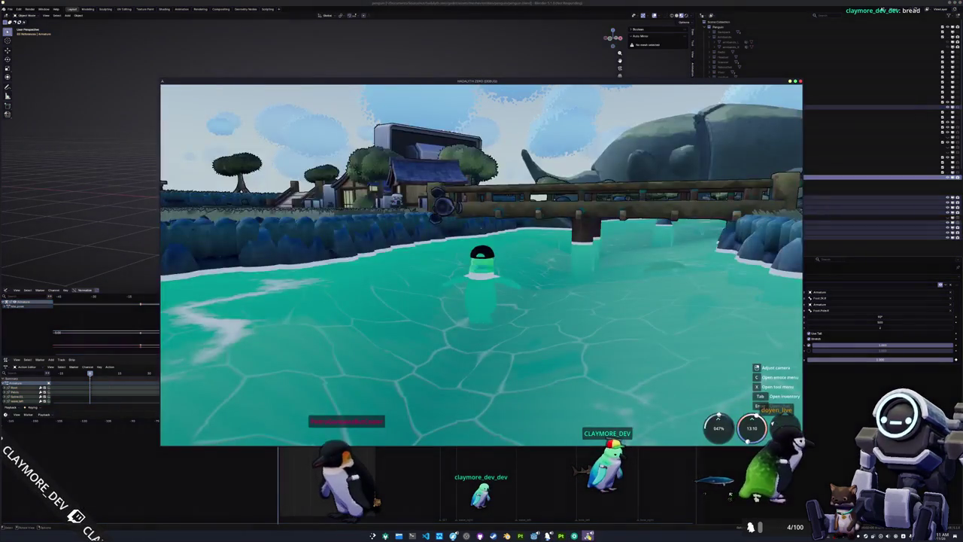
key("a")
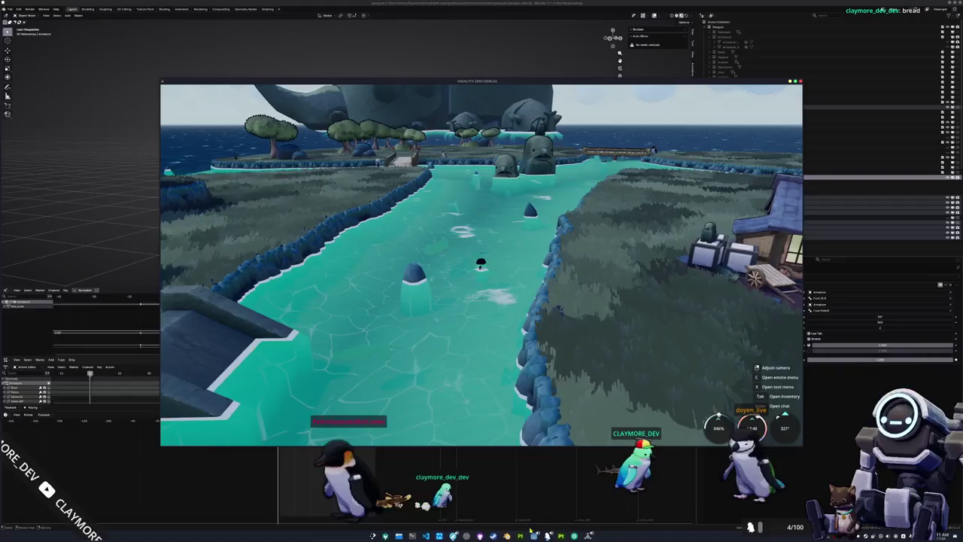
Switch windows and bring the running game back to the front
key("alt+Tab")
key("alt+Tab")
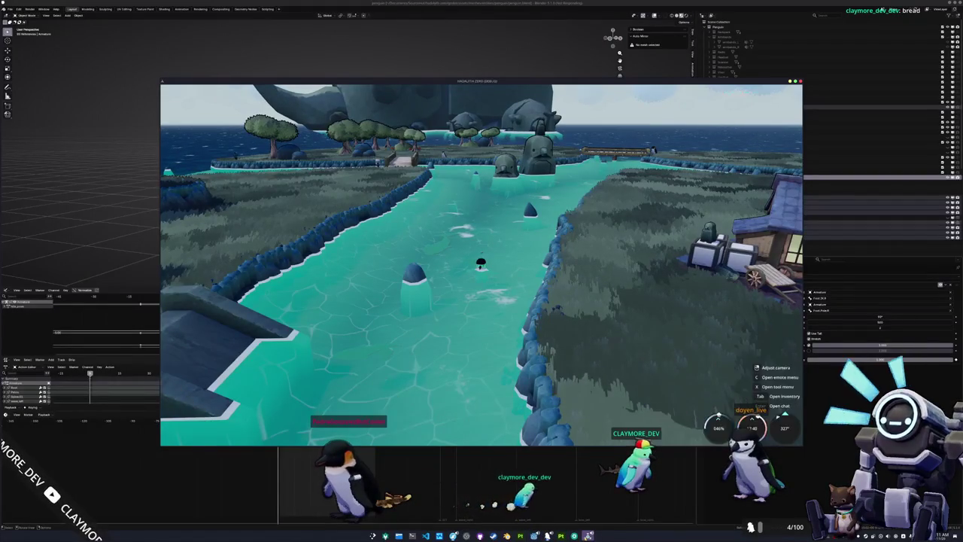
key("alt+Tab")
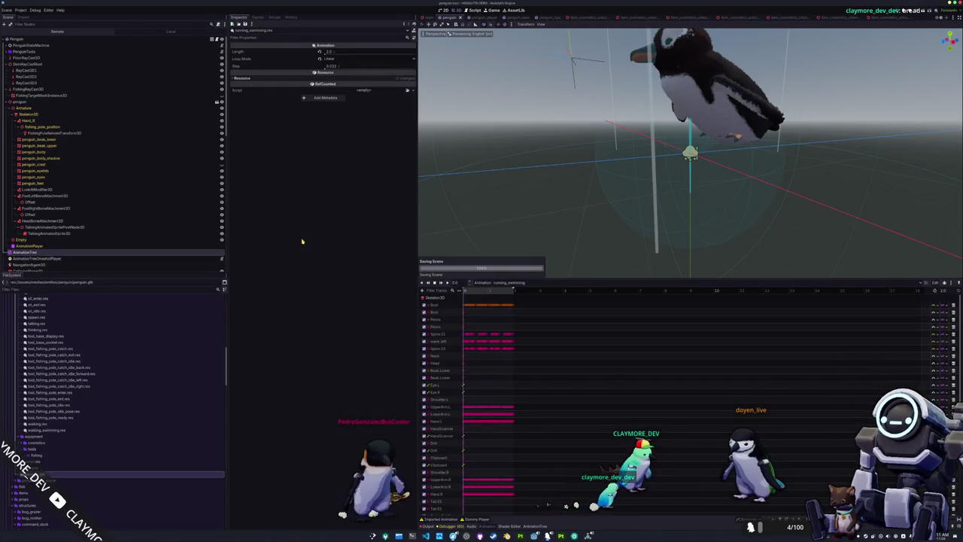
Quick-open a resource and inspect the penguin's root, item raycast and floor raycast nodes
key("alt+shift+o")
type("main_camer")
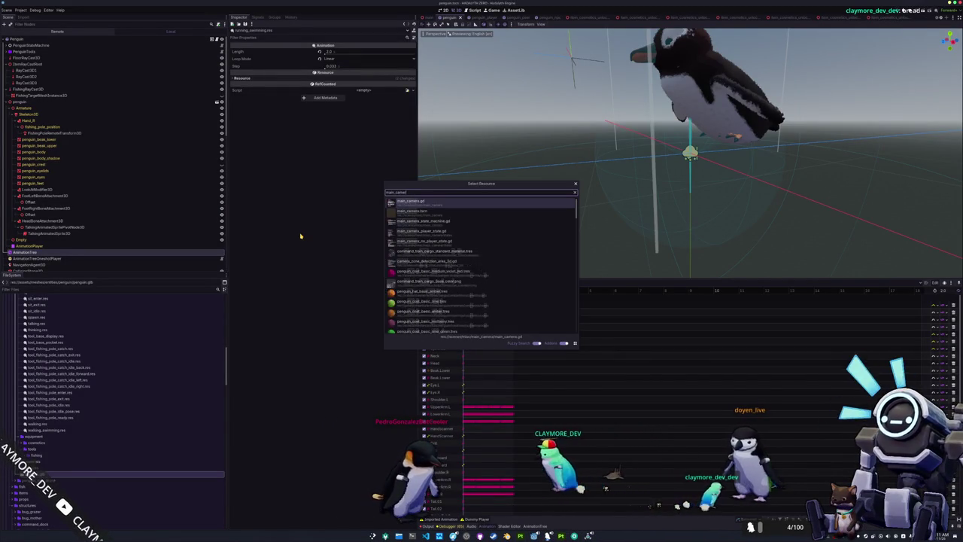
key("Return")
left_click(90, 101)
left_click(52, 65)
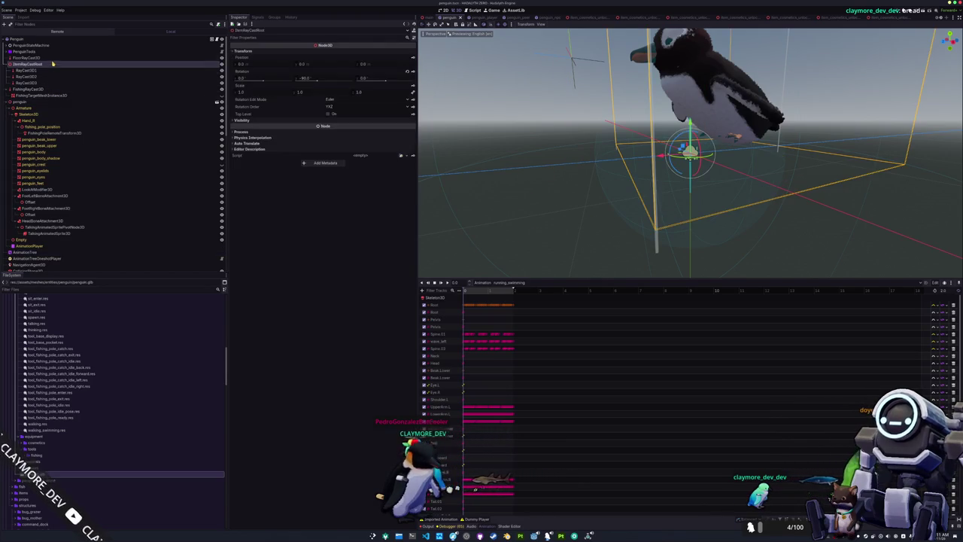
left_click(54, 58)
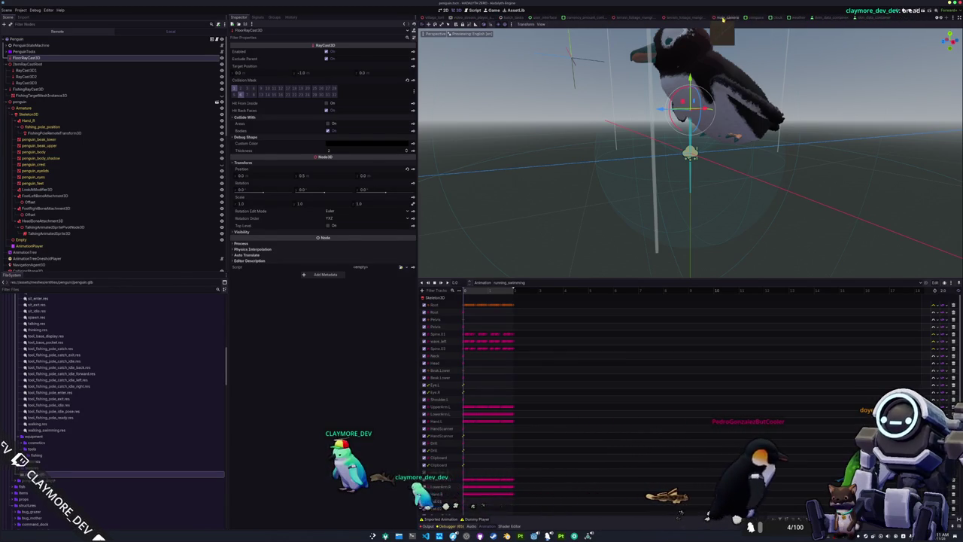
Check the main_camera scene's spring arm settings, then switch to the main level scene
left_click(727, 16)
left_click(85, 52)
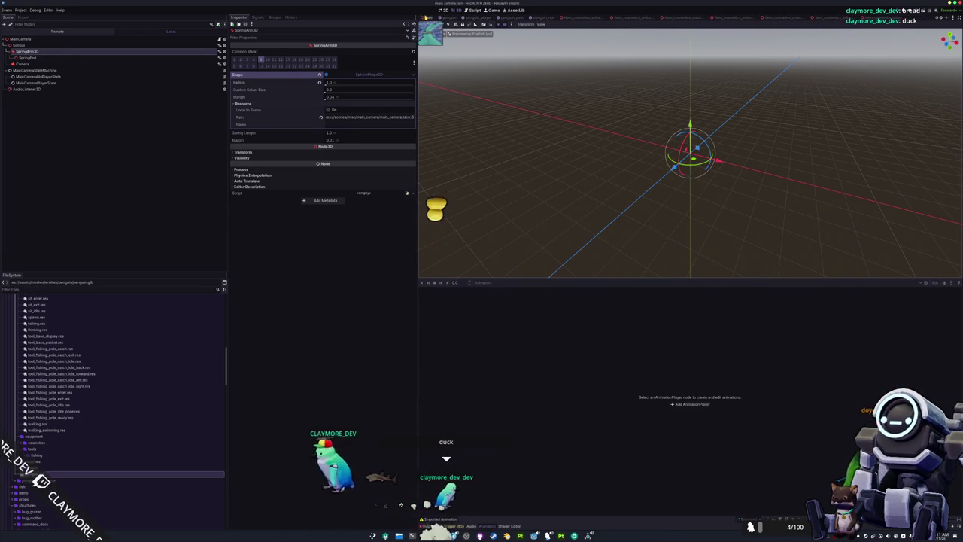
left_click(427, 17)
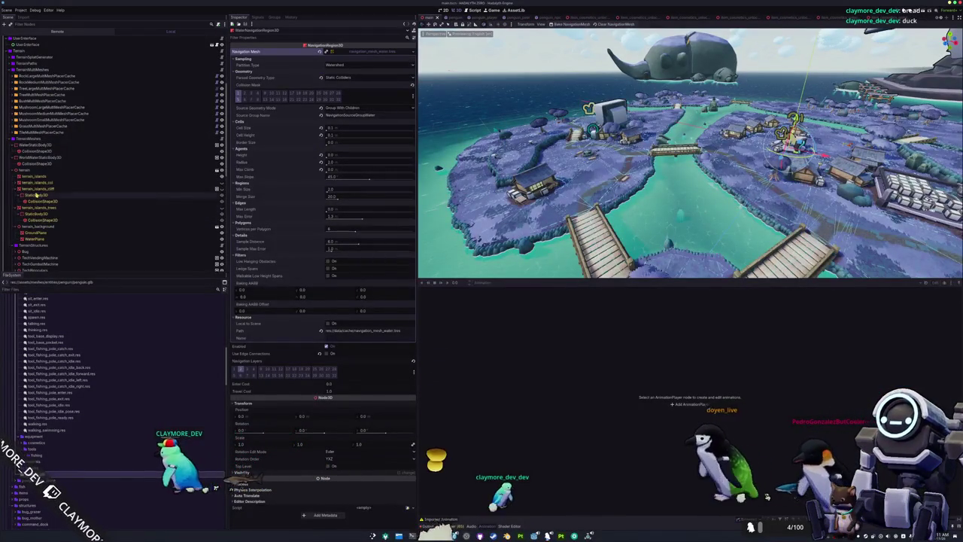
Select WaterStaticBody3D, playtest the swimming, then stop the game with F8
scroll(34, 195, "down", 3)
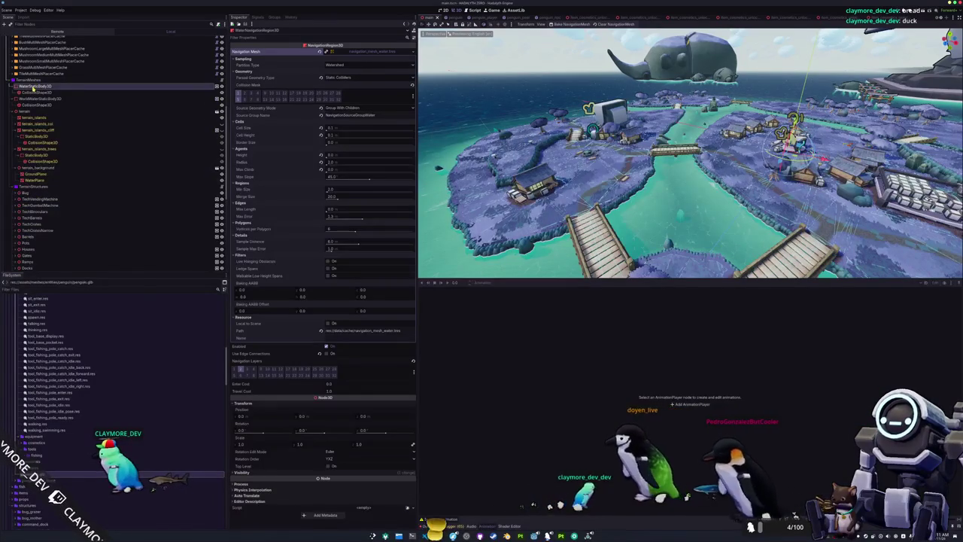
left_click(177, 86)
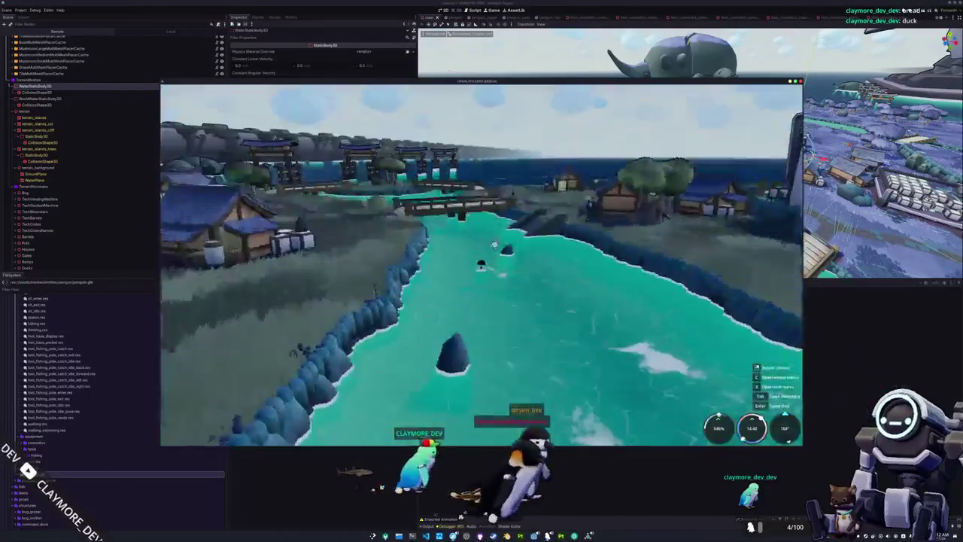
key("F8")
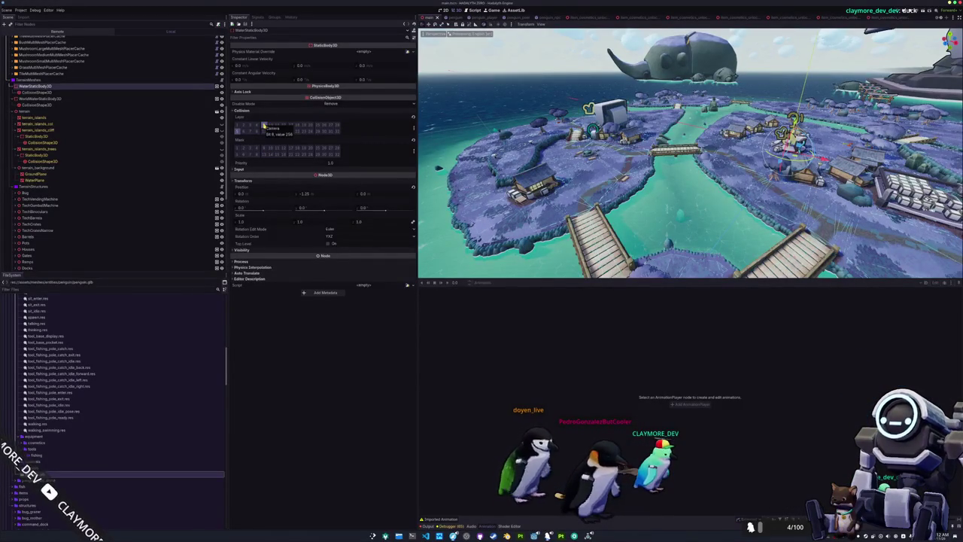
Save the level and inspect WorldWaterStaticBody3D's collision shape
key("ctrl+s")
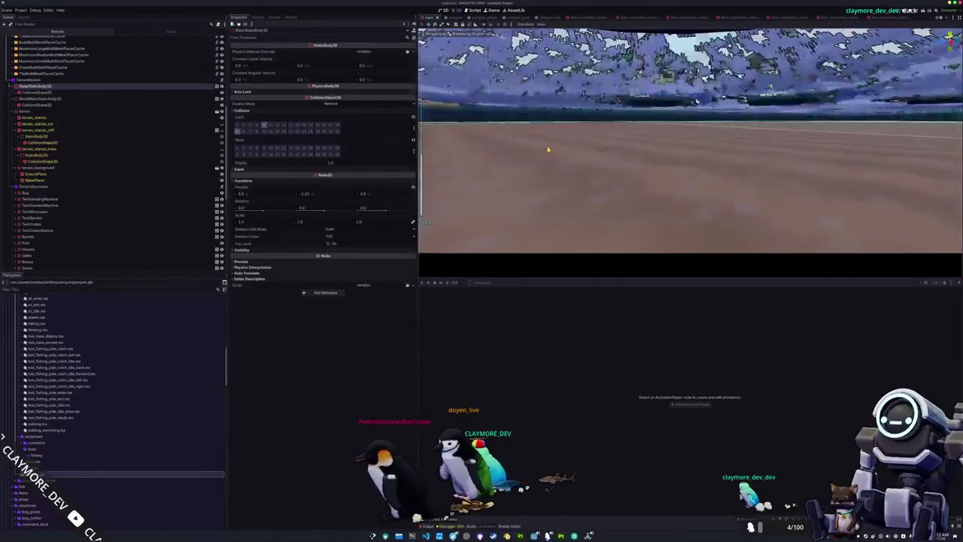
left_click(60, 100)
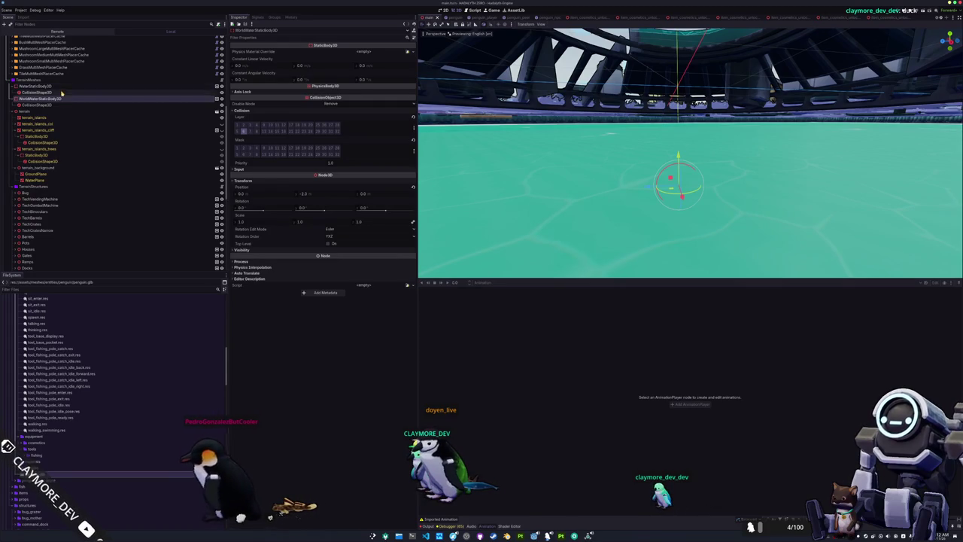
left_click(63, 88)
left_click(72, 92)
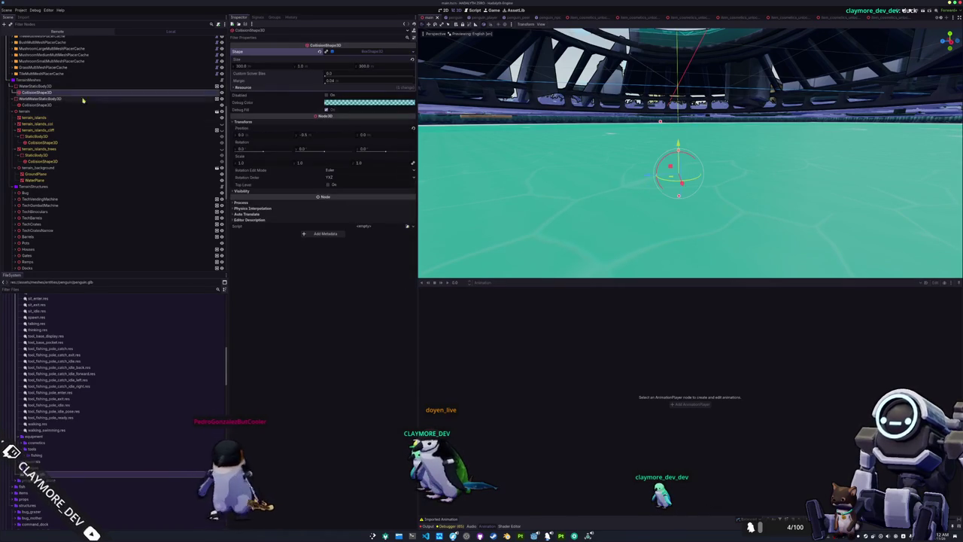
Run the game, walk the penguin toward the bridge and water, then stop it
key("F5")
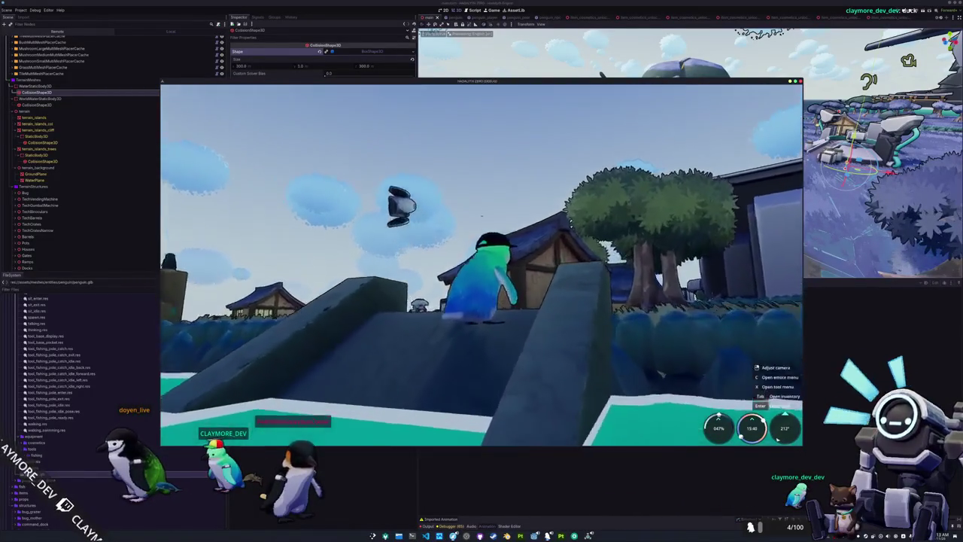
scroll(481, 263, "down", 3)
left_click_drag(482, 264, 387, 271)
key("w")
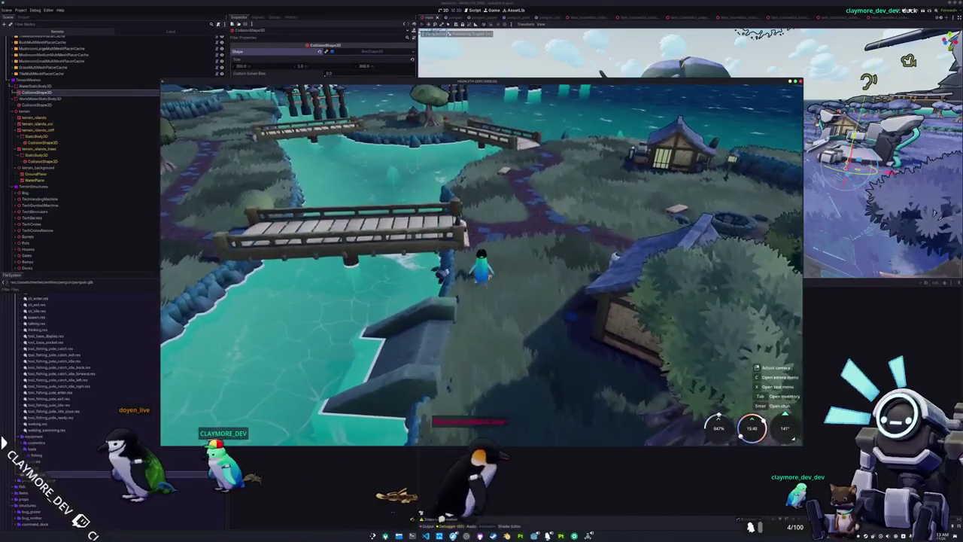
key("F8")
left_click(457, 17)
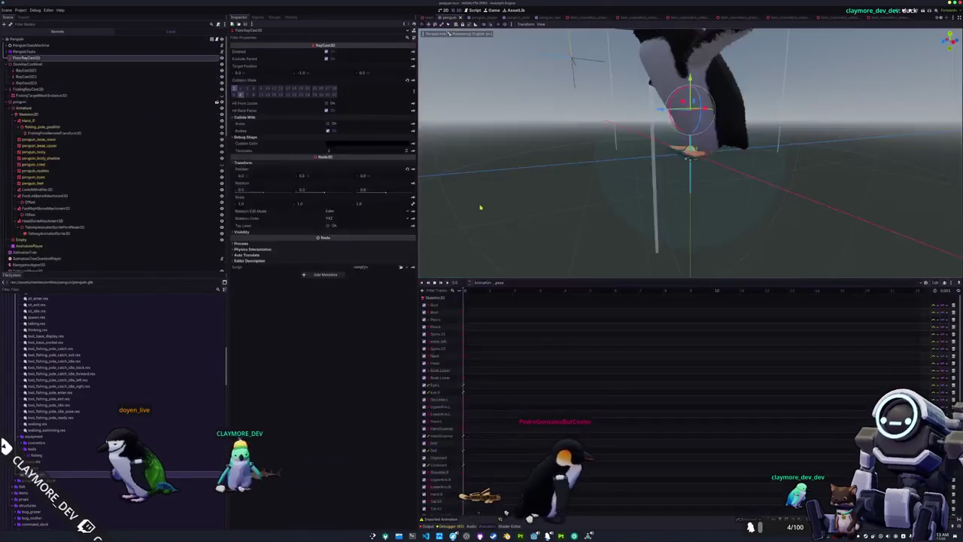
Load running_swimming on the penguin and scrub it from 0.79 s to its 2.0 s end
left_click(511, 282)
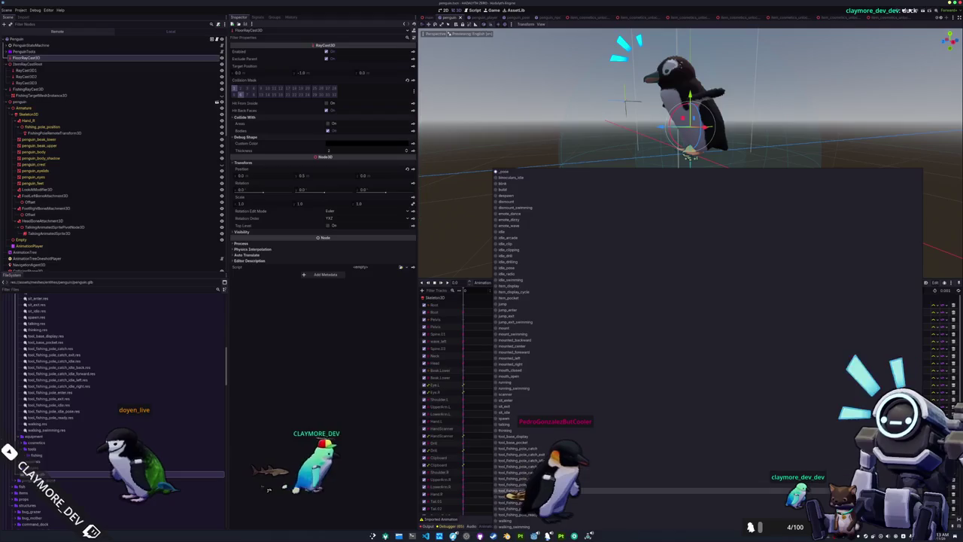
left_click(527, 388)
left_click_drag(464, 290, 489, 291)
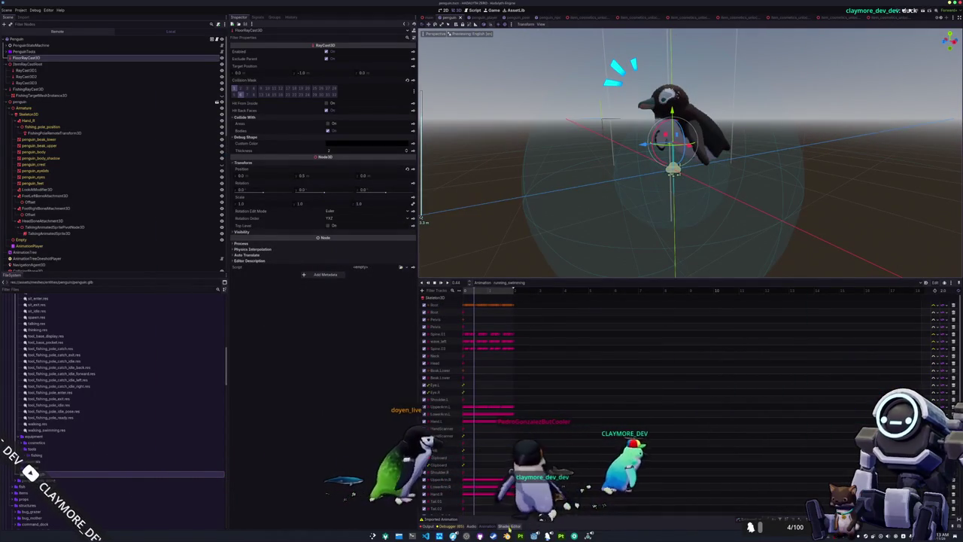
left_click(484, 290)
left_click_drag(467, 293, 528, 294)
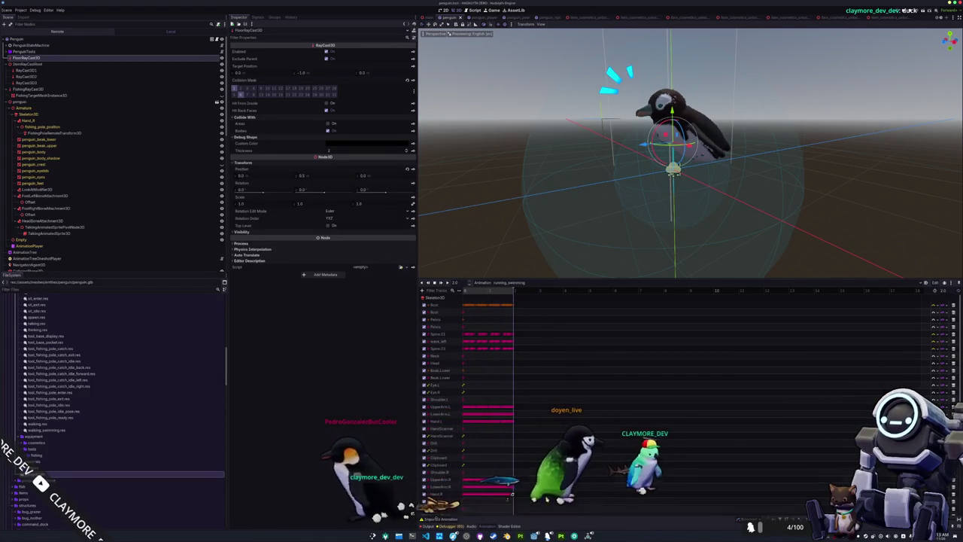
key("alt+Tab")
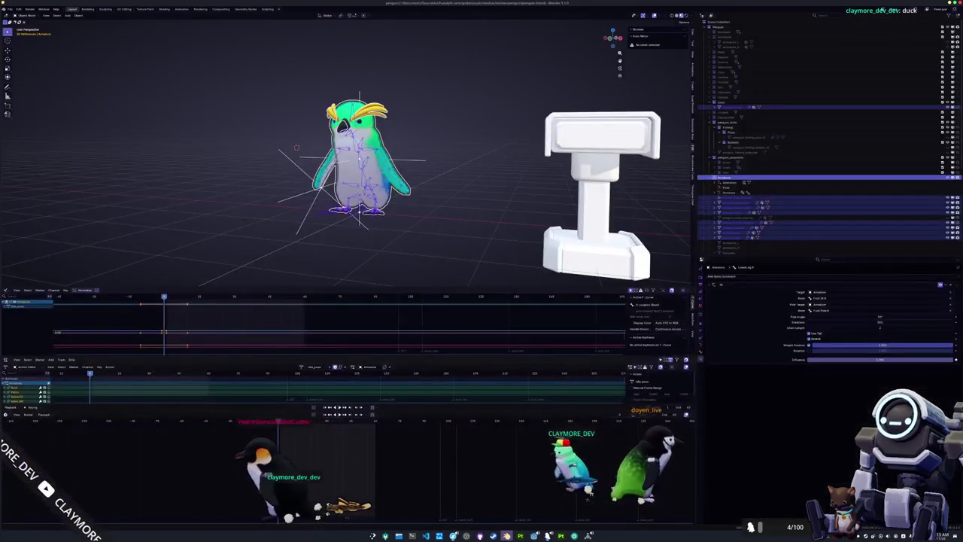
left_click(452, 221)
key("KP_Divide")
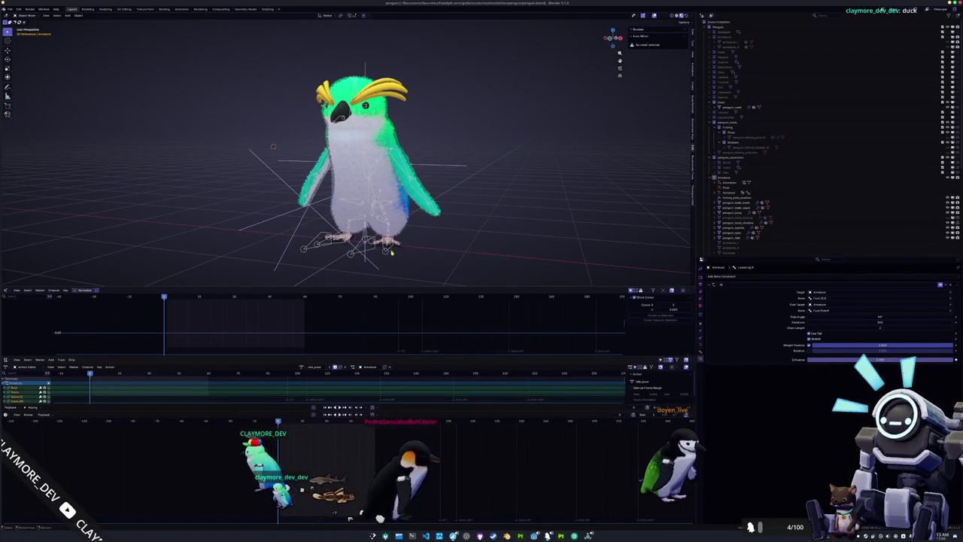
key("a")
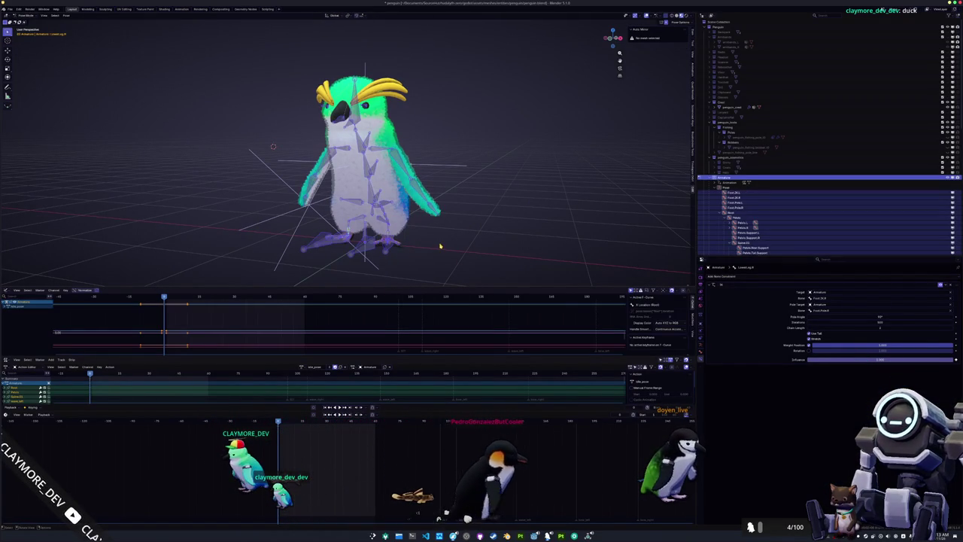
key("alt+a")
scroll(457, 251, "down", 2)
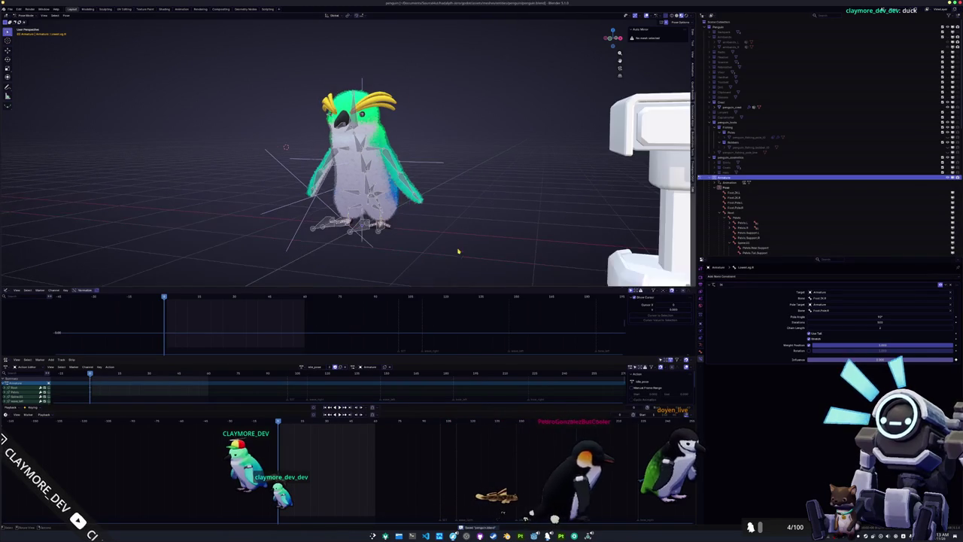
key("alt+Tab")
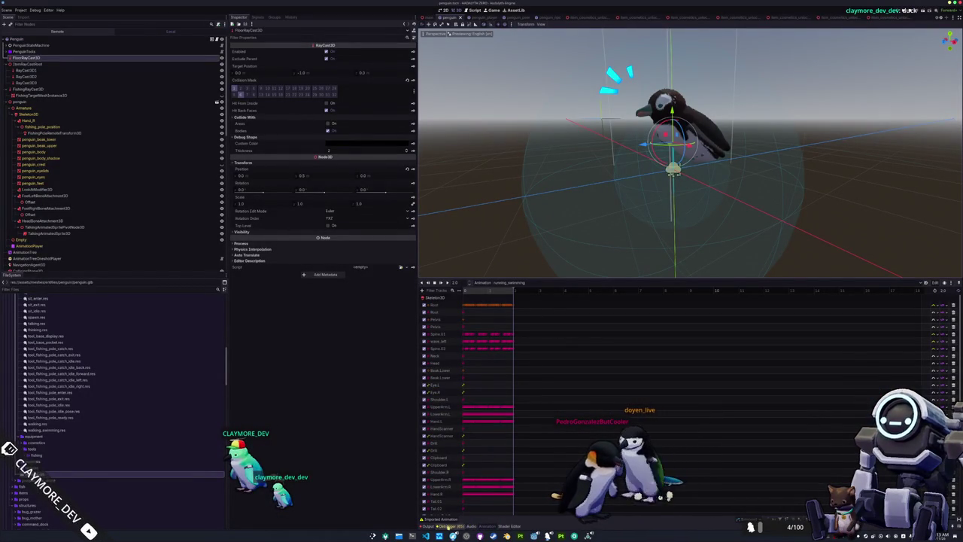
Delete the old running_swimming.res file from the FileSystem
scroll(81, 151, "down", 2)
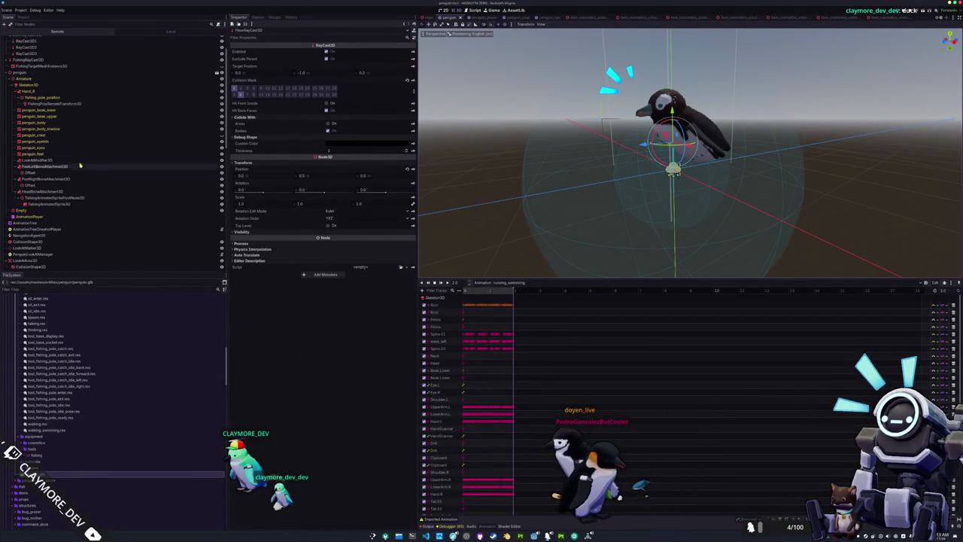
left_click(45, 223)
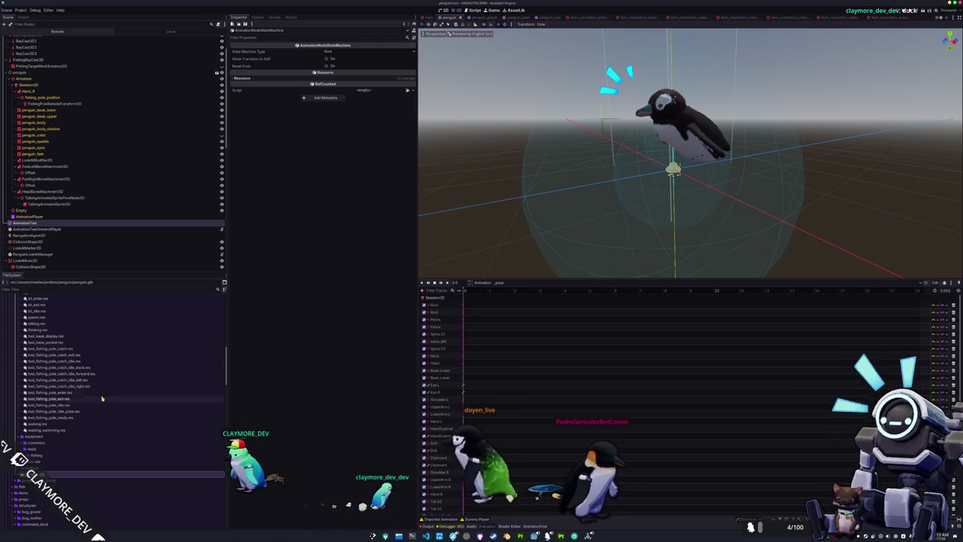
left_click(60, 429)
scroll(70, 423, "up", 3)
left_click(93, 344)
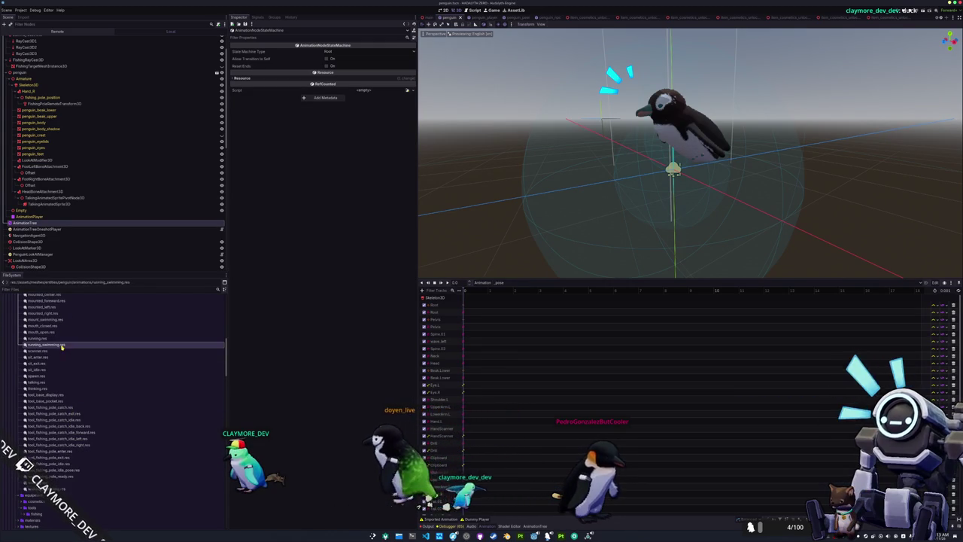
key("Delete")
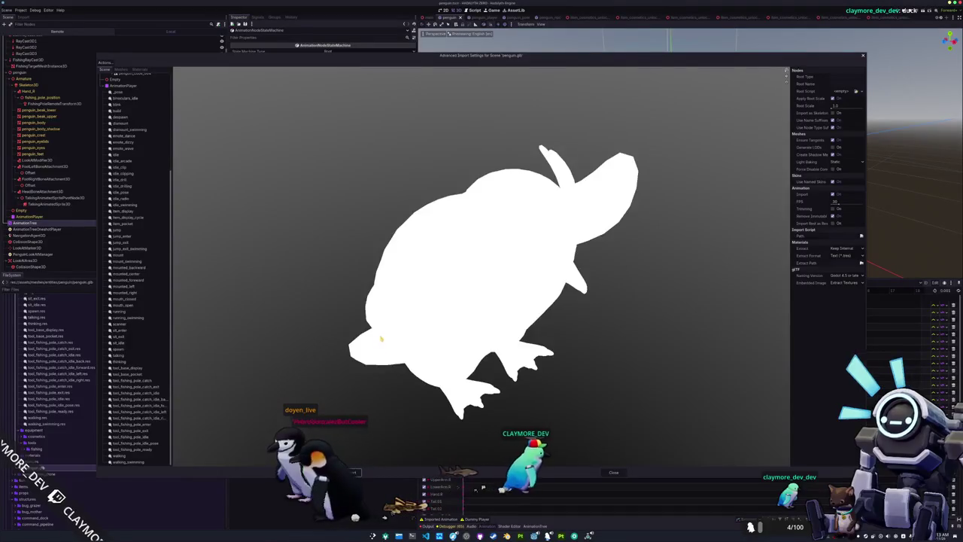
Set running_swimming's save path to the animations folder and reimport penguin.glb
left_click(126, 318)
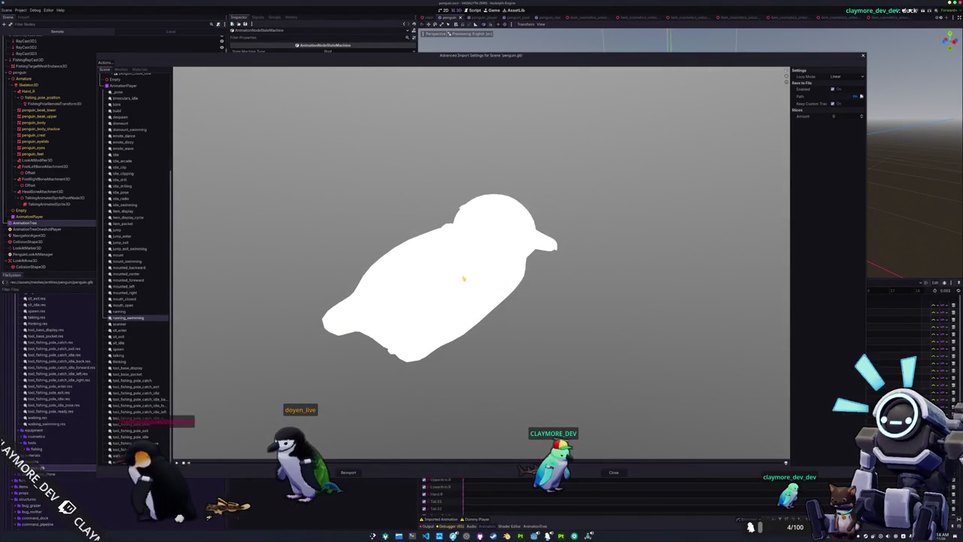
left_click(113, 78)
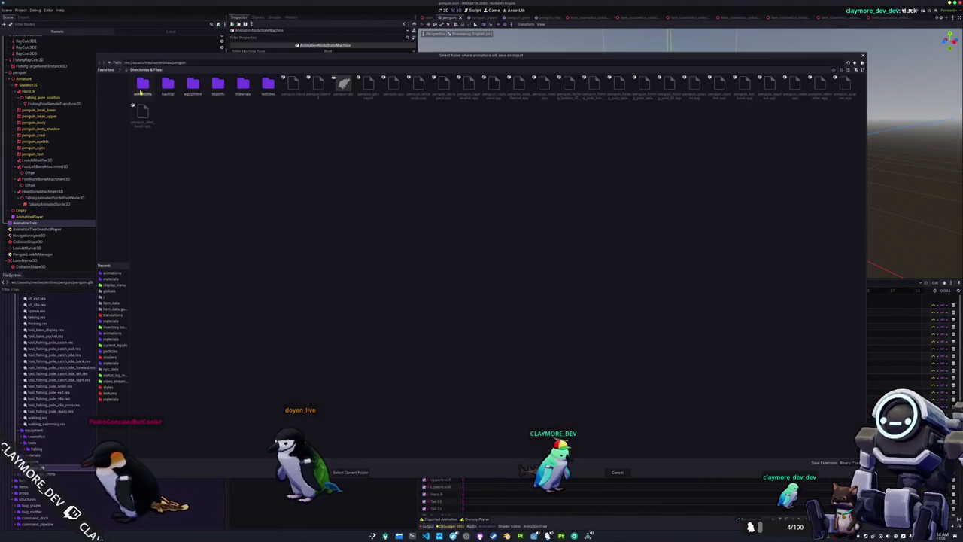
double_click(143, 84)
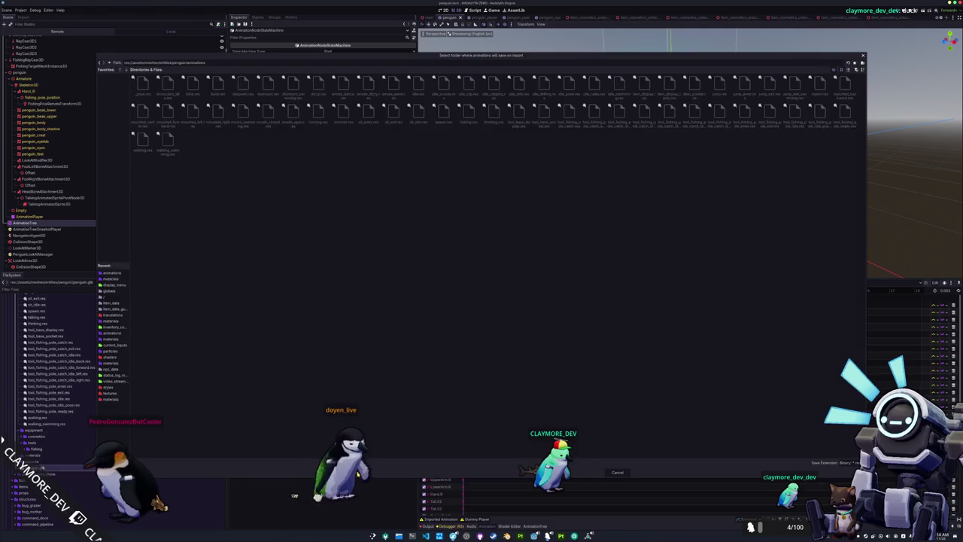
left_click(350, 471)
left_click(351, 472)
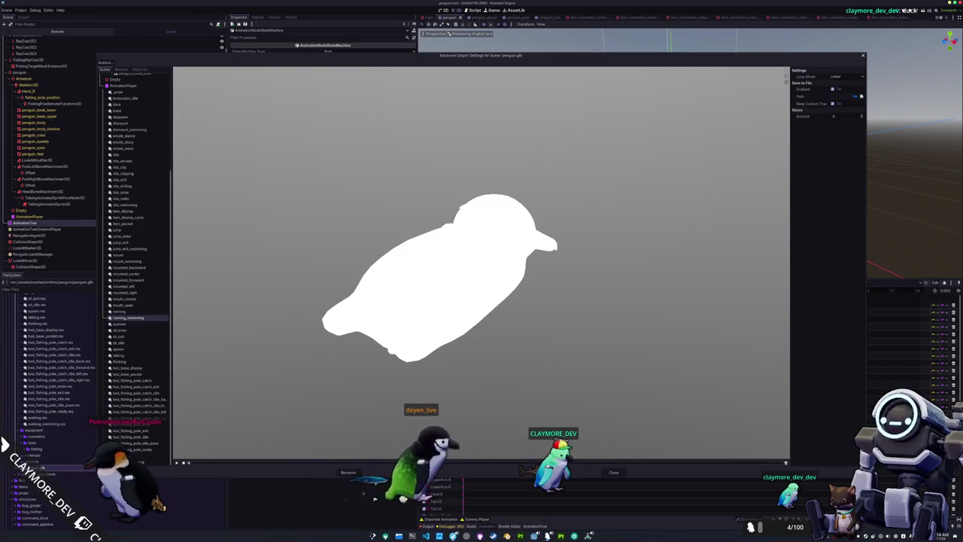
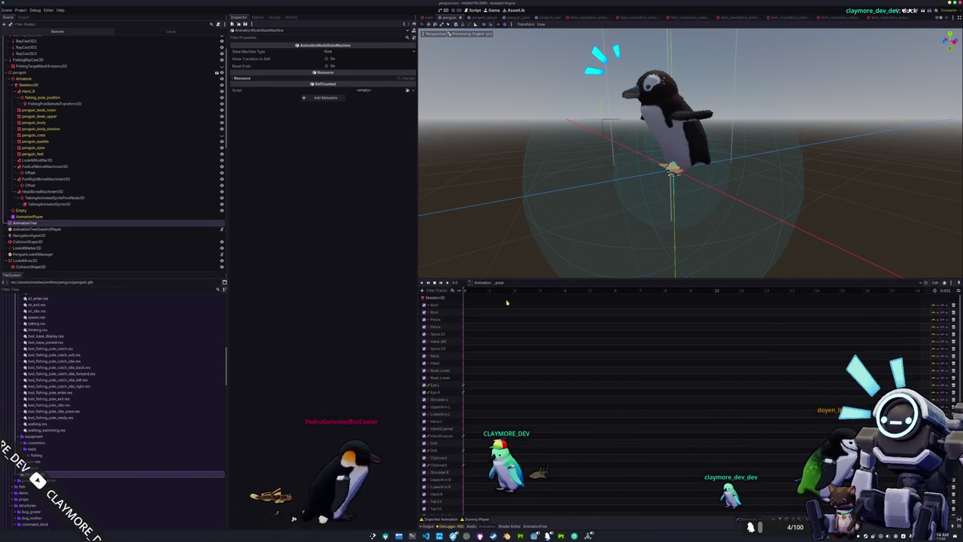
Preview the running_swimming animation, then reload the current Godot project via Stop & Reload
left_click(489, 283)
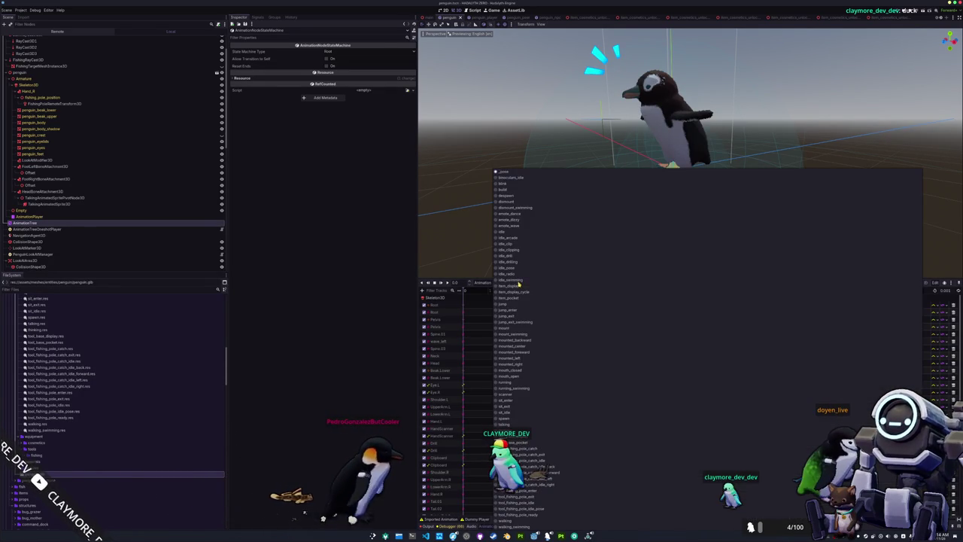
left_click(512, 388)
left_click(23, 11)
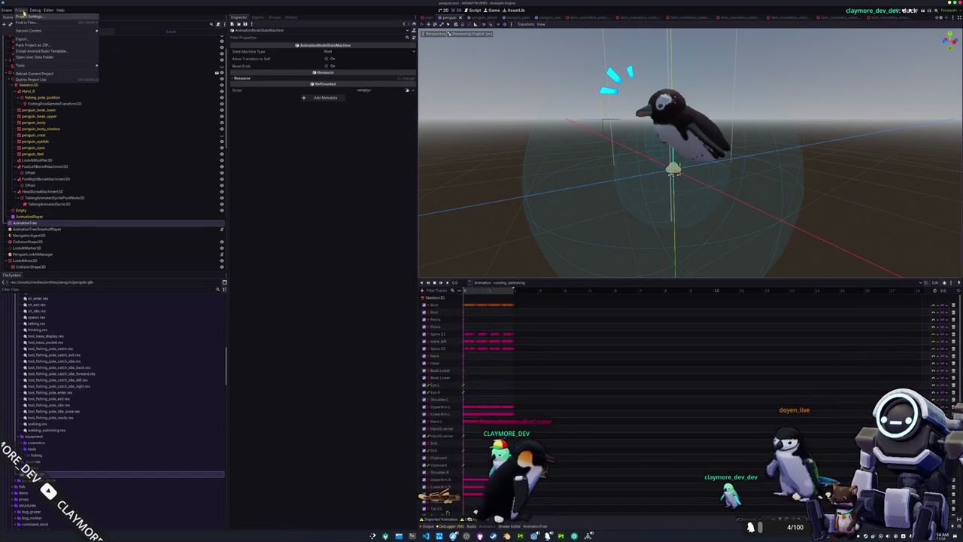
left_click(46, 73)
left_click(457, 273)
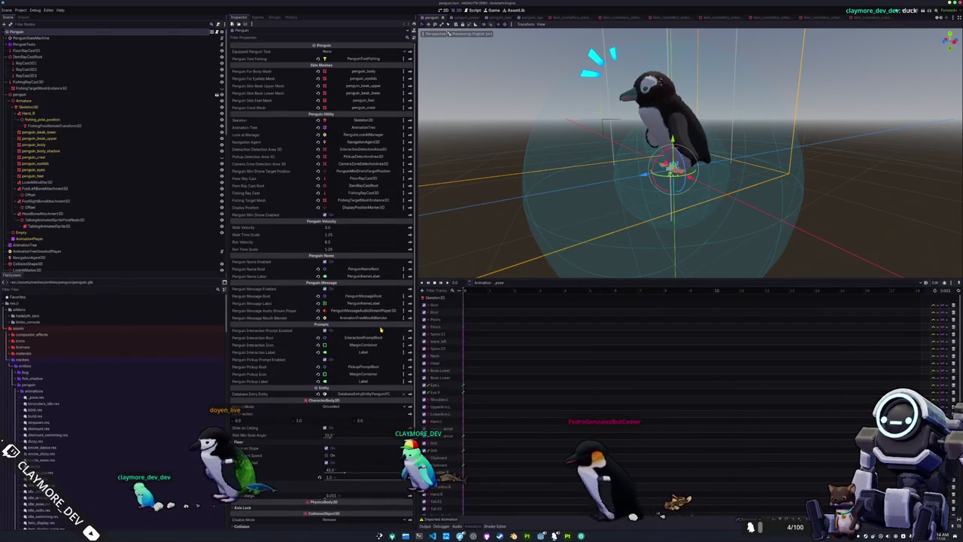
Load and play the penguin's running_swimming animation in the AnimationPlayer
left_click(498, 282)
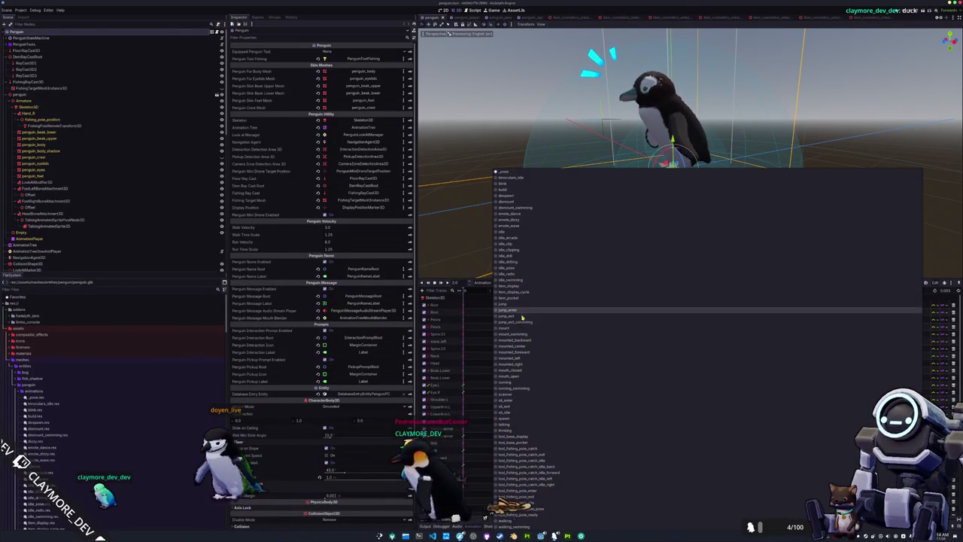
left_click(515, 388)
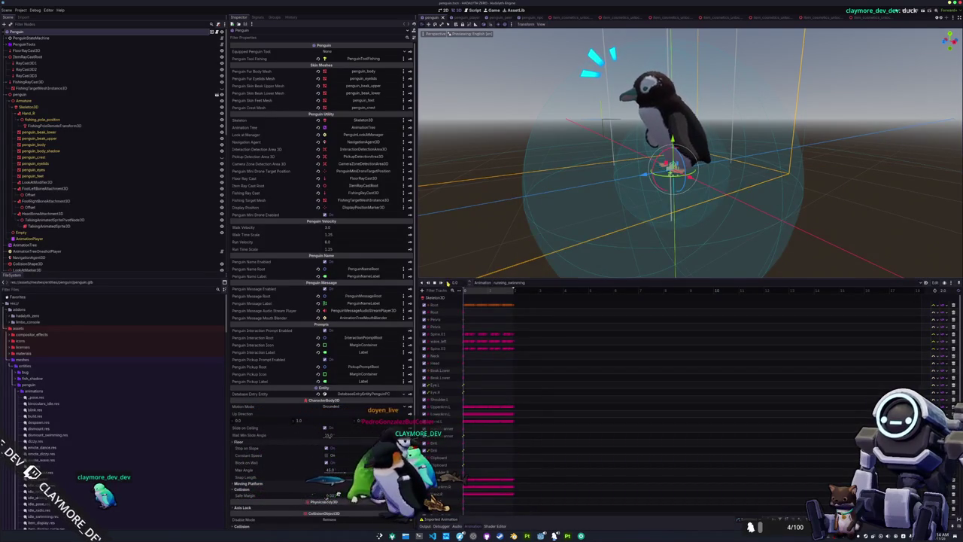
left_click(447, 282)
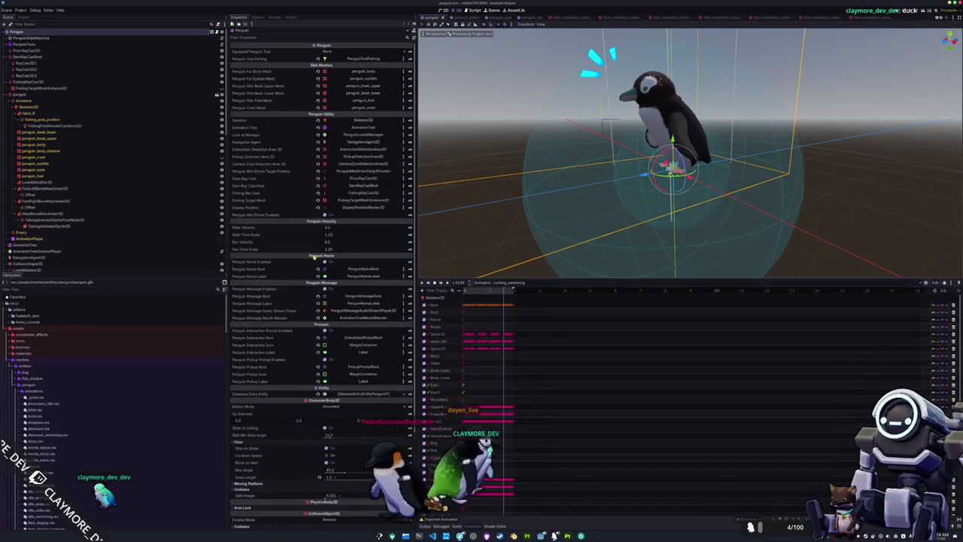
left_click(23, 108)
Select the AnimationPlayer node, save the penguin scene, and switch to Blender
left_click(70, 239)
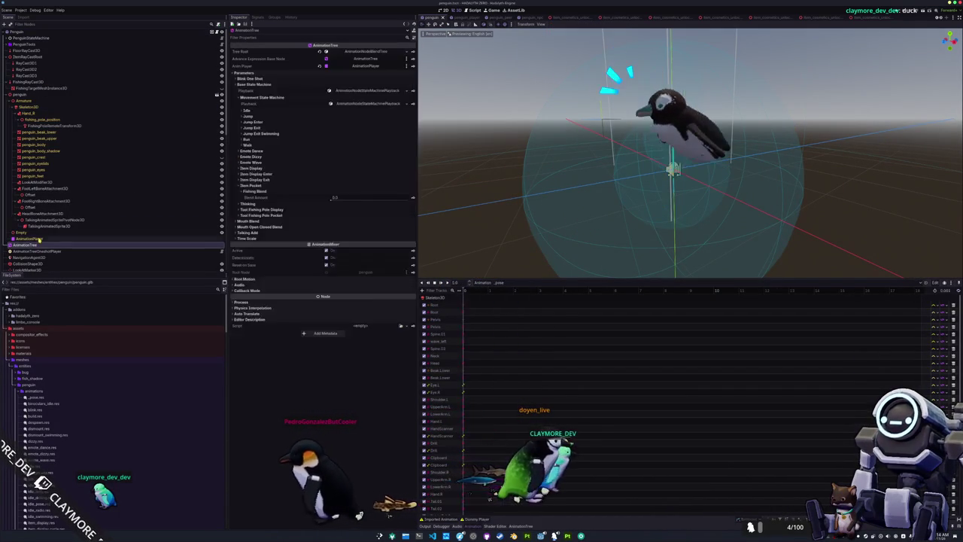
scroll(555, 209, "up", 3)
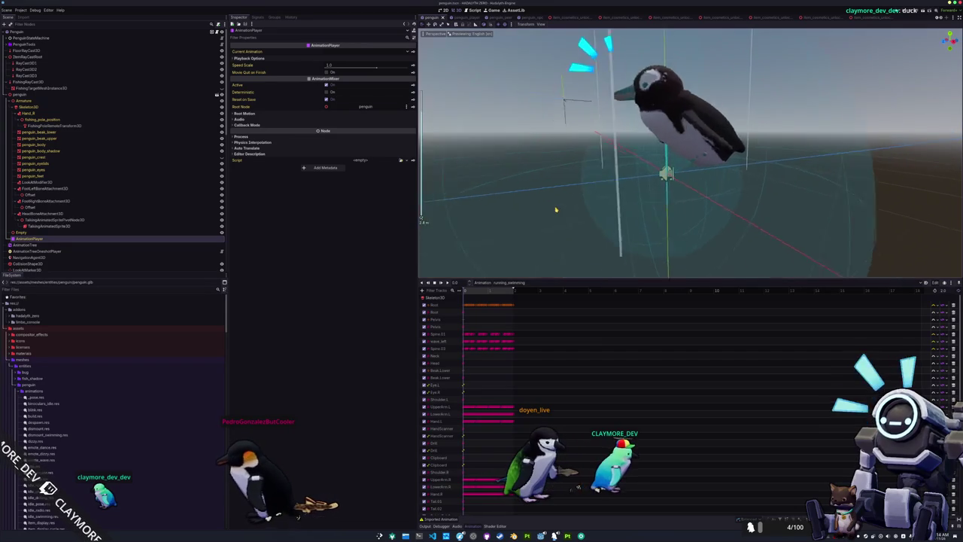
key("ctrl+s")
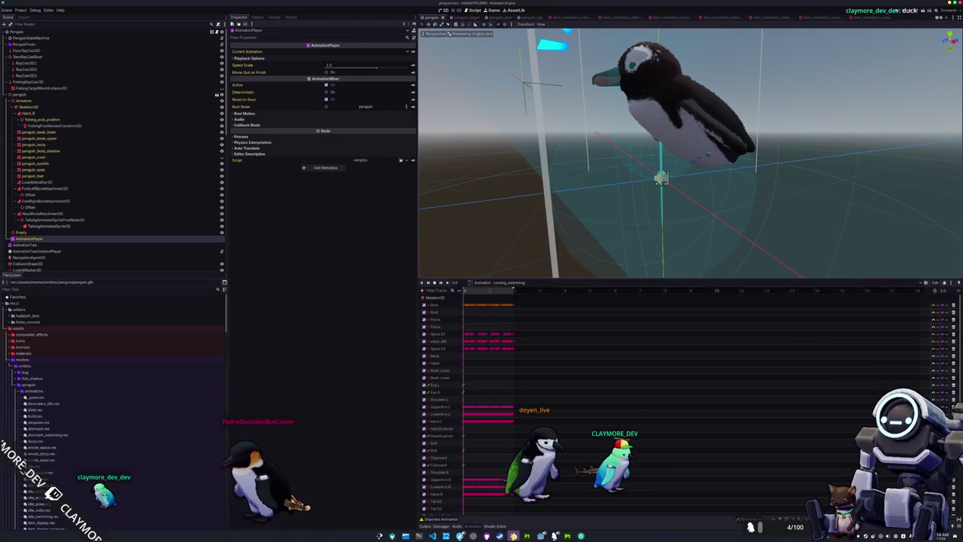
key("alt+Tab")
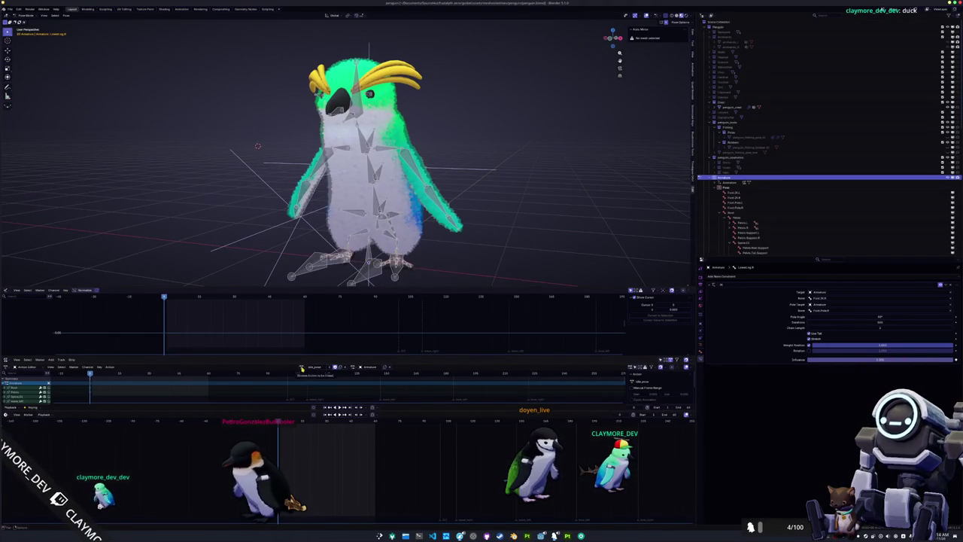
Assign the running_swimming_cycle action to the rig and play it
key("a")
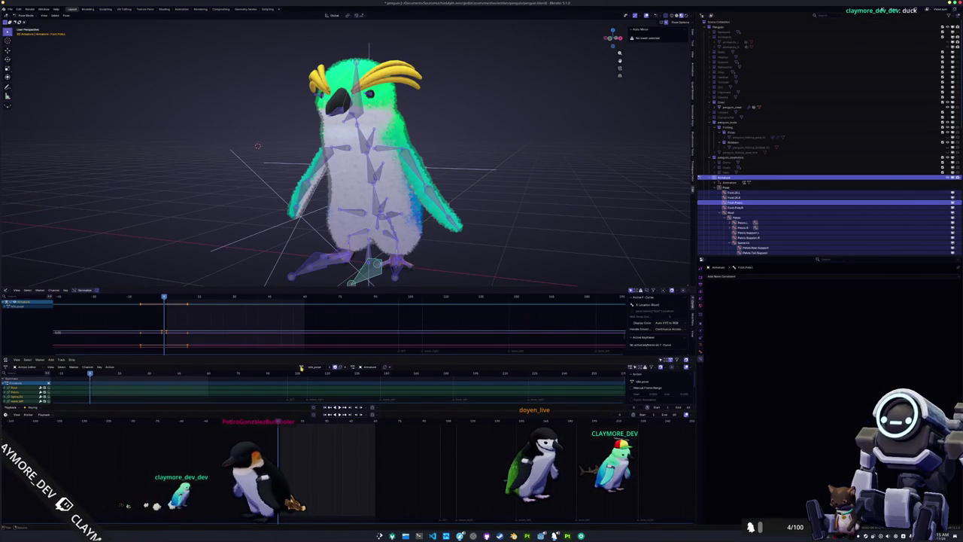
left_click(301, 367)
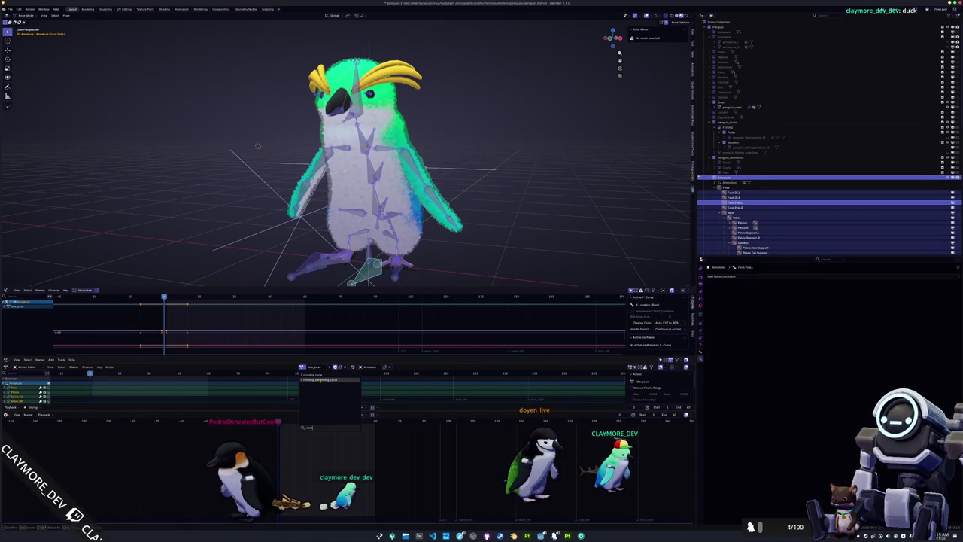
left_click(321, 380)
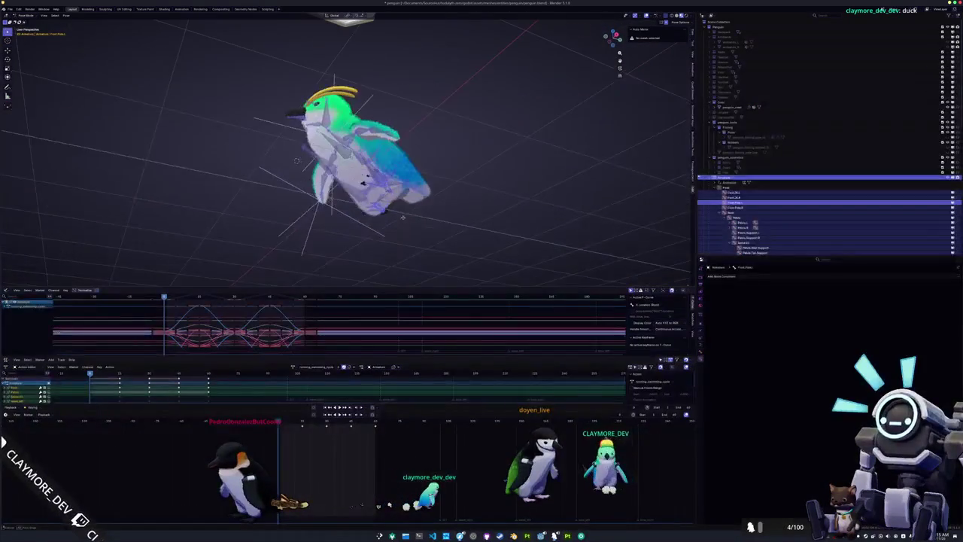
scroll(402, 217, "up", 5)
left_click(474, 256)
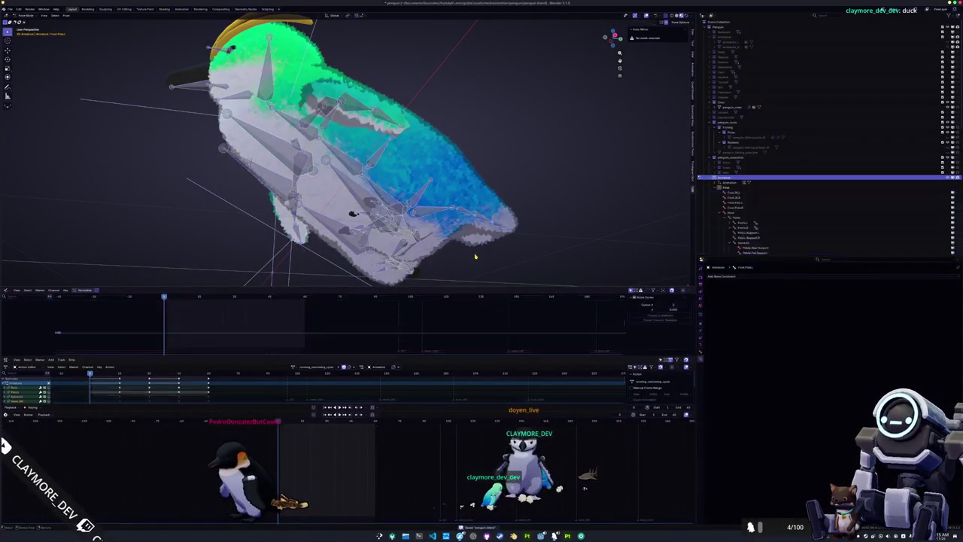
key("a")
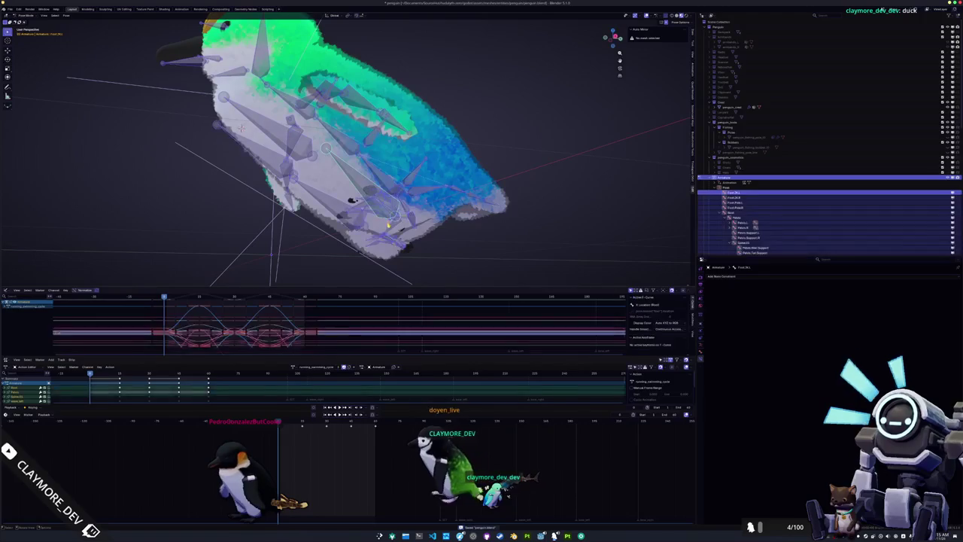
key("space")
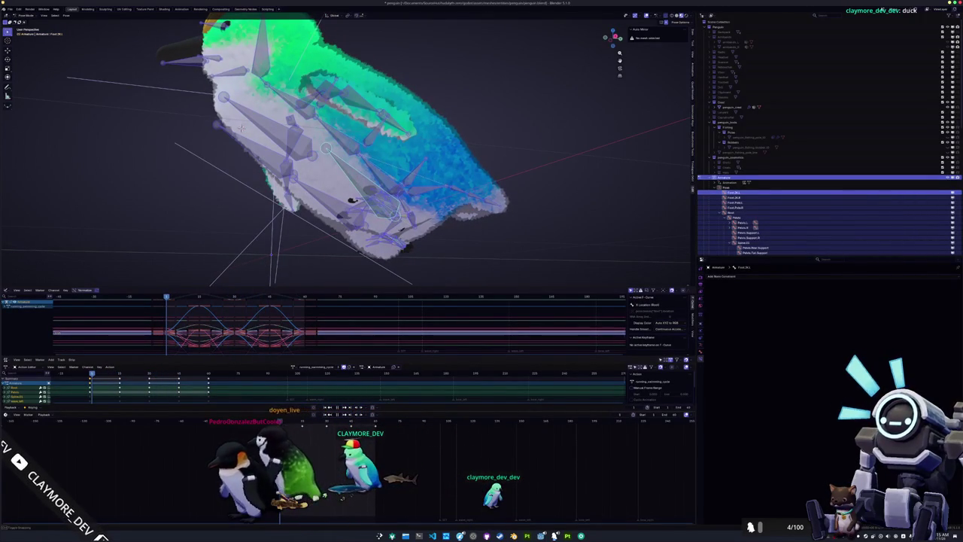
Select the left foot IK bone, inspect its Copy Rotation constraint, and view from the side
key("alt+a")
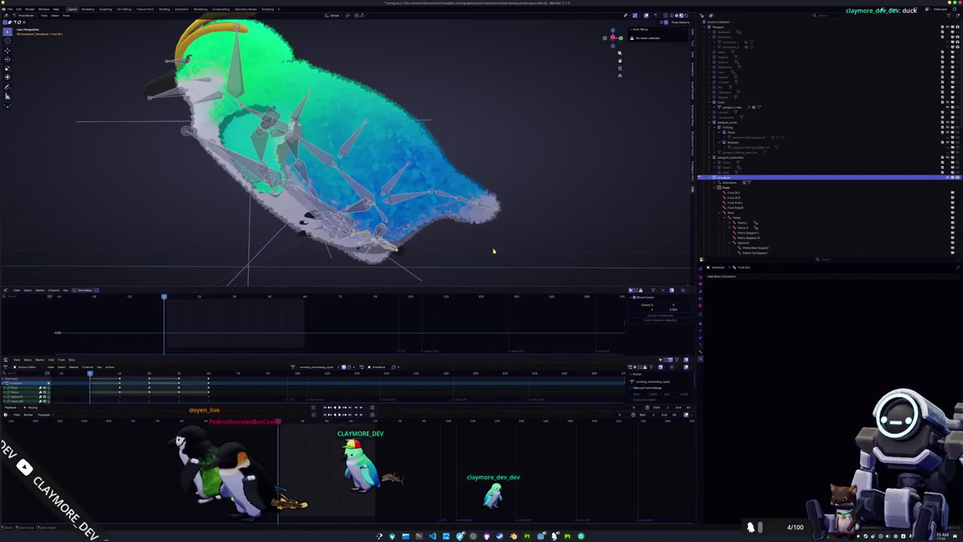
key("a")
key("alt+a")
mouse_move(494, 251)
left_mouse_down()
mouse_move(427, 250)
mouse_move(435, 259)
left_mouse_up()
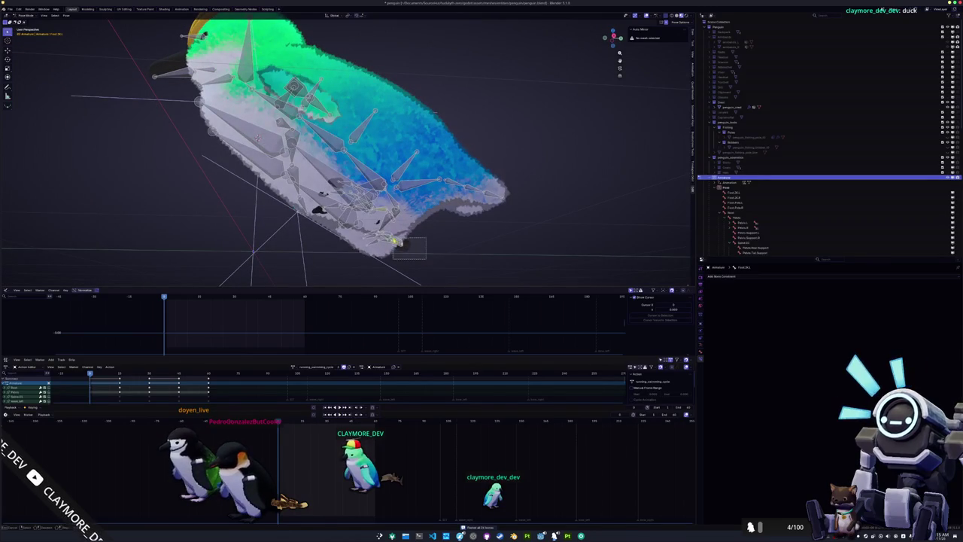
scroll(346, 151, "up", 3)
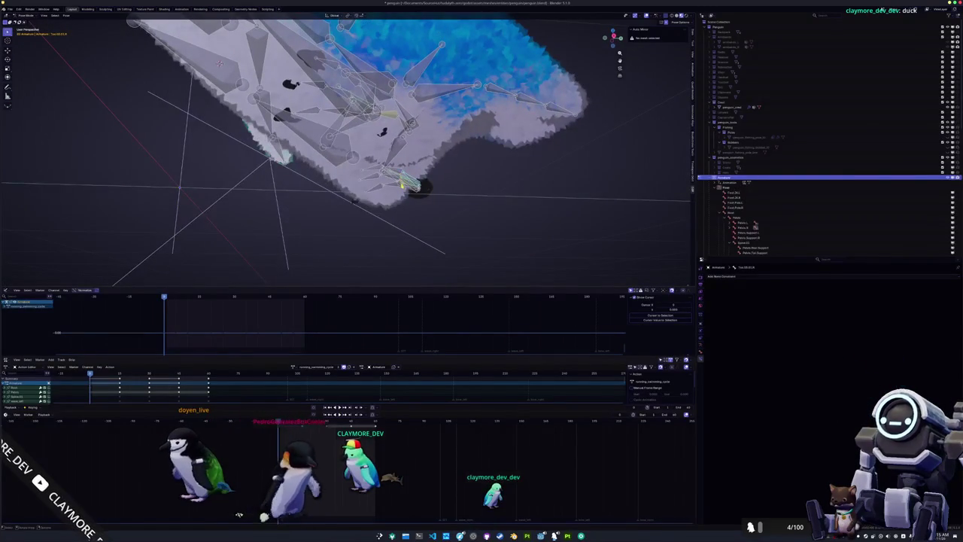
left_click_drag(346, 151, 377, 158)
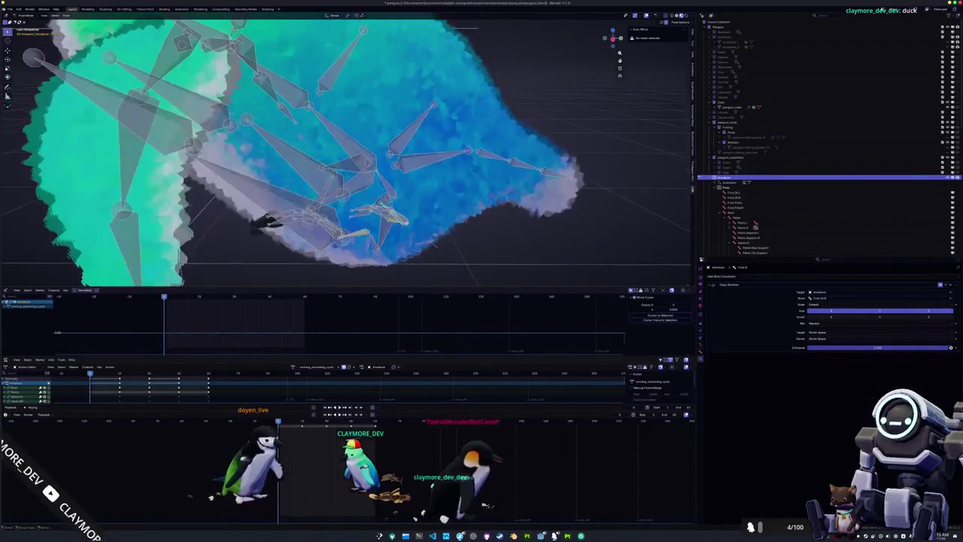
left_click(744, 233)
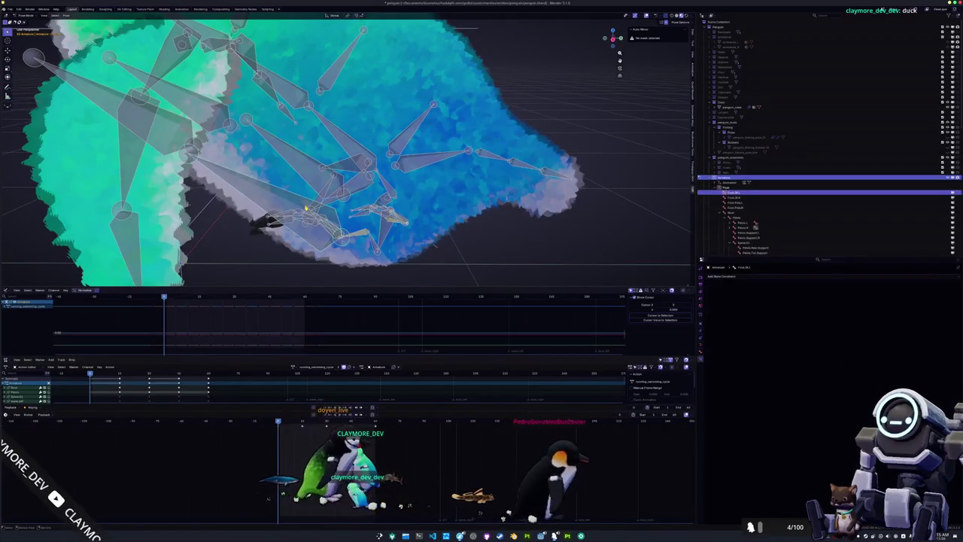
left_click(733, 193)
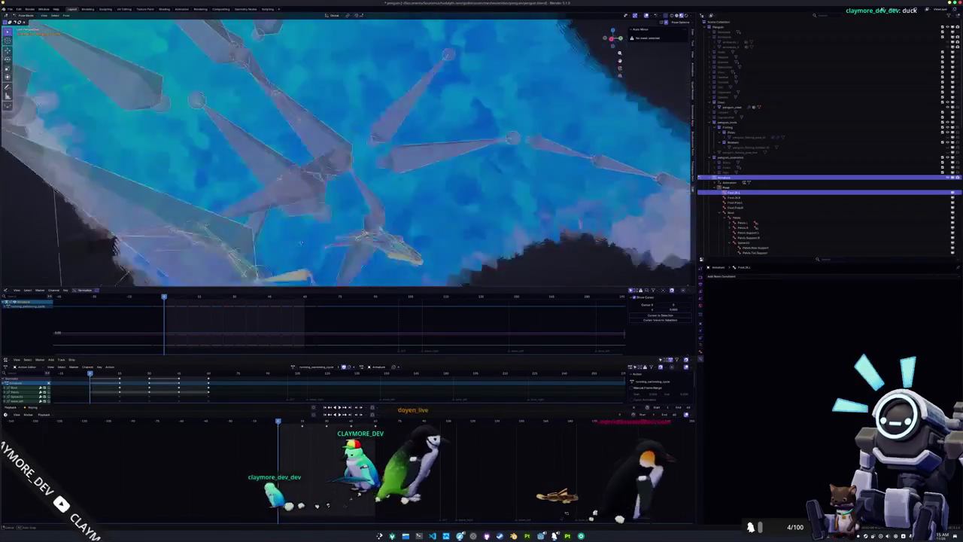
left_click(140, 191, "shift")
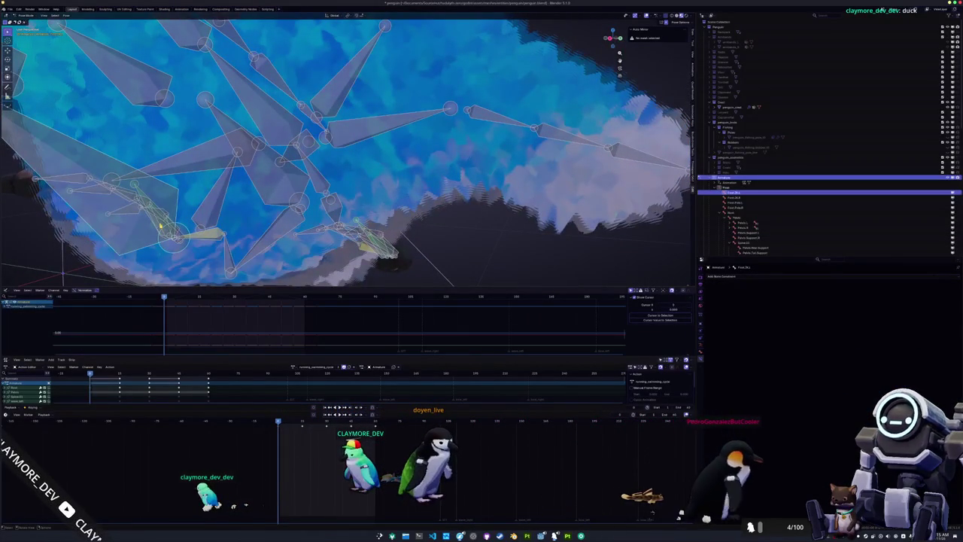
key("ctrl+shift+c")
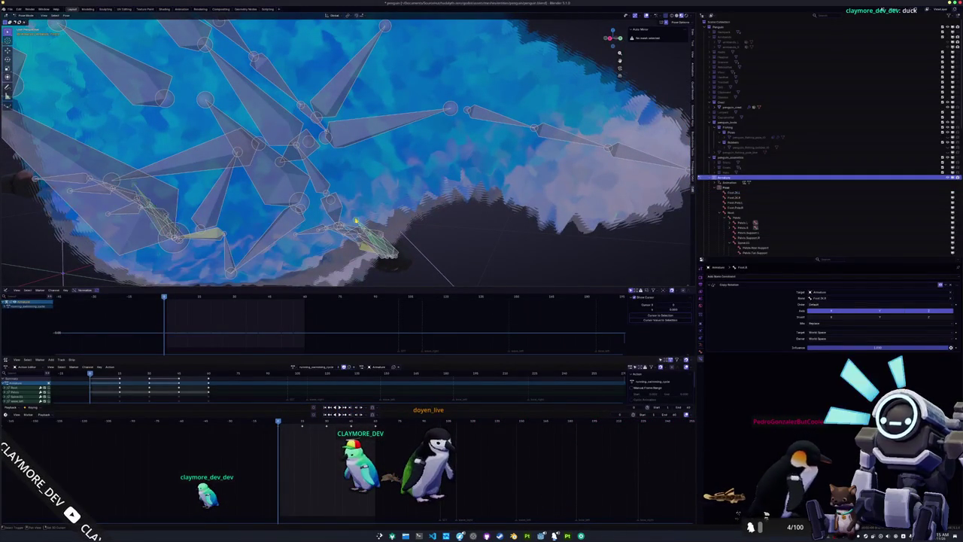
key("KP_3")
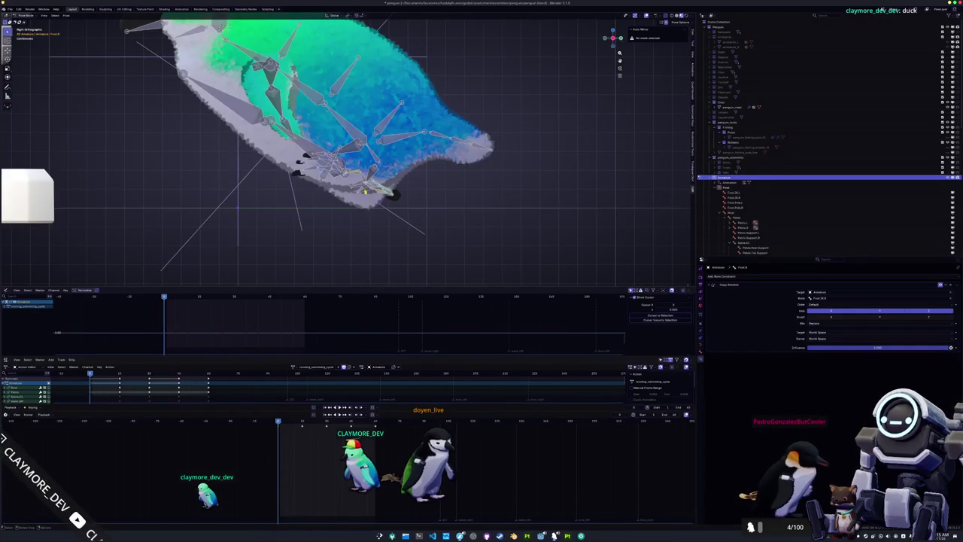
Rotate and move the foot bones up under the belly, then select the other foot
left_click(551, 125)
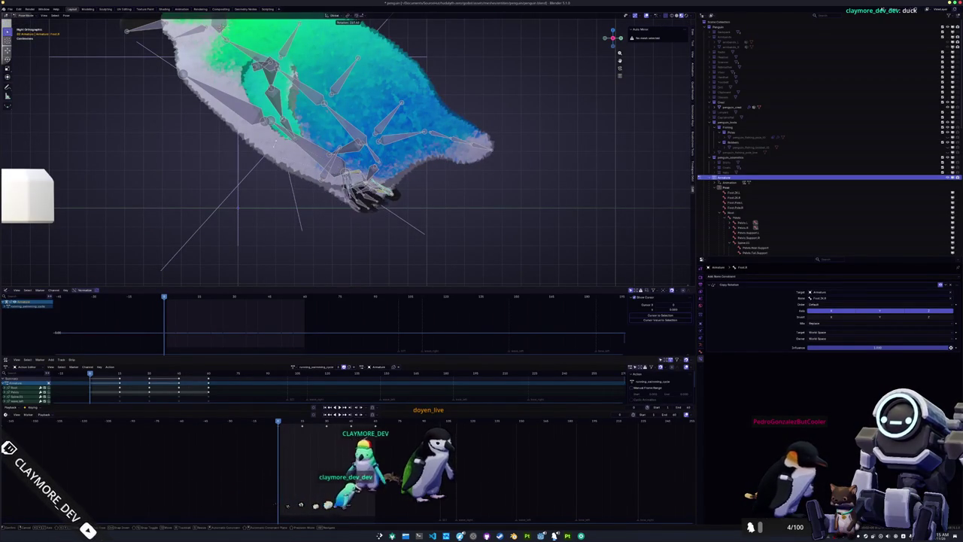
key("g")
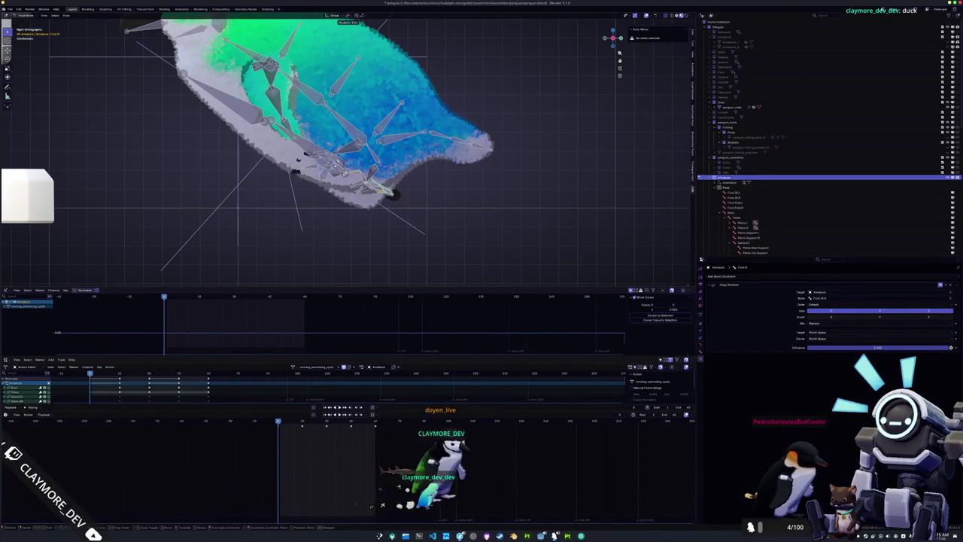
scroll(346, 149, "up", 2)
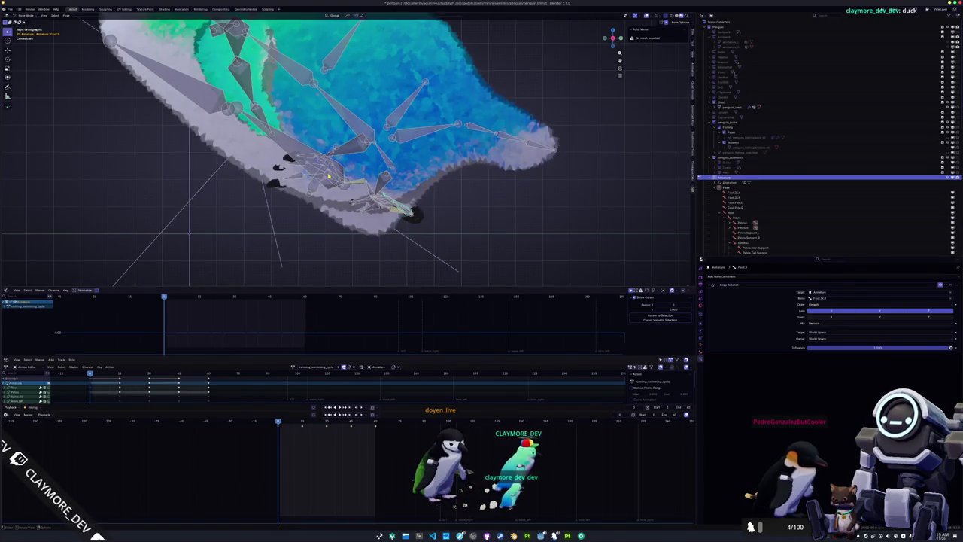
left_click_drag(329, 175, 317, 172)
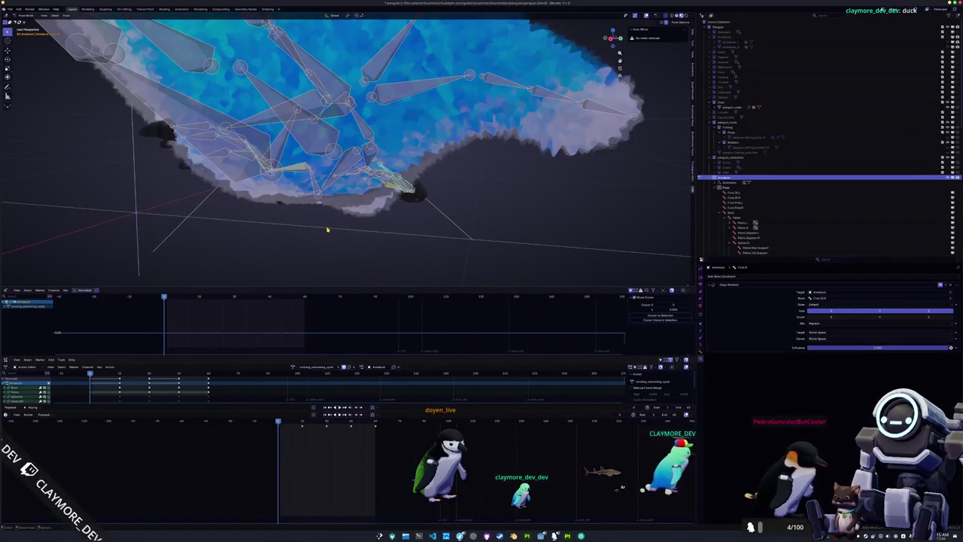
left_click(260, 160)
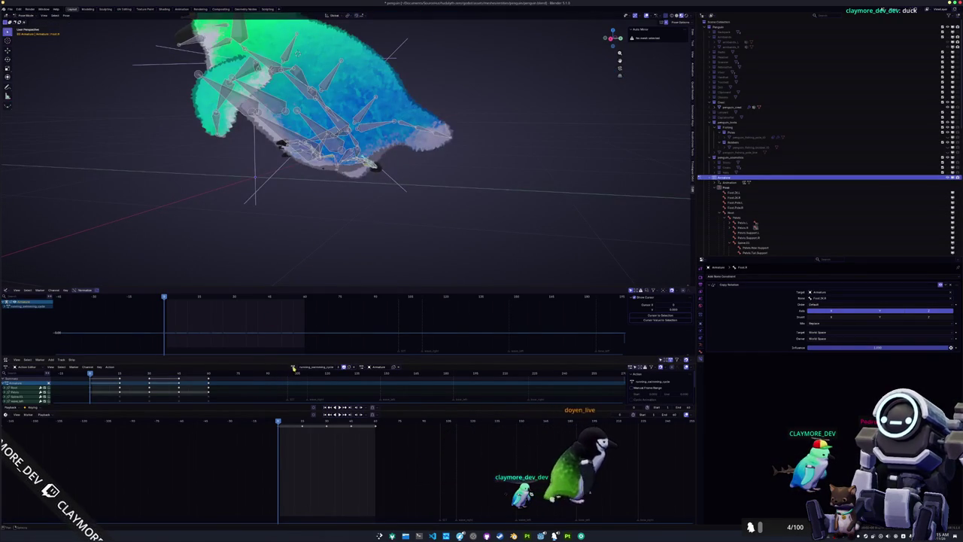
left_click(293, 367)
type("walking")
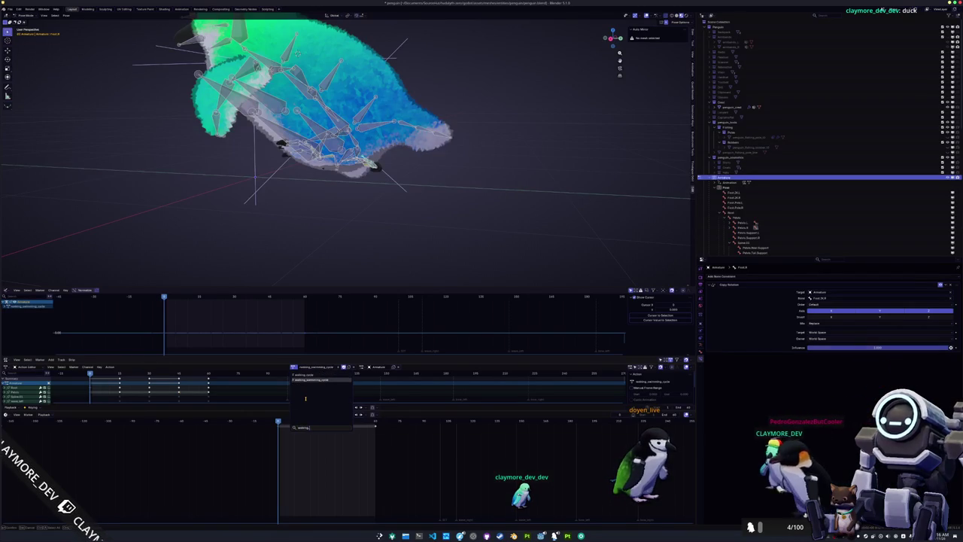
Select all pose bones and apply the running_swimming_cycle action by searching 'running'
key("Return")
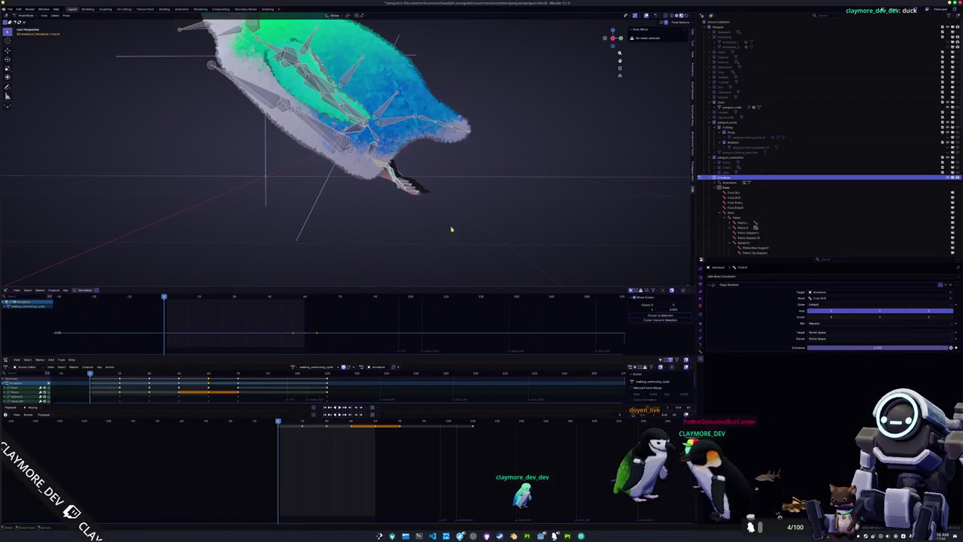
key("a")
key("alt+a")
key("a")
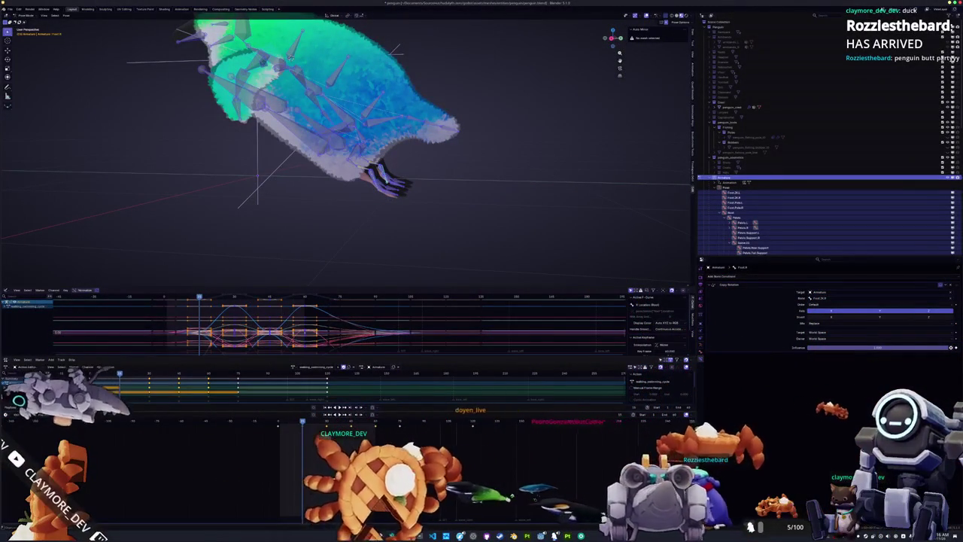
left_click(292, 367)
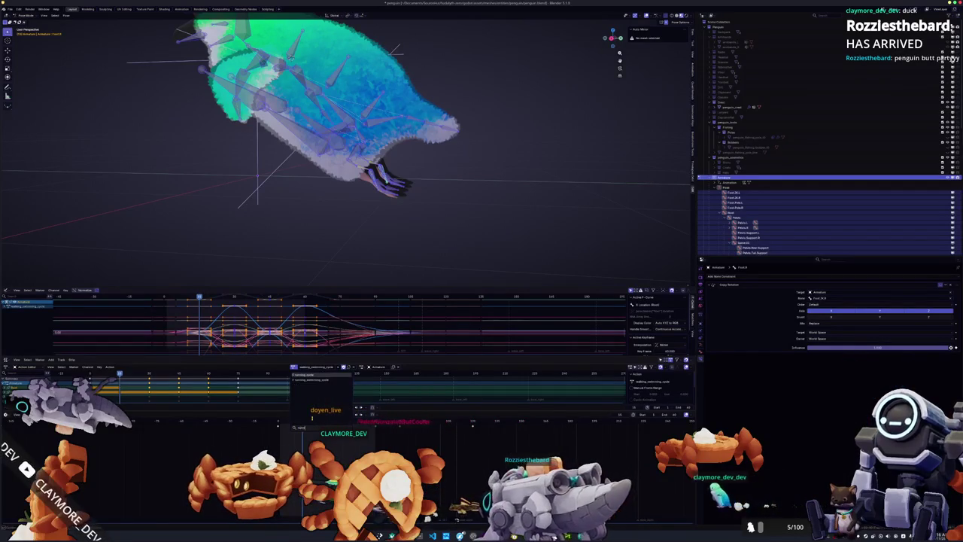
type("running")
key("Return")
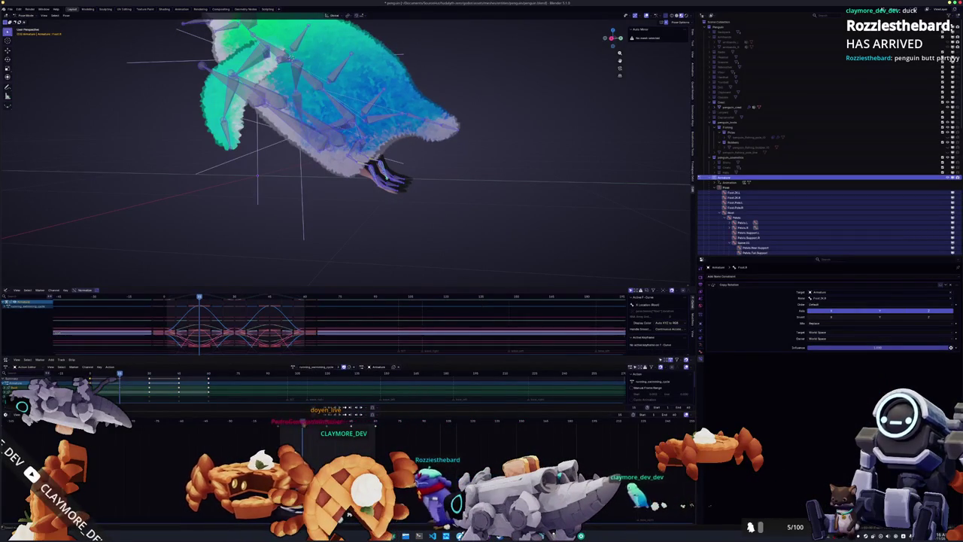
Rewind the animation to frame 0 and select the keyframes near the current frame
key("shift+Left")
key("a")
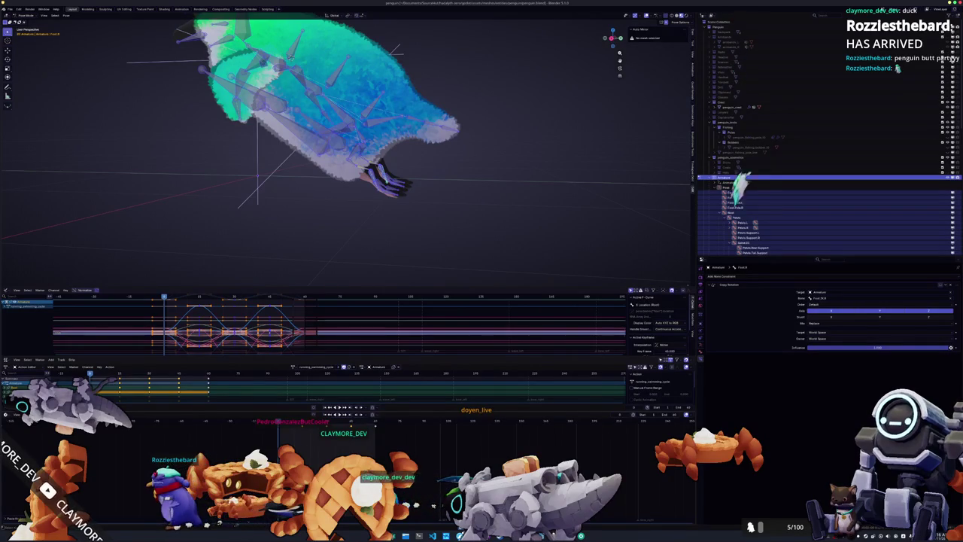
key("alt+a")
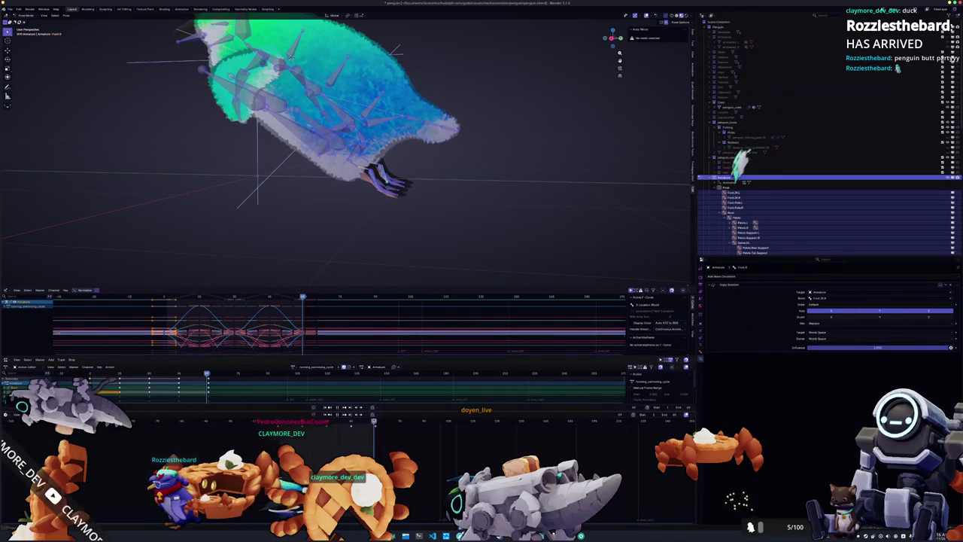
left_click(375, 424)
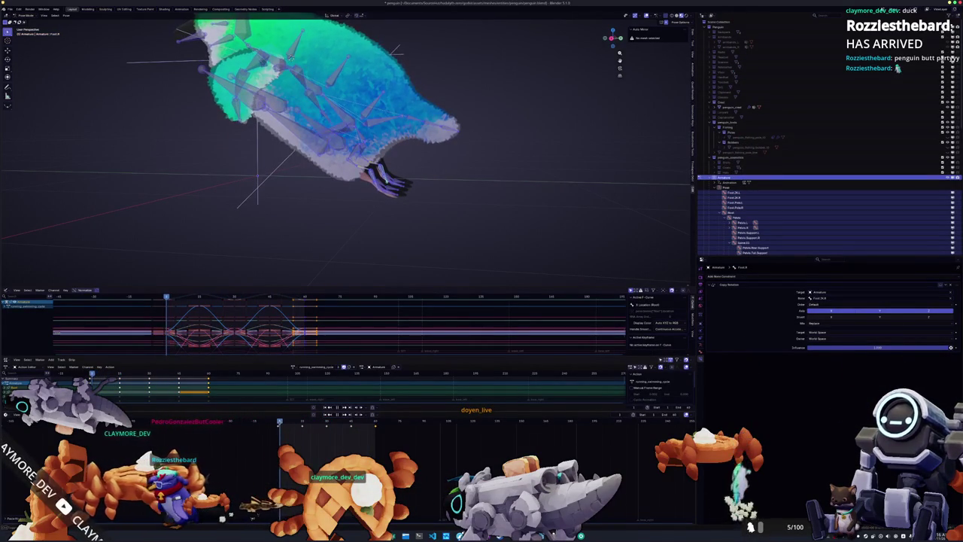
scroll(344, 210, "down", 3)
scroll(361, 226, "left", 5)
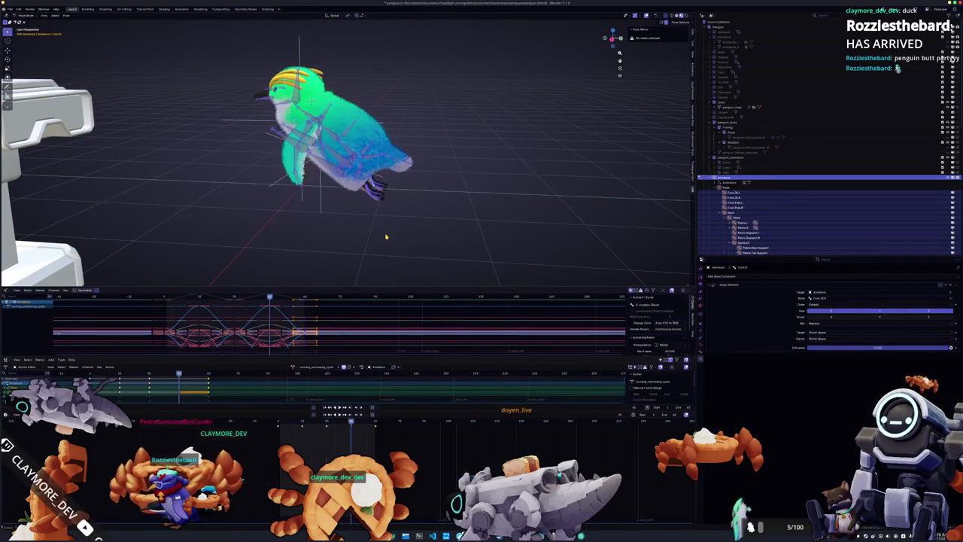
left_click(372, 190)
scroll(329, 194, "up", 6)
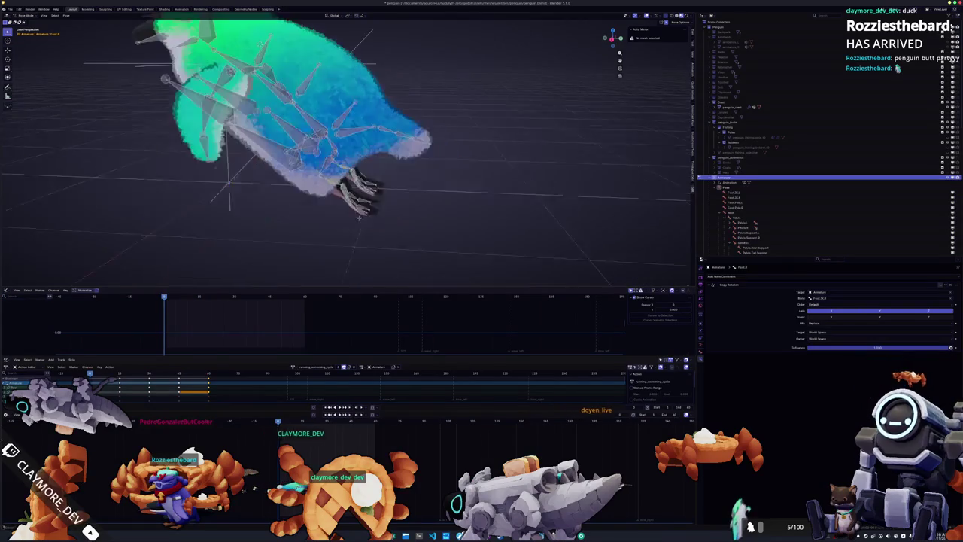
left_click(755, 223)
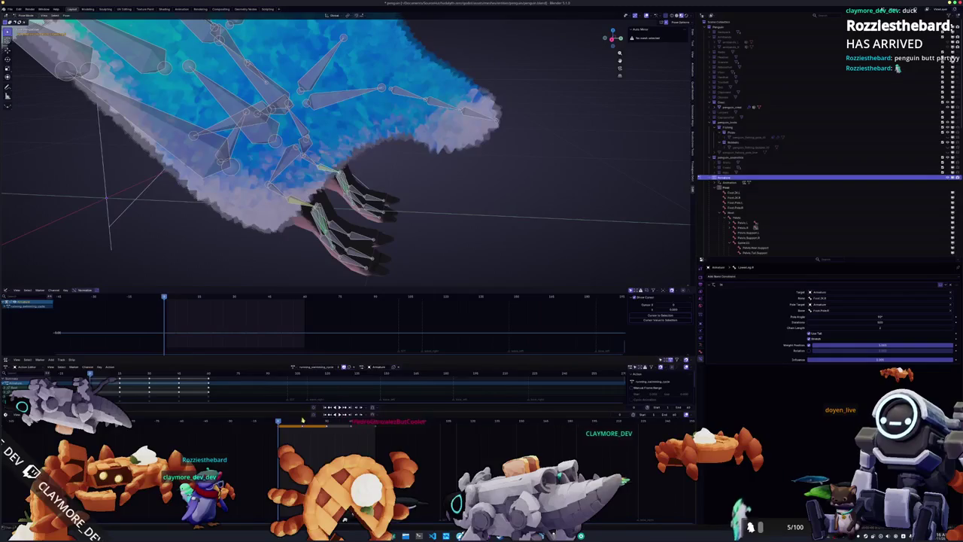
key("space")
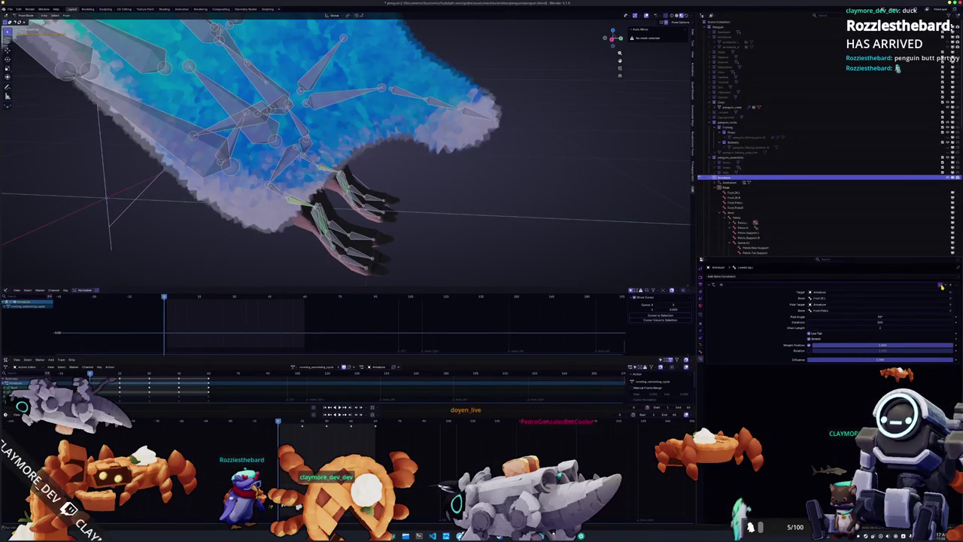
key("Up")
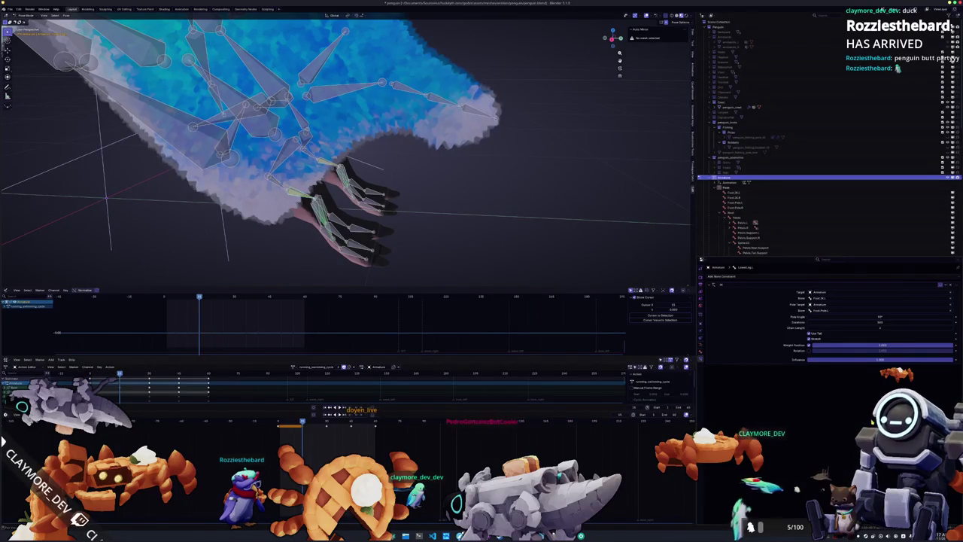
key("Up")
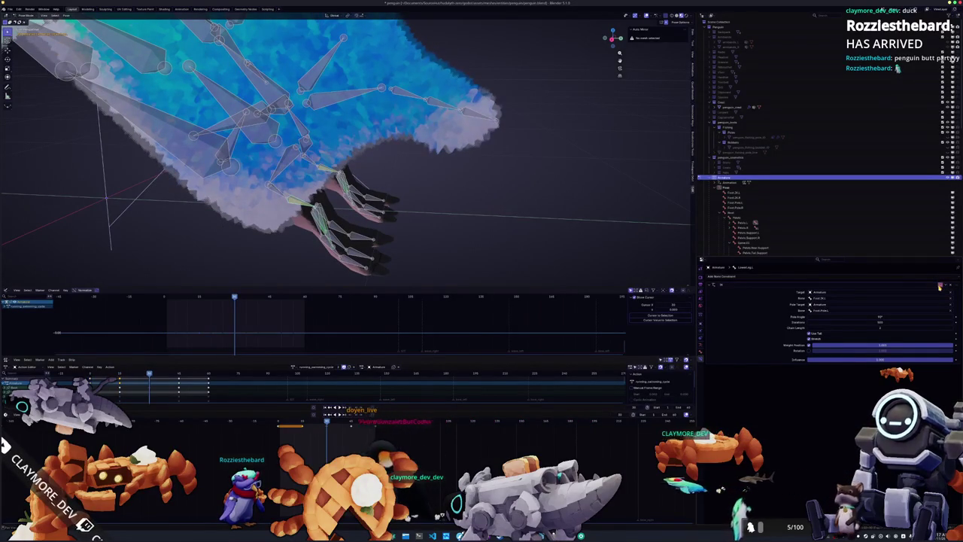
key("Up")
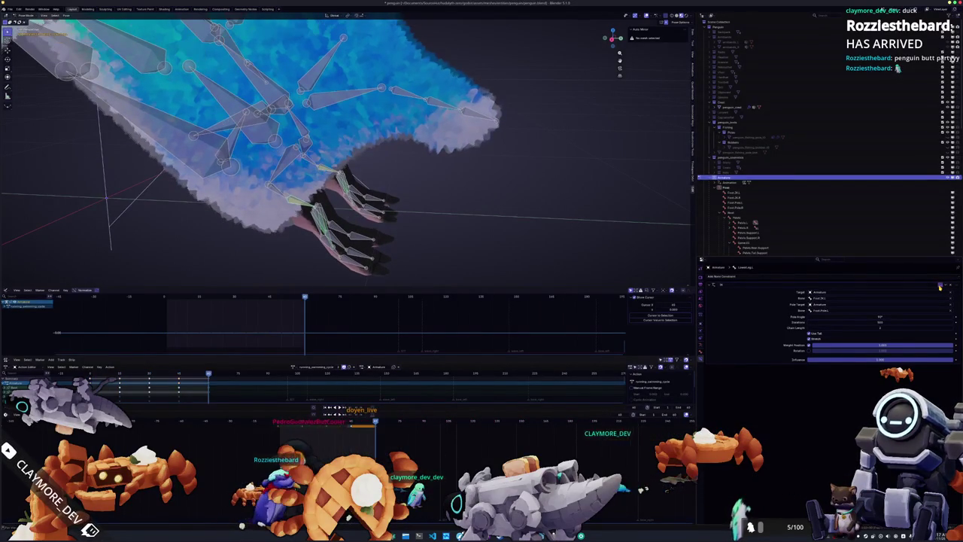
left_click(325, 233)
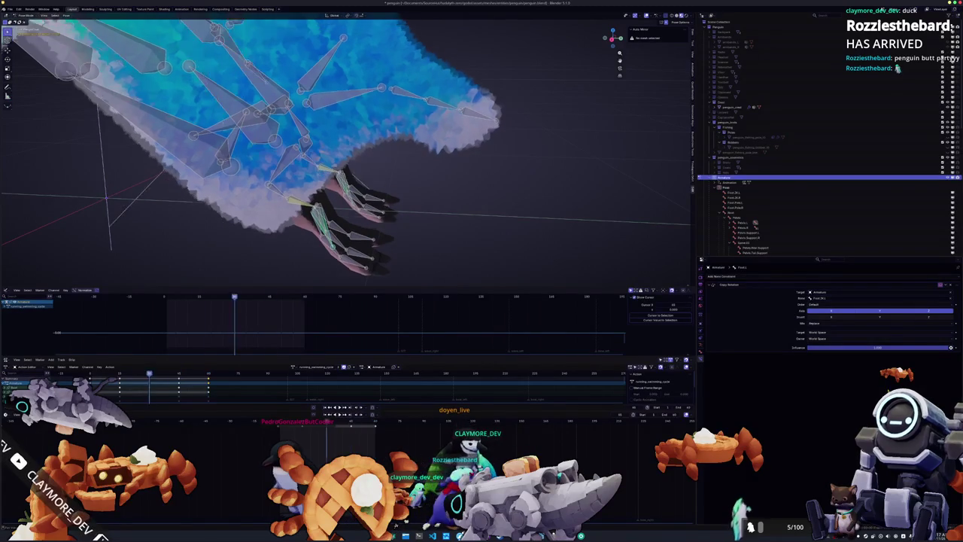
key("shift+Left")
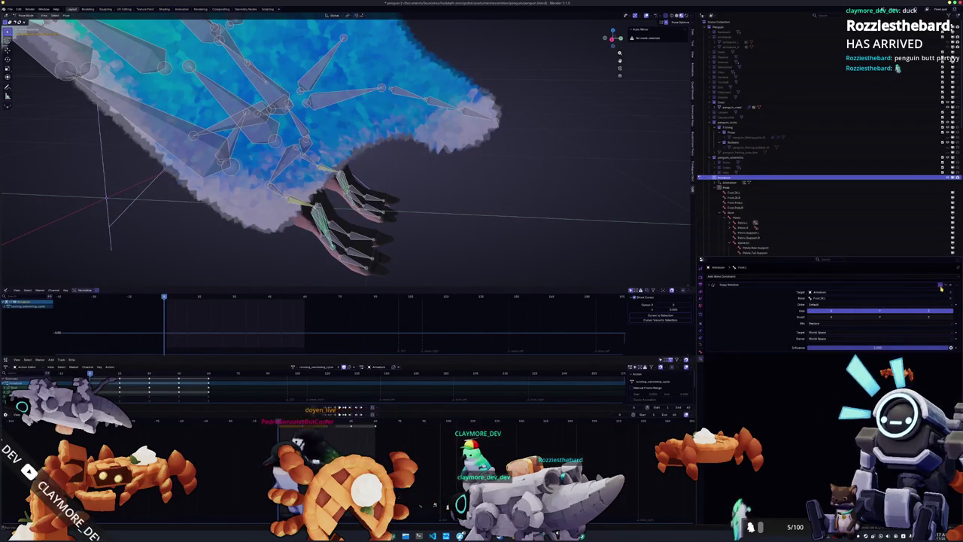
key("space")
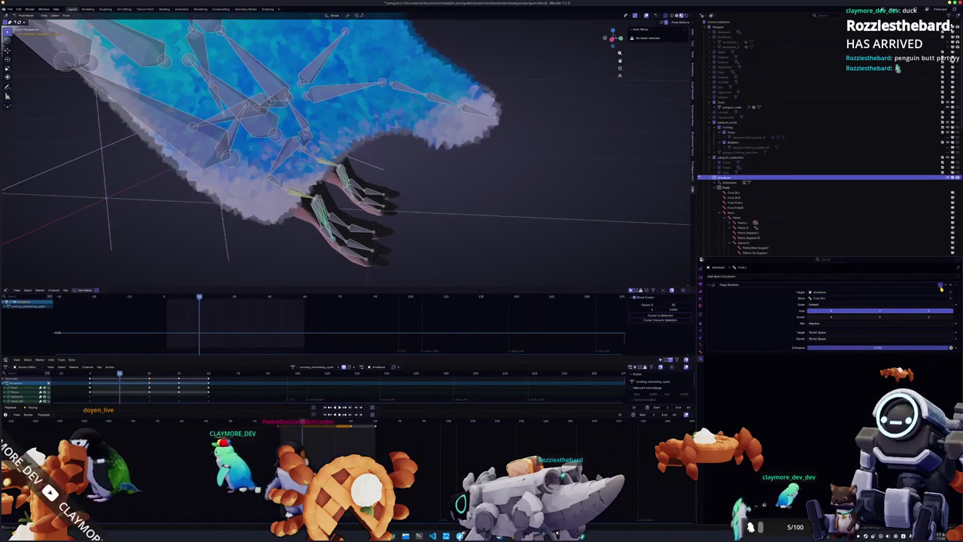
key("shift+Left")
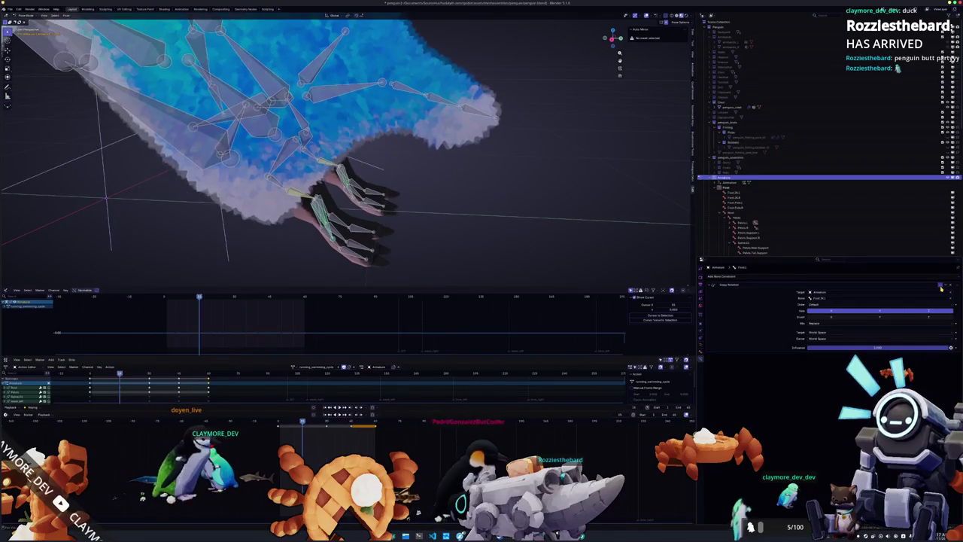
key("shift+Left")
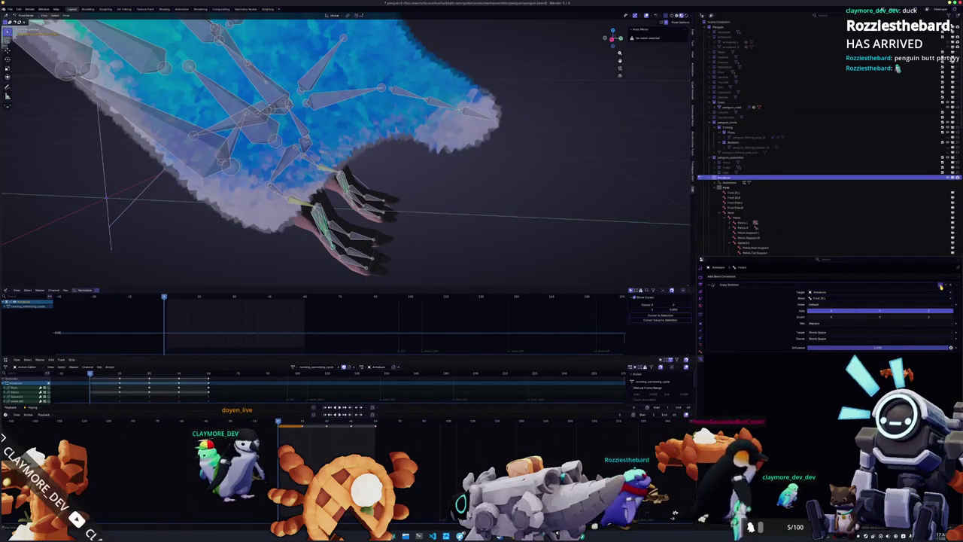
key("space")
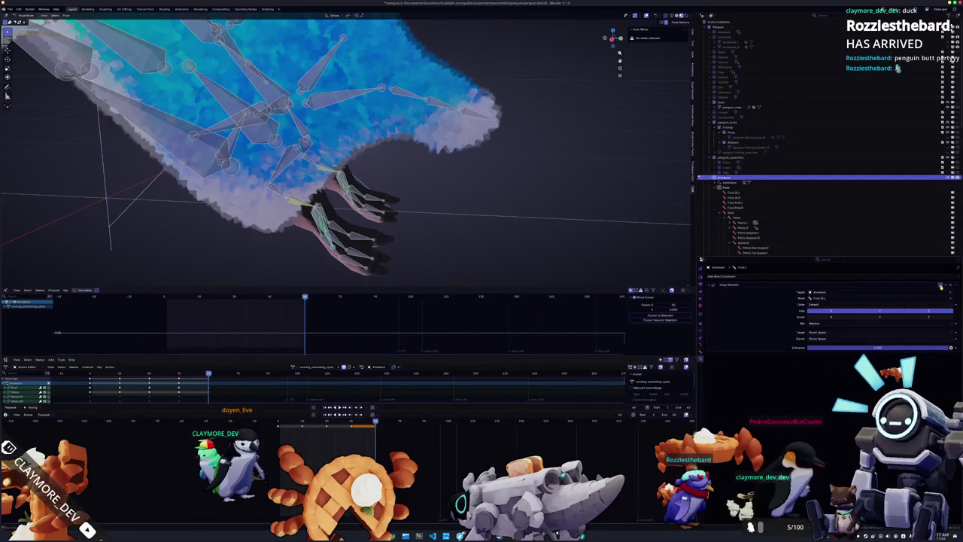
left_click_drag(534, 229, 342, 215)
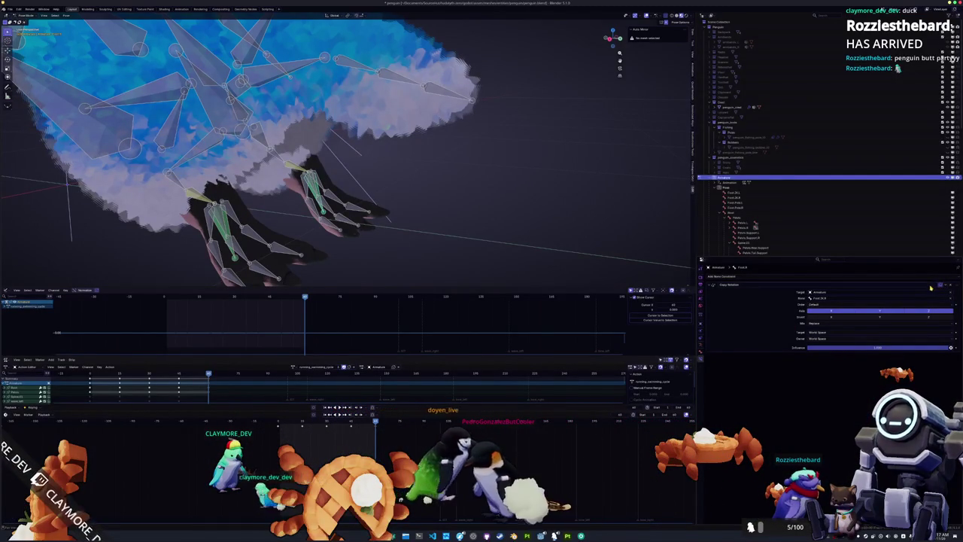
key("Down")
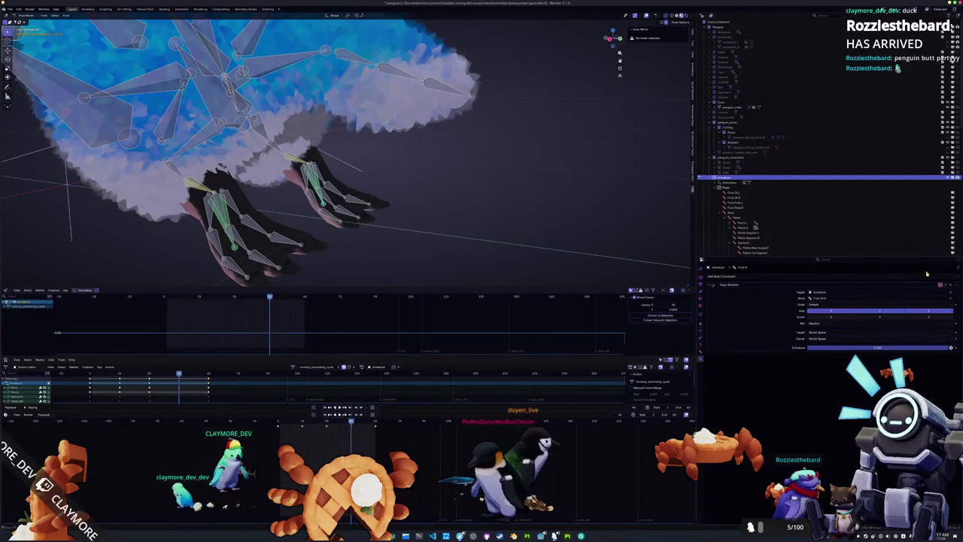
key("Down")
key("Down")
key("Down")
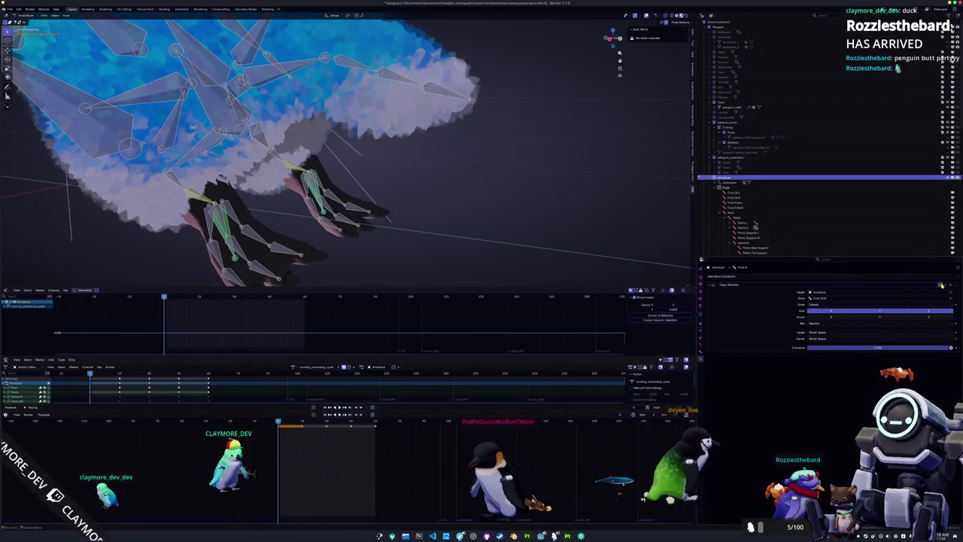
left_click(329, 184)
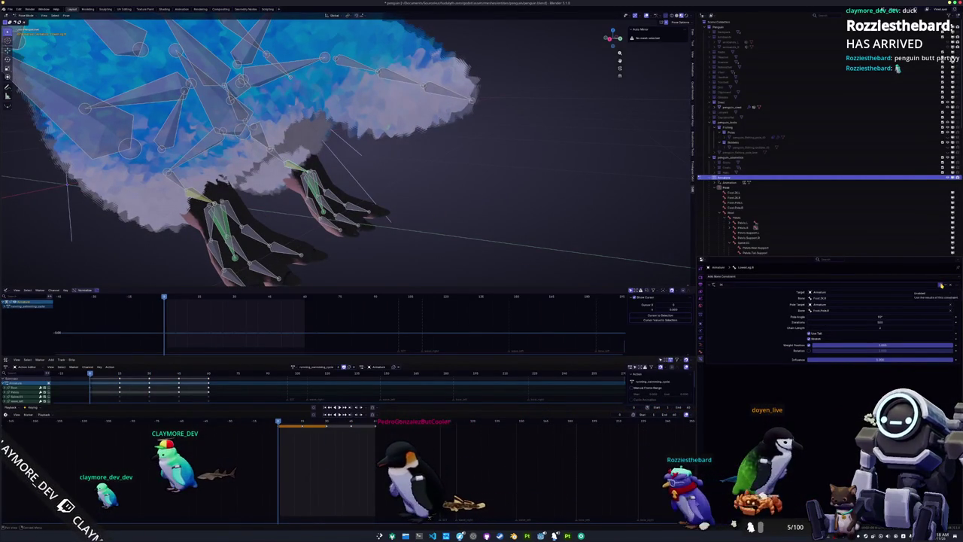
key("Up")
key("Up")
key("Up")
key("Up")
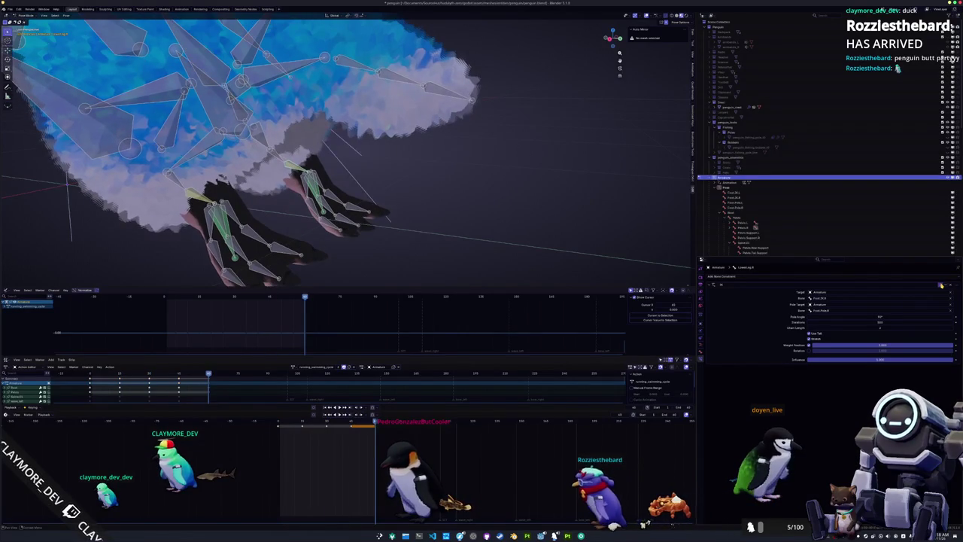
mouse_move(601, 248)
left_mouse_down()
mouse_move(516, 232)
mouse_move(482, 241)
left_mouse_up()
Switch the rig's action from idle_cycle to idle_pose and box-select the whole penguin
left_click(293, 366)
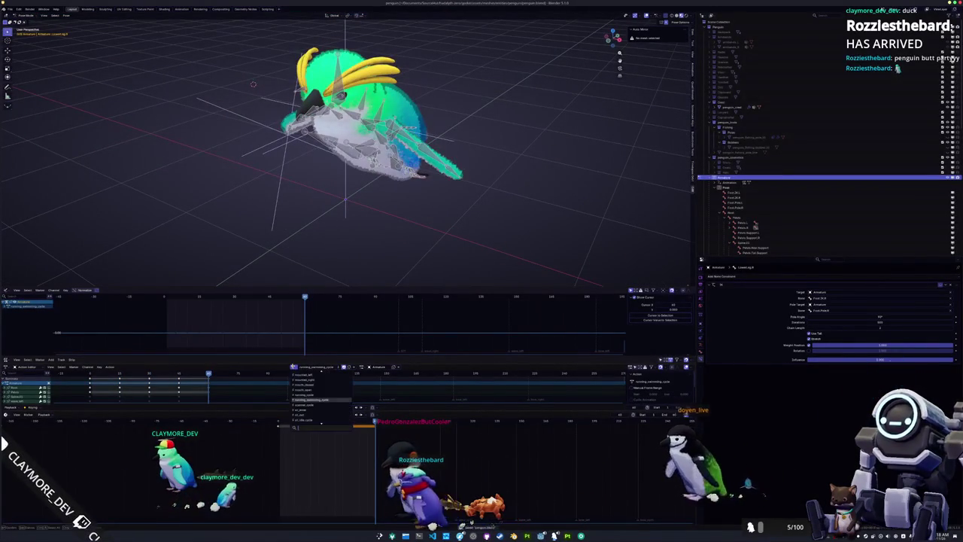
scroll(315, 389, "up", 5)
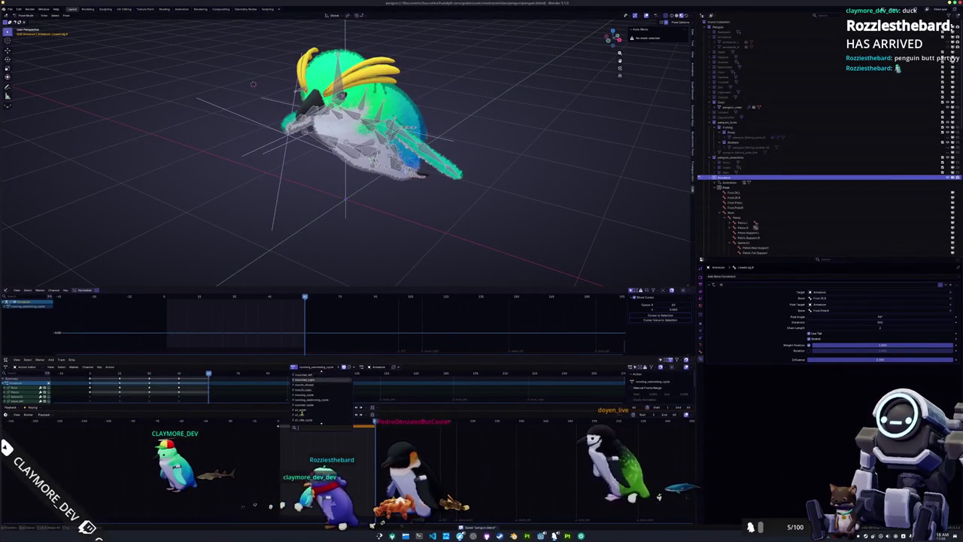
scroll(302, 398, "up", 5)
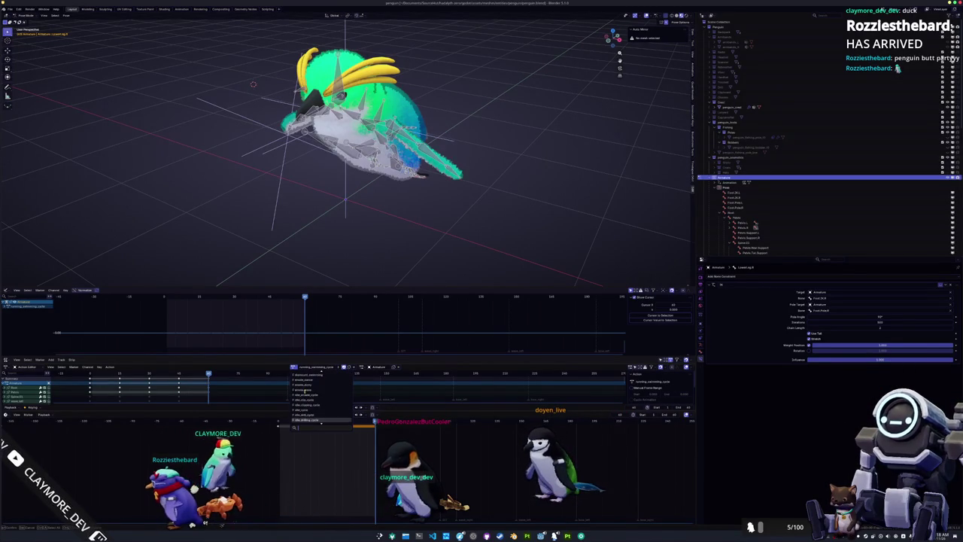
scroll(301, 406, "down", 3)
left_click(301, 410)
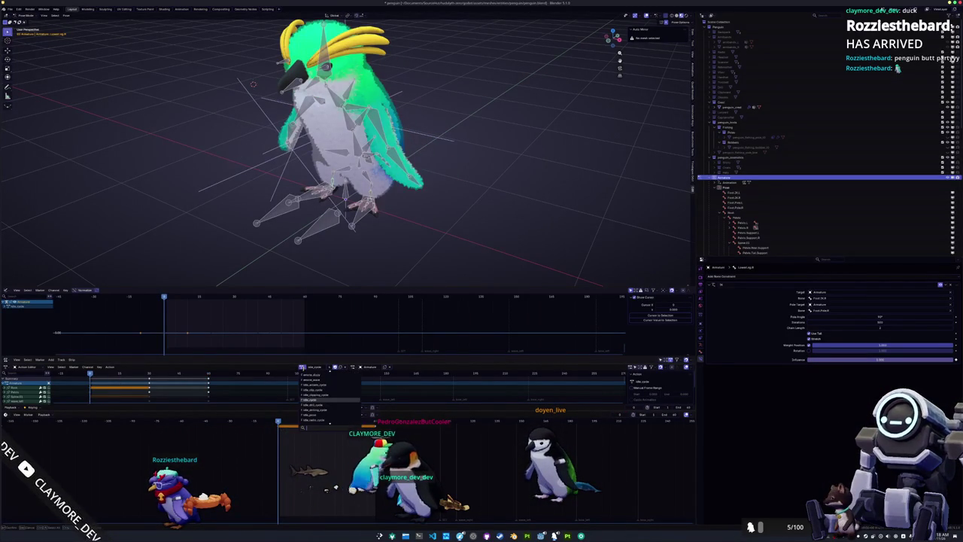
left_click(312, 399)
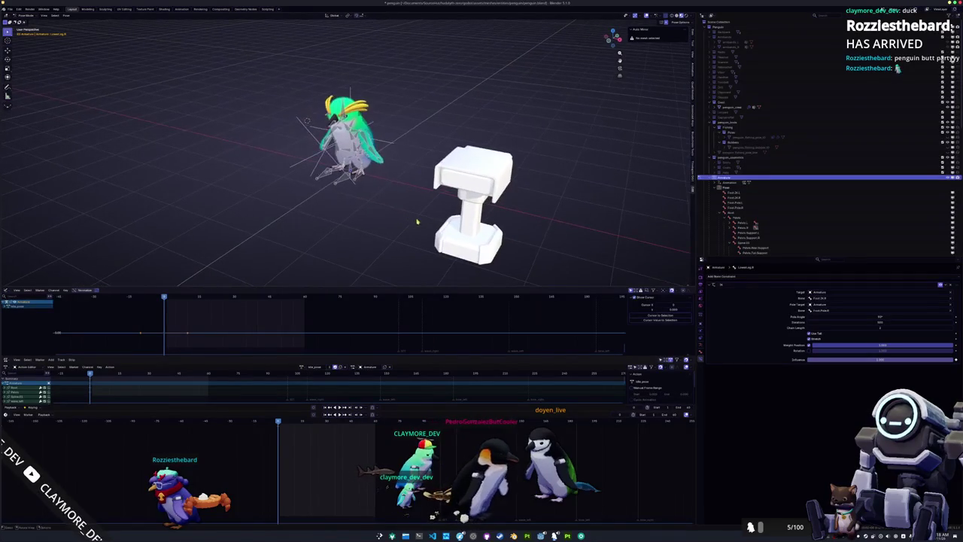
left_click_drag(415, 210, 253, 70)
Review the actions in the glTF export's Action Filter list, cancel, and return to Godot
left_click(11, 9)
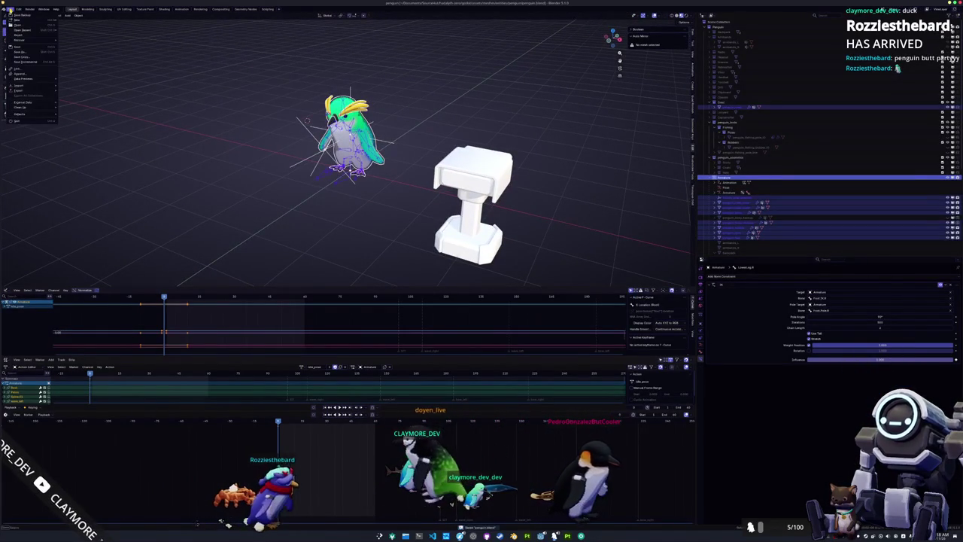
mouse_move(17, 91)
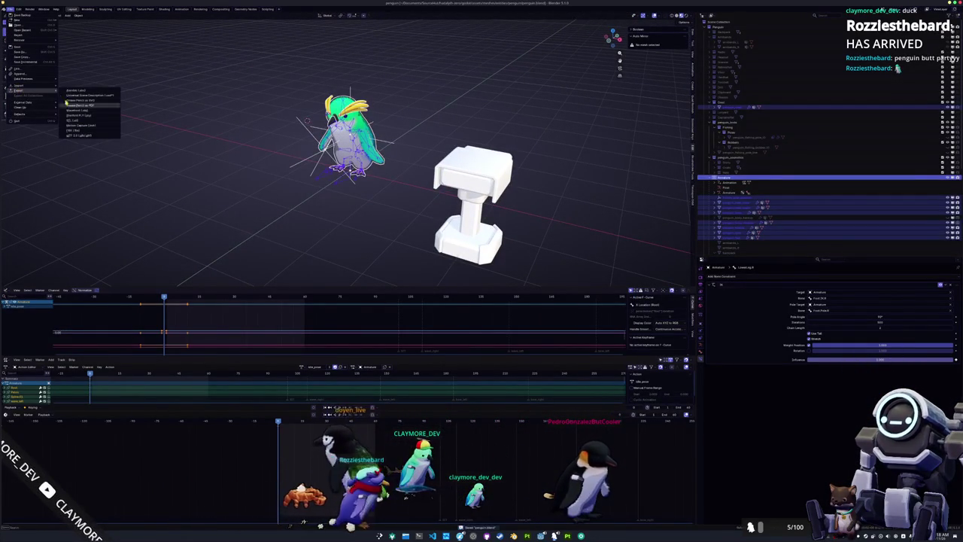
left_click(82, 136)
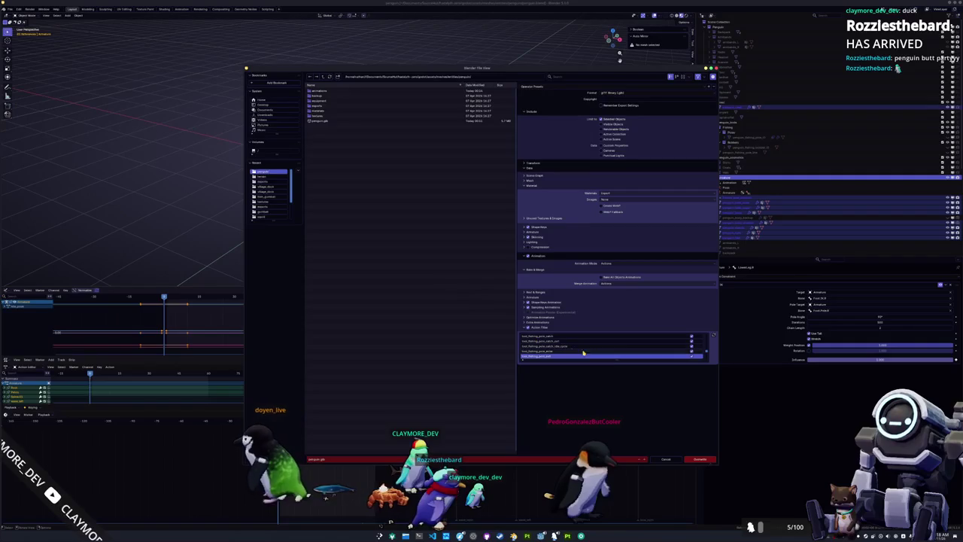
left_click_drag(611, 358, 617, 427)
scroll(610, 399, "down", 1)
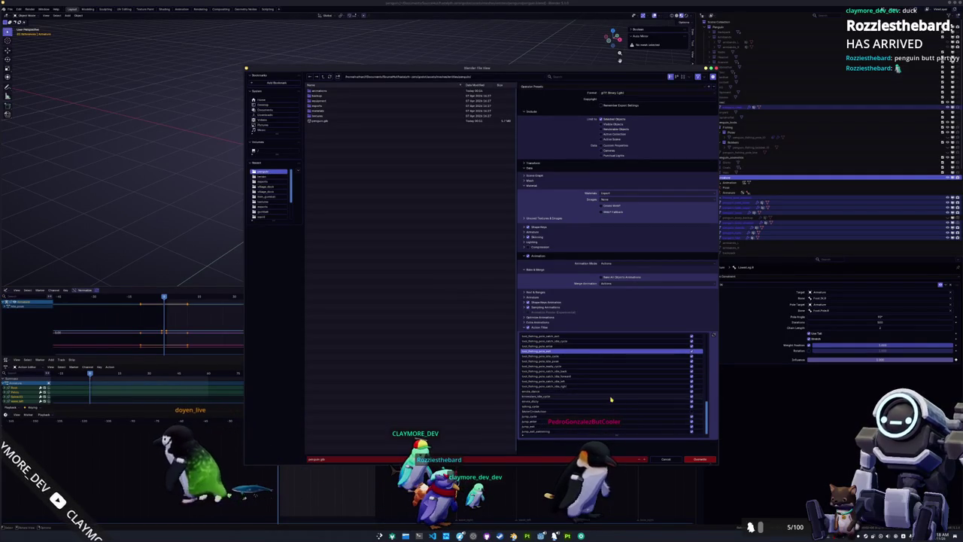
scroll(604, 424, "up", 5)
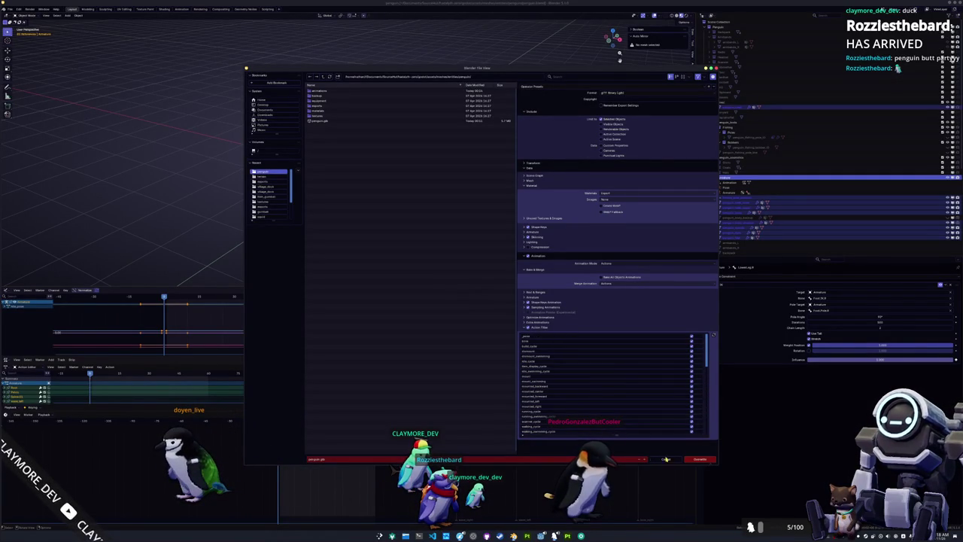
left_click(698, 459)
key("alt+Tab")
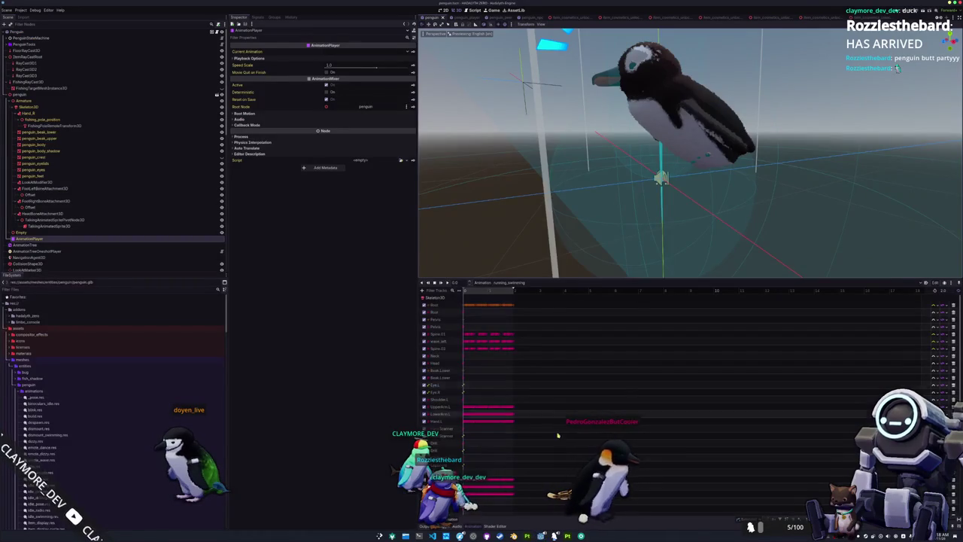
Orbit under the penguin in Godot and flip between Blender, Godot and penguin.gd
scroll(624, 209, "up", 3)
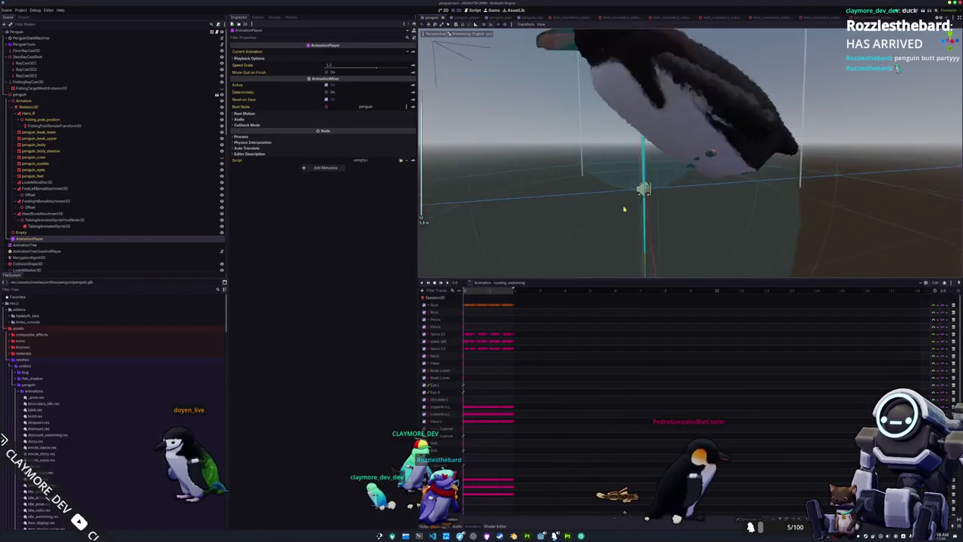
mouse_move(623, 209)
left_mouse_down()
mouse_move(537, 180)
mouse_move(614, 207)
mouse_move(636, 230)
left_mouse_up()
key("alt+Tab")
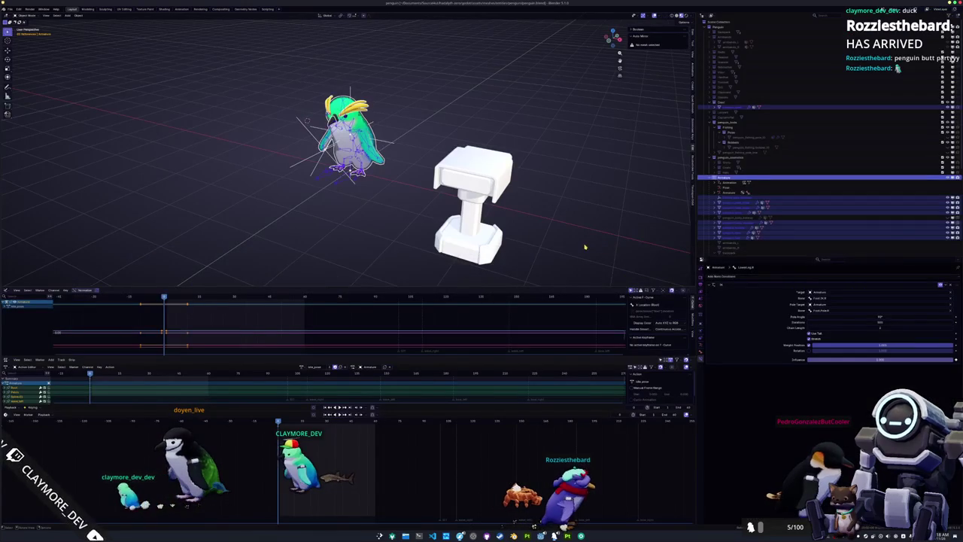
key("alt+Tab")
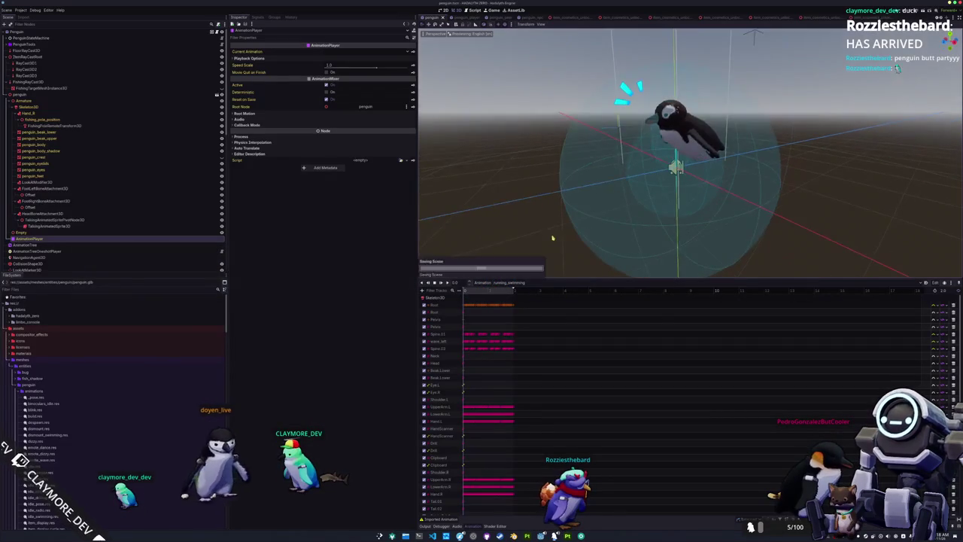
key("alt+Tab")
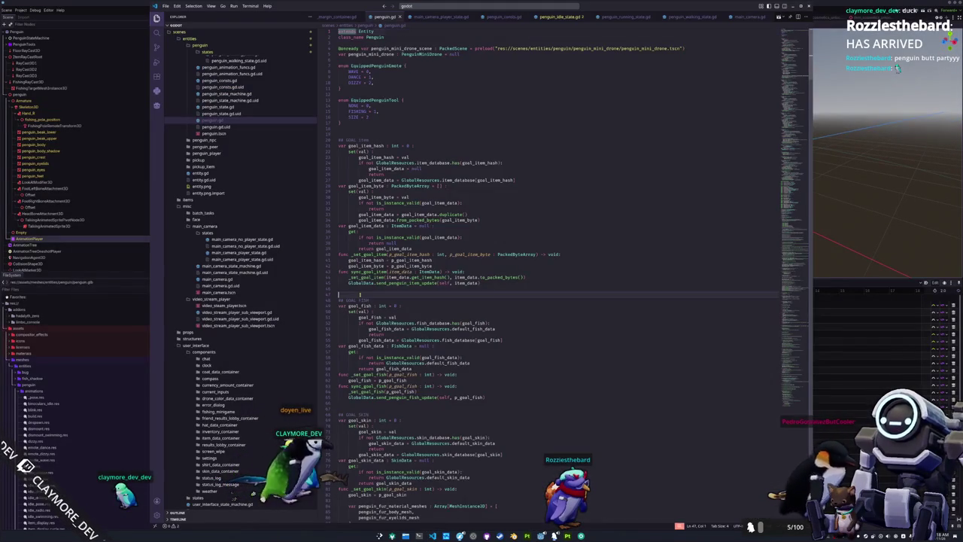
key("alt+Tab")
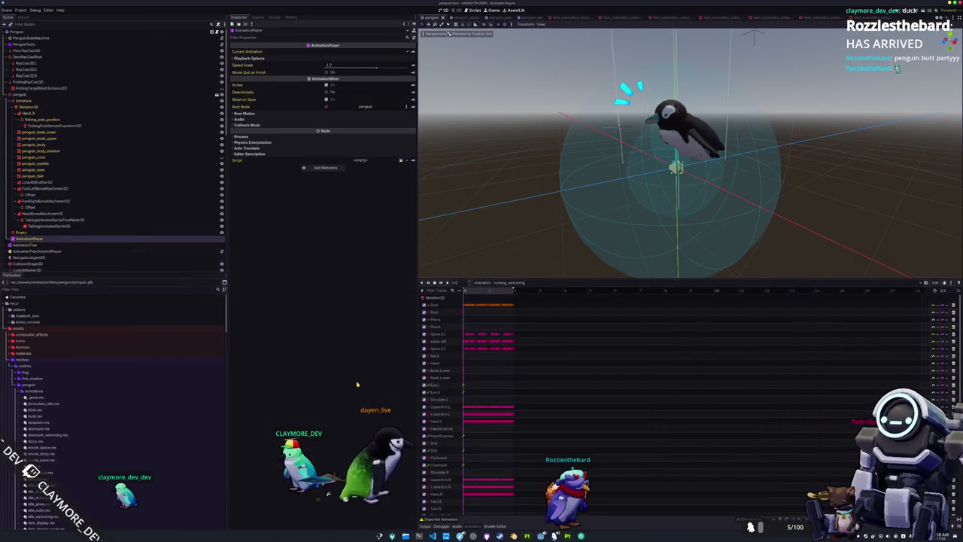
key("alt+Tab")
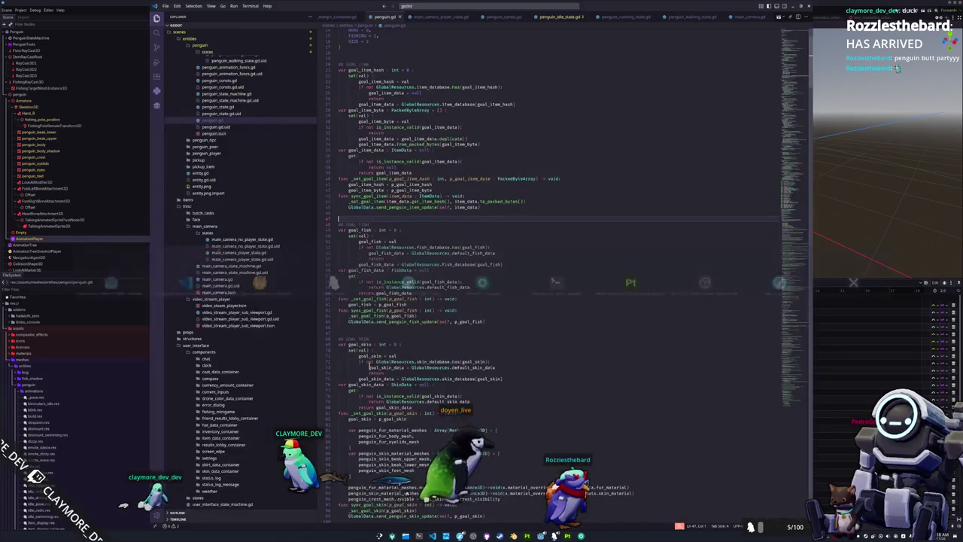
key("alt+Tab")
key("alt+Tab")
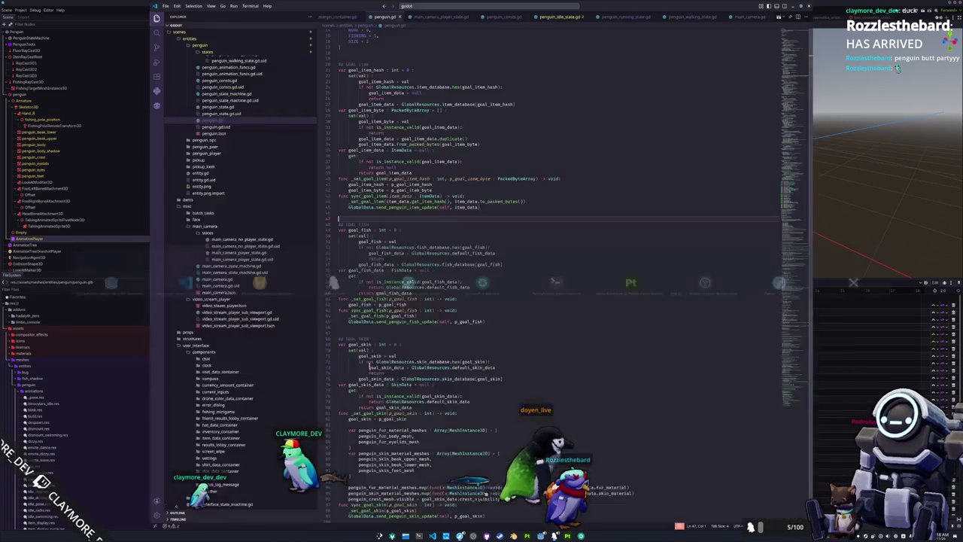
key("alt+Tab")
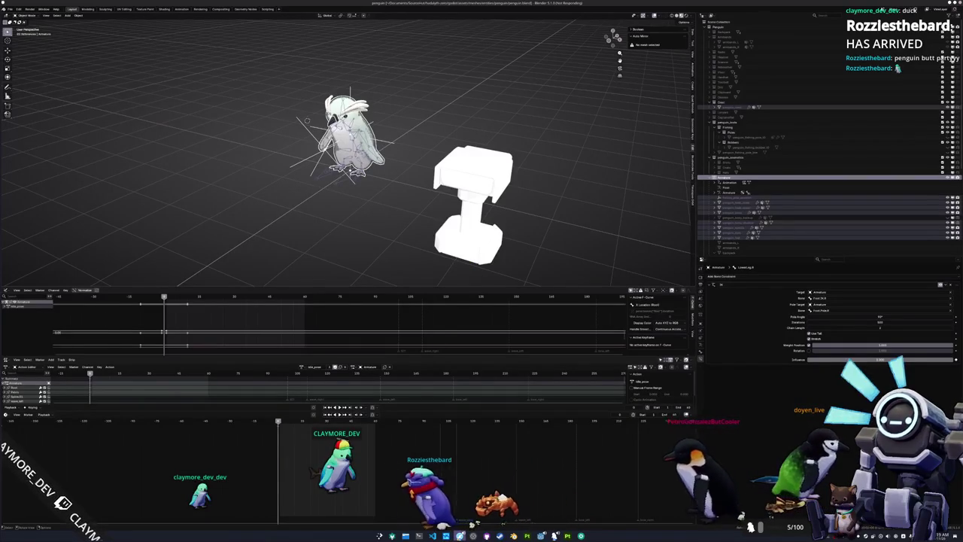
Bring the Godot editor forward, then cycle through windows back to Blender
mouse_move(460, 536)
mouse_move(540, 534)
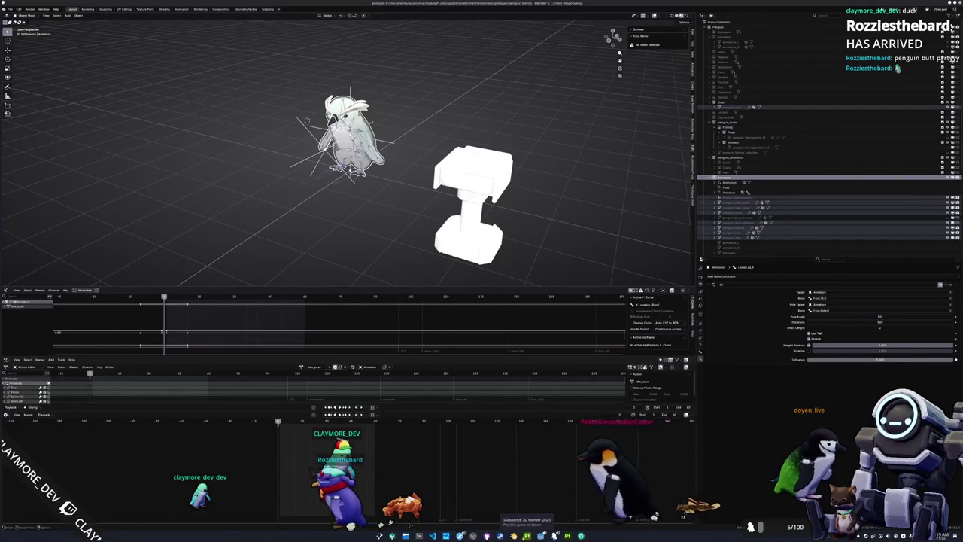
left_click(540, 534)
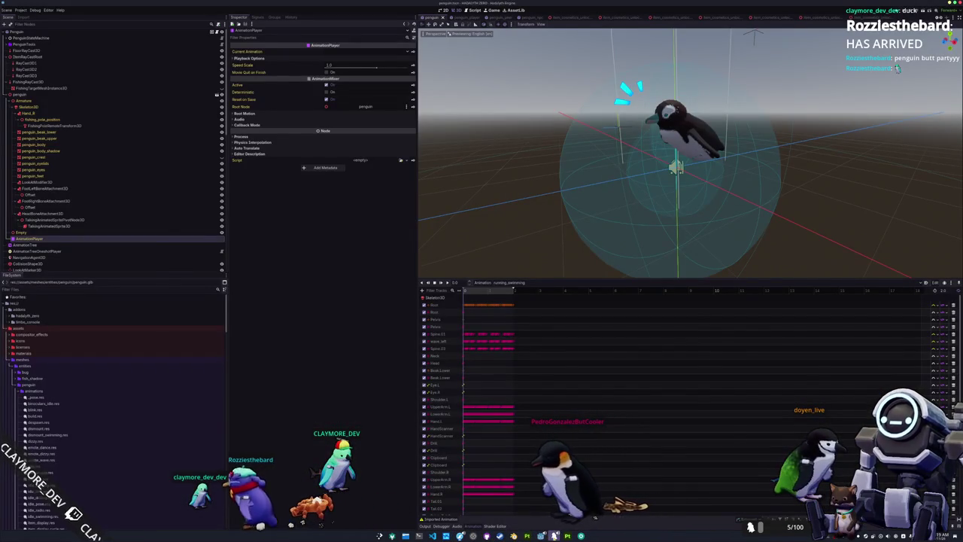
key("alt+Tab")
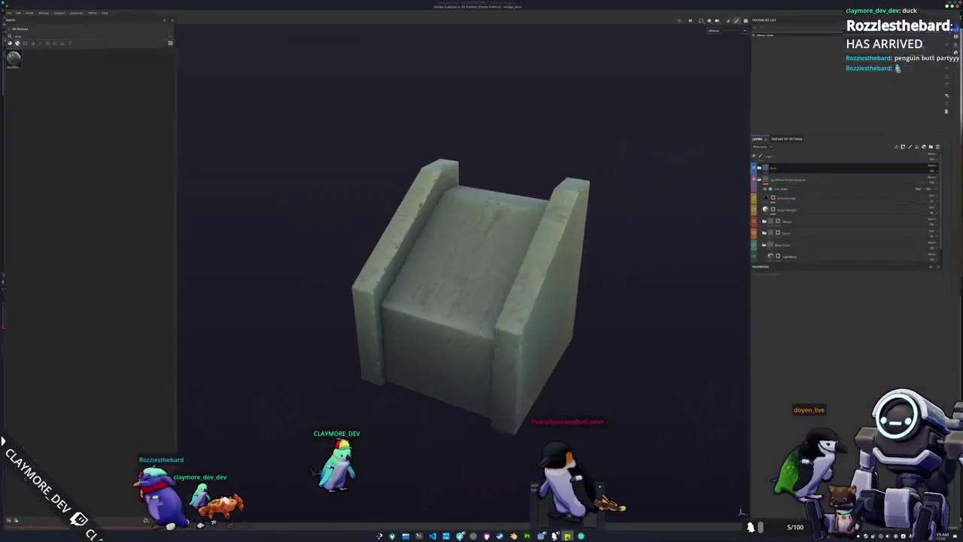
key("alt+Tab")
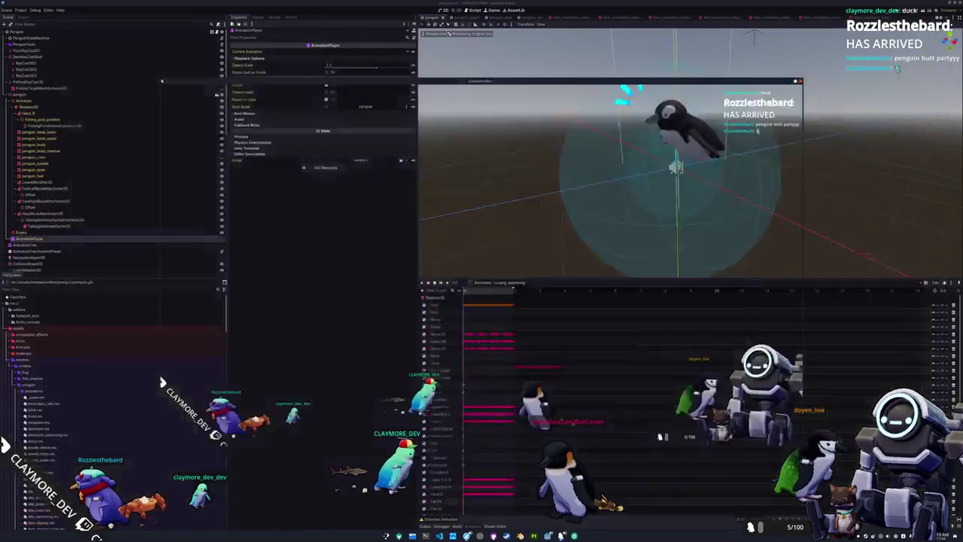
key("alt+Tab")
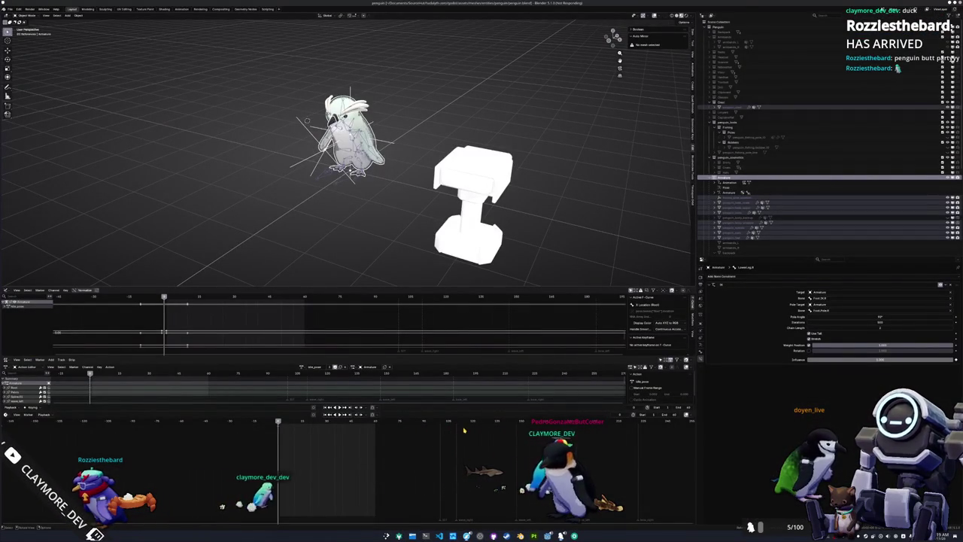
Launch Moonquarium Deluxe from the launcher, then confirm exiting the game
key("super")
key("Return")
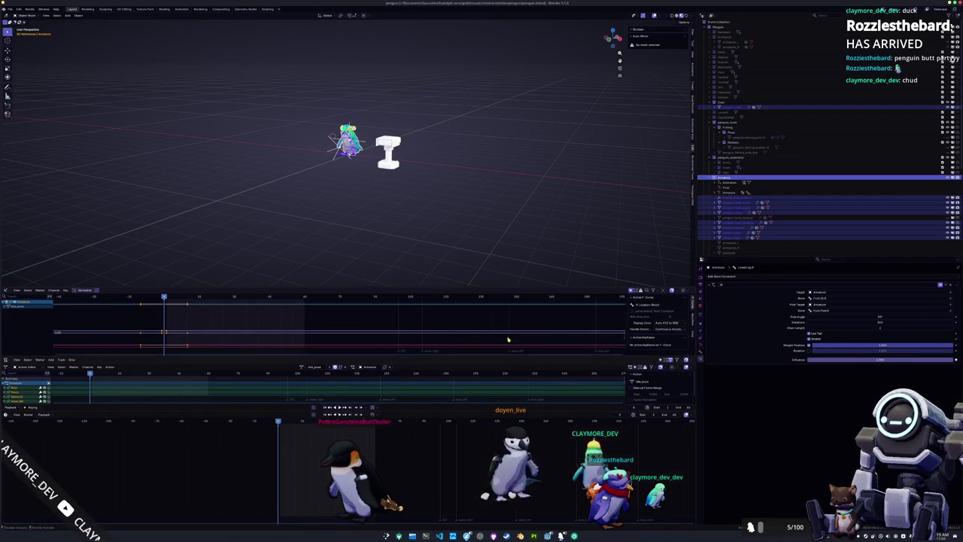
left_click_drag(482, 286, 482, 284)
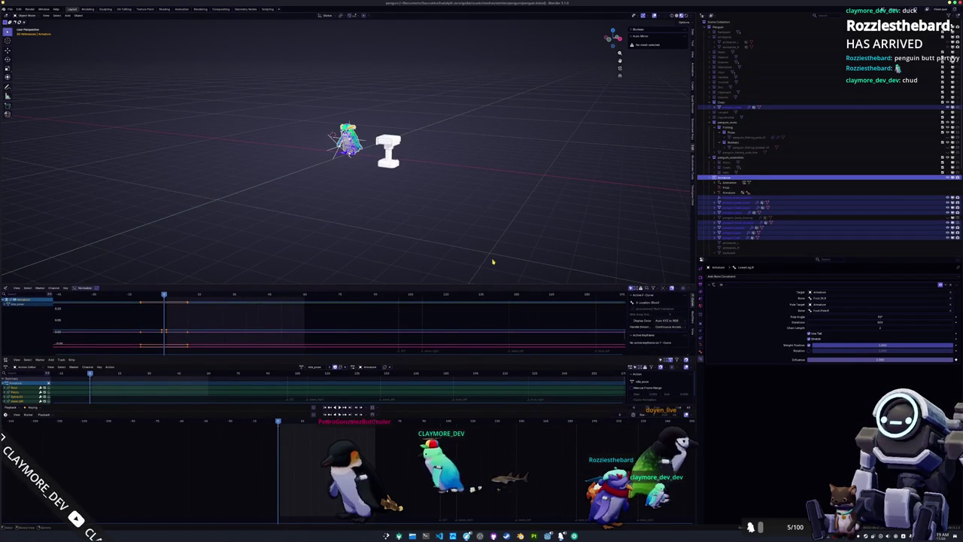
scroll(498, 269, "down", 2)
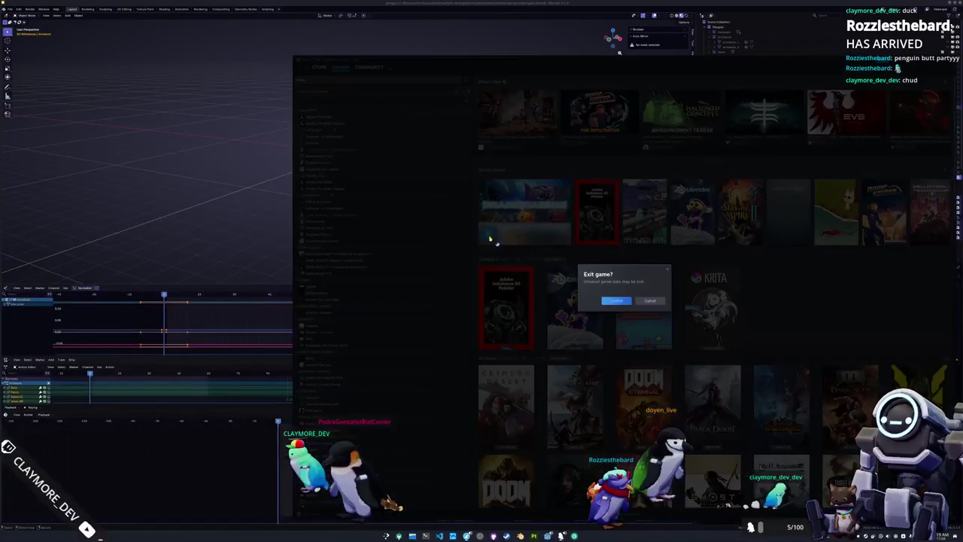
left_click(618, 300)
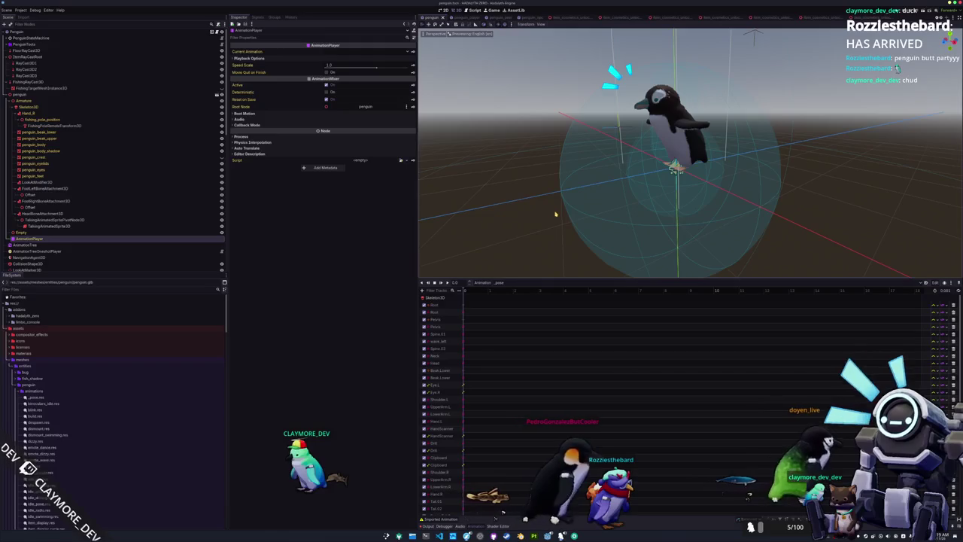
Preview the running_swimming animation, zoom the viewport, and run the game with F6
left_click(488, 282)
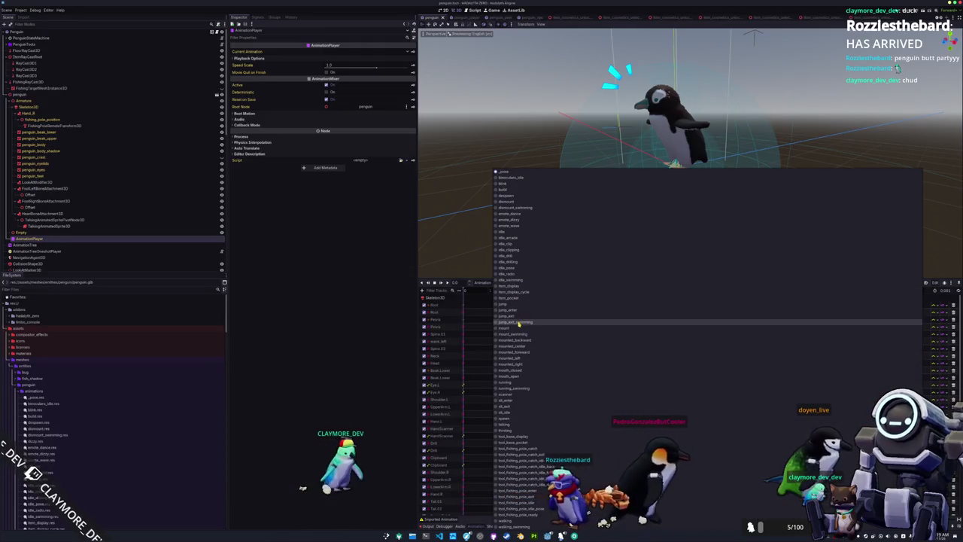
left_click(514, 387)
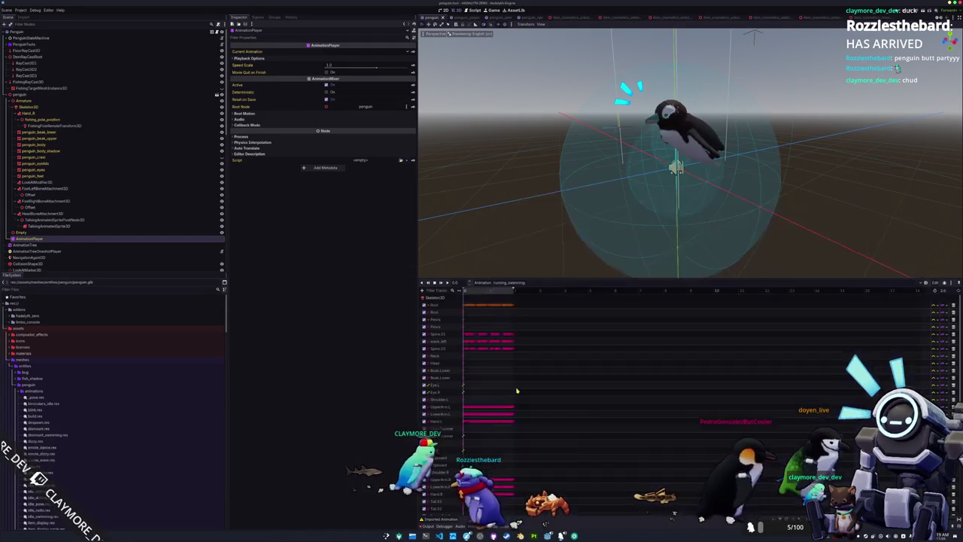
scroll(557, 210, "up", 5)
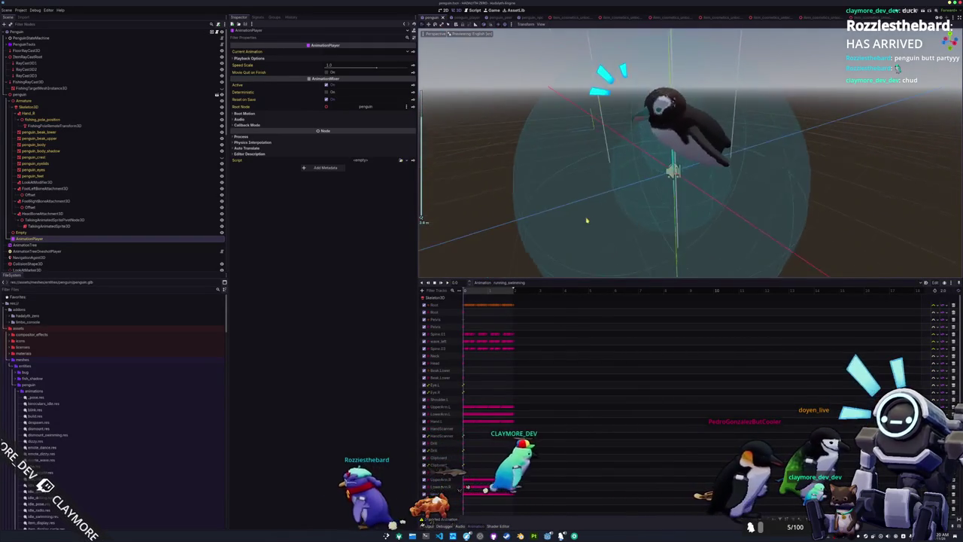
scroll(586, 221, "down", 3)
key("F6")
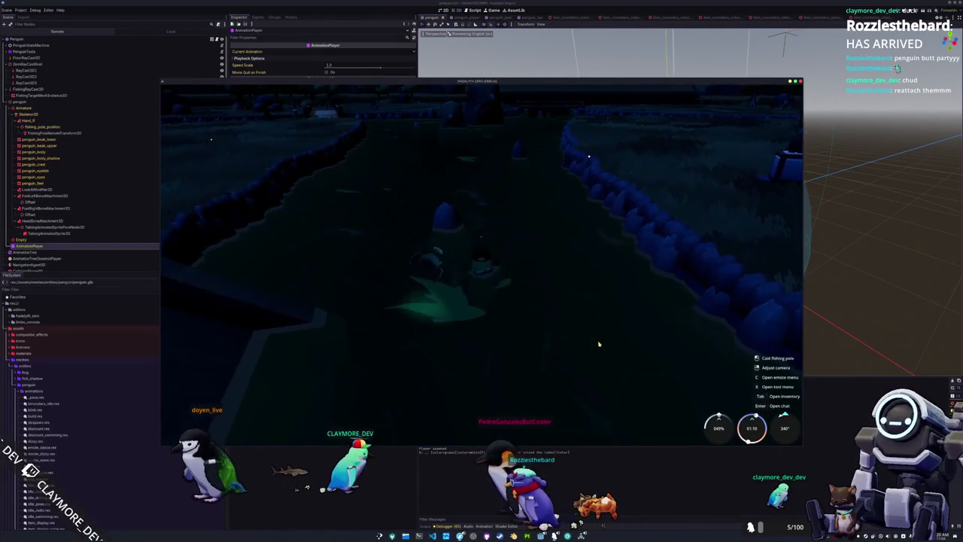
Check the inventory's Pacific Herring item options, then cast the fishing line
key("Tab")
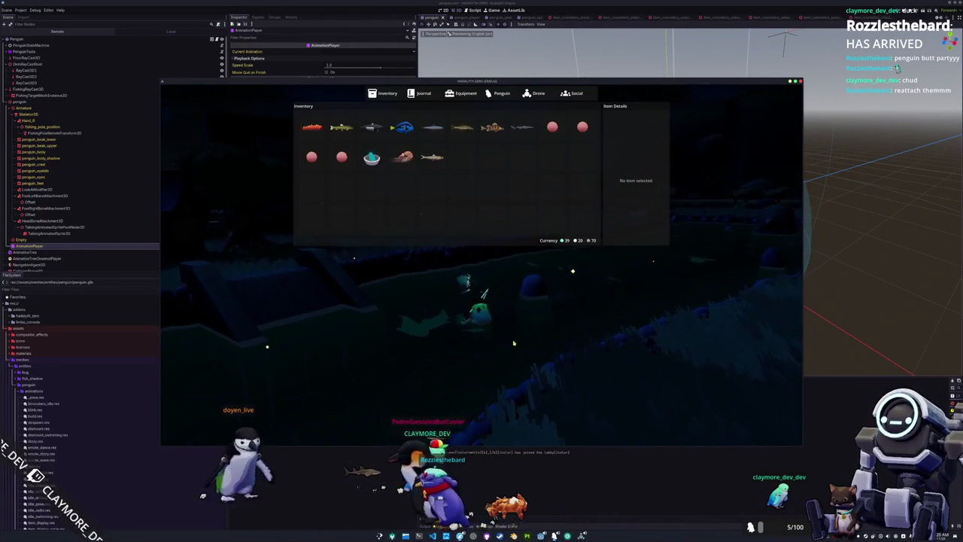
key("Tab")
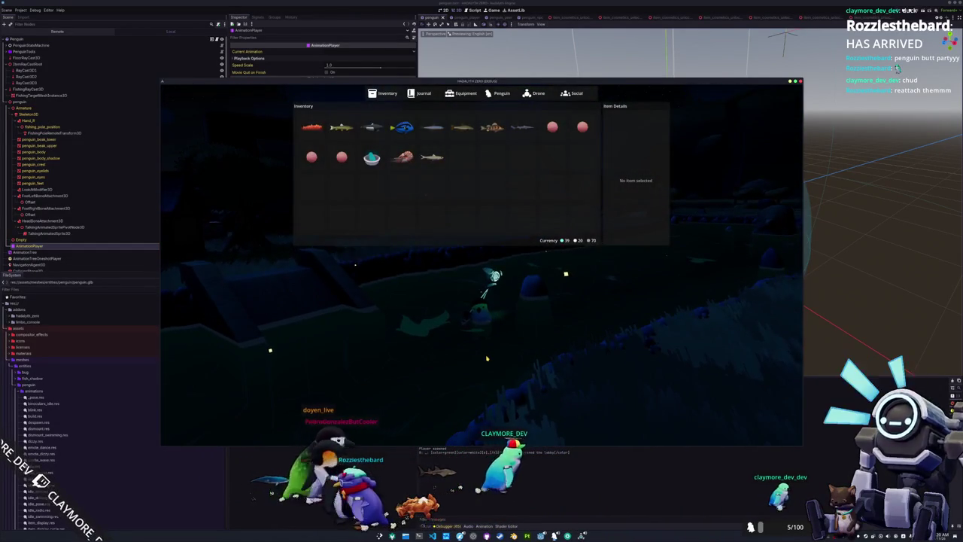
key("Tab")
key("Tab")
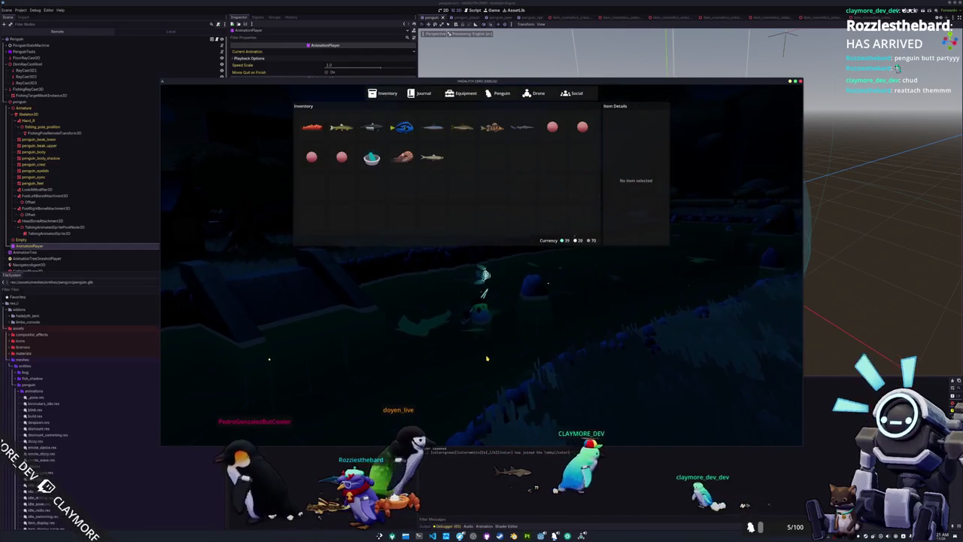
left_click(431, 157)
left_click(445, 177)
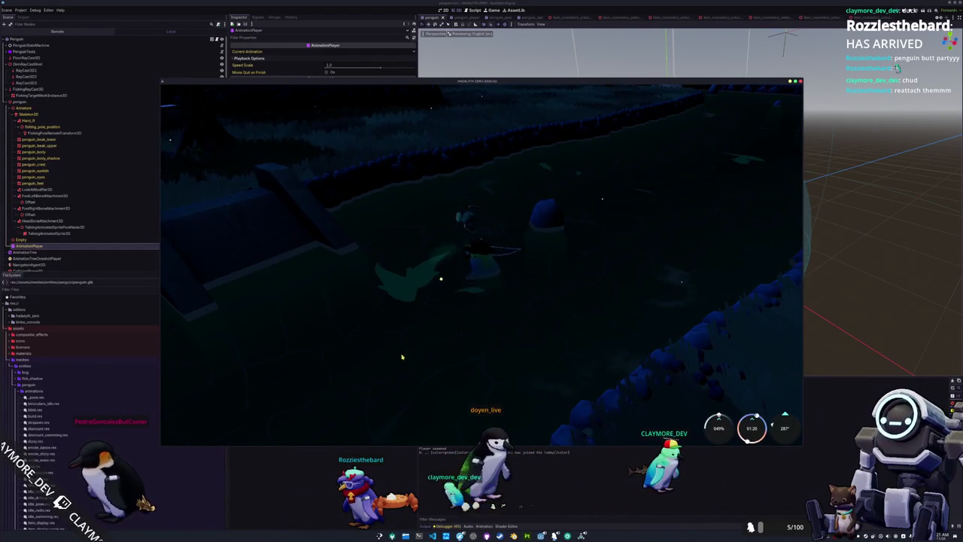
left_click(435, 275)
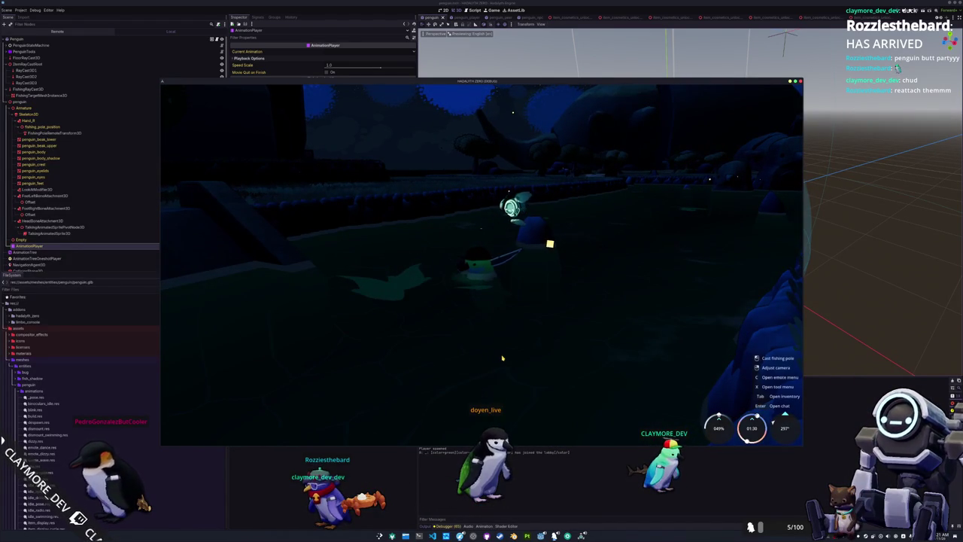
Walk the penguin toward the lit houses and onward through the village
key("w")
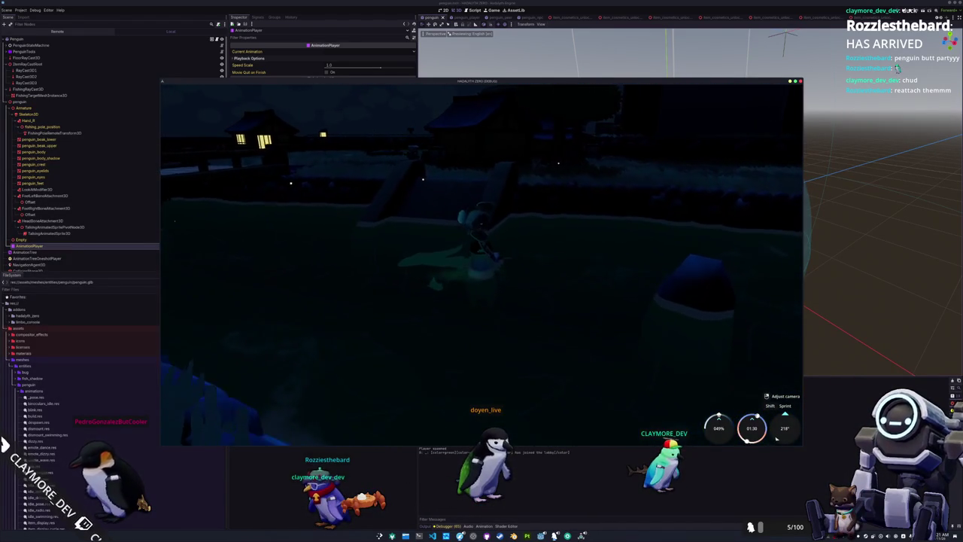
key("w")
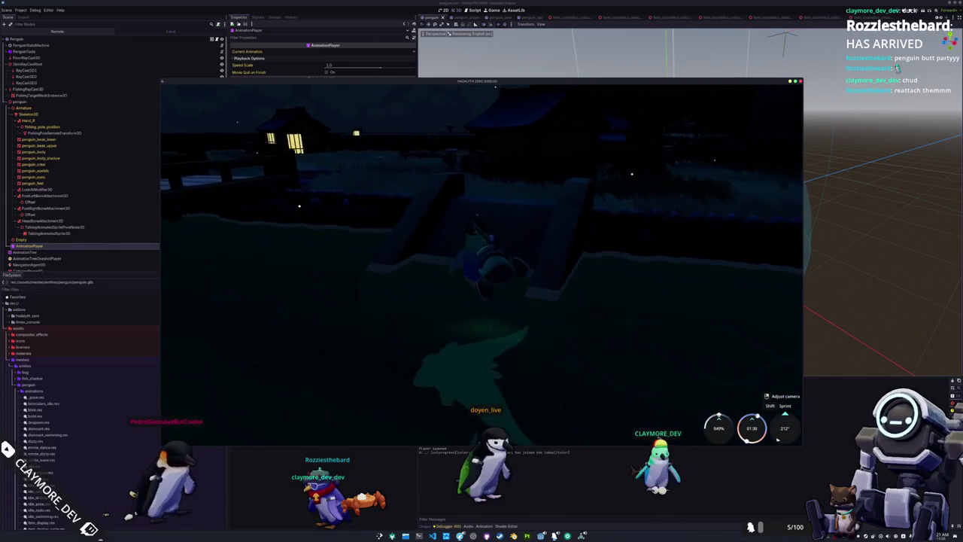
key("w")
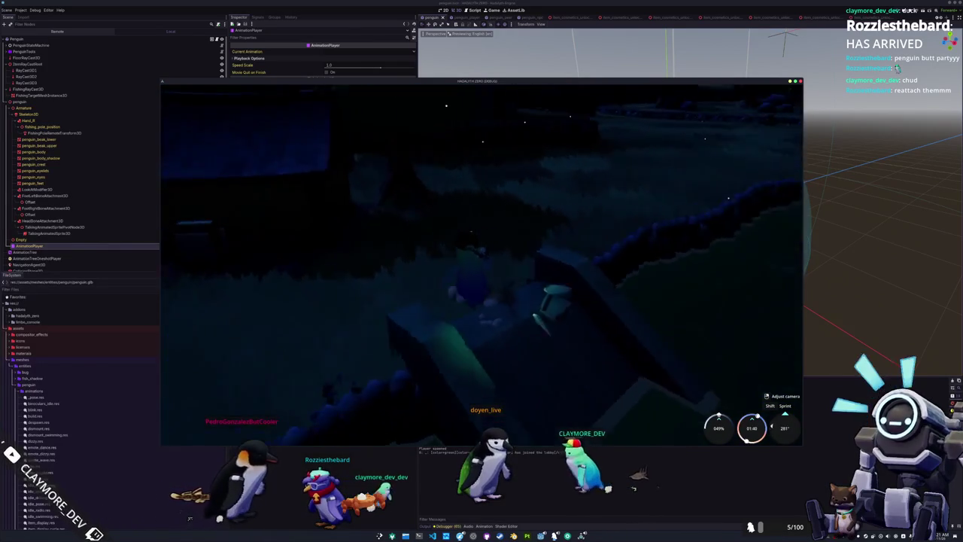
key("w")
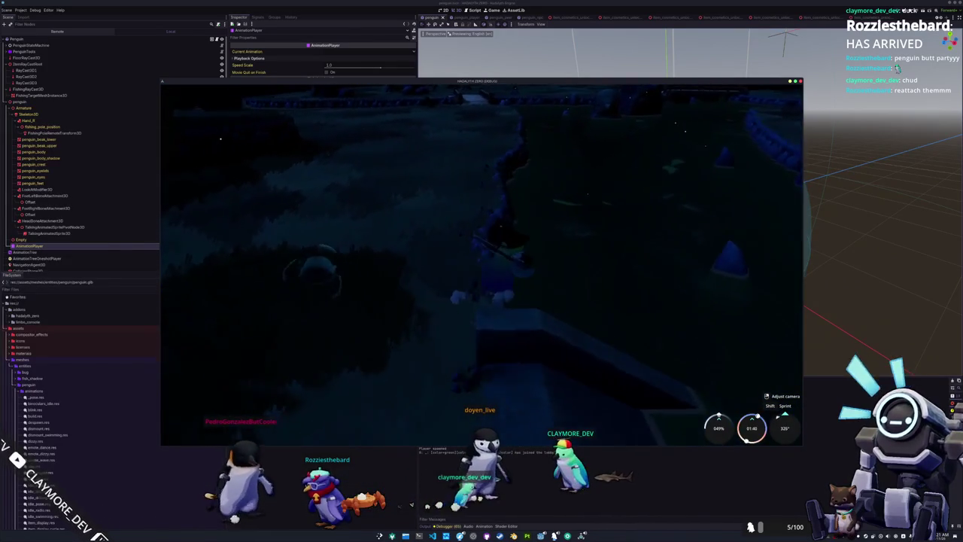
key("w")
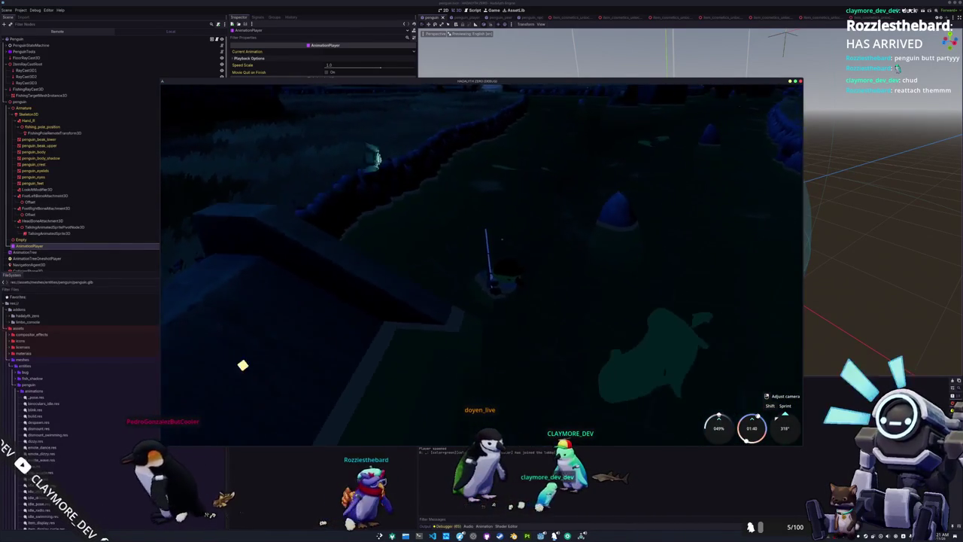
key("w")
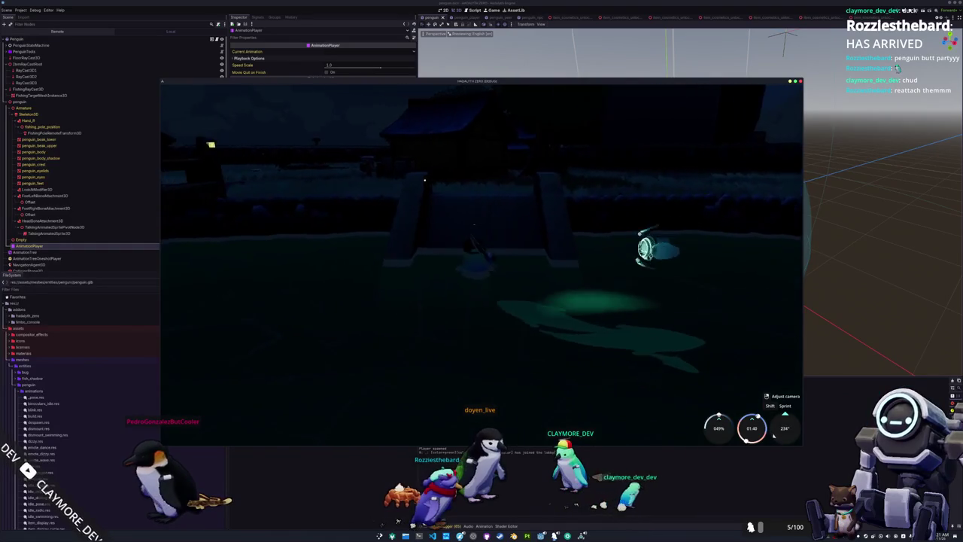
key("w")
key("w")
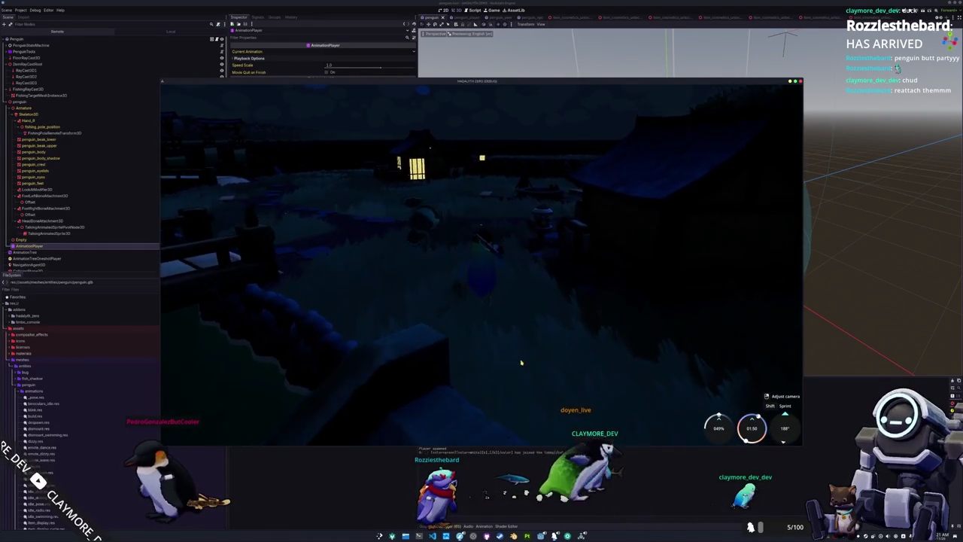
Walk along the boardwalk to the lit house, then past the vending machine, bench and fire pit
key("w")
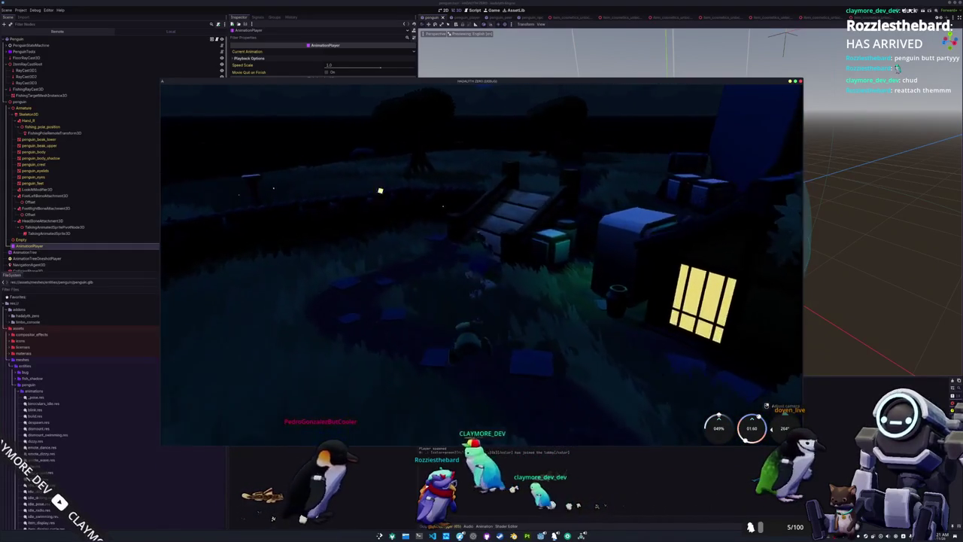
key("w")
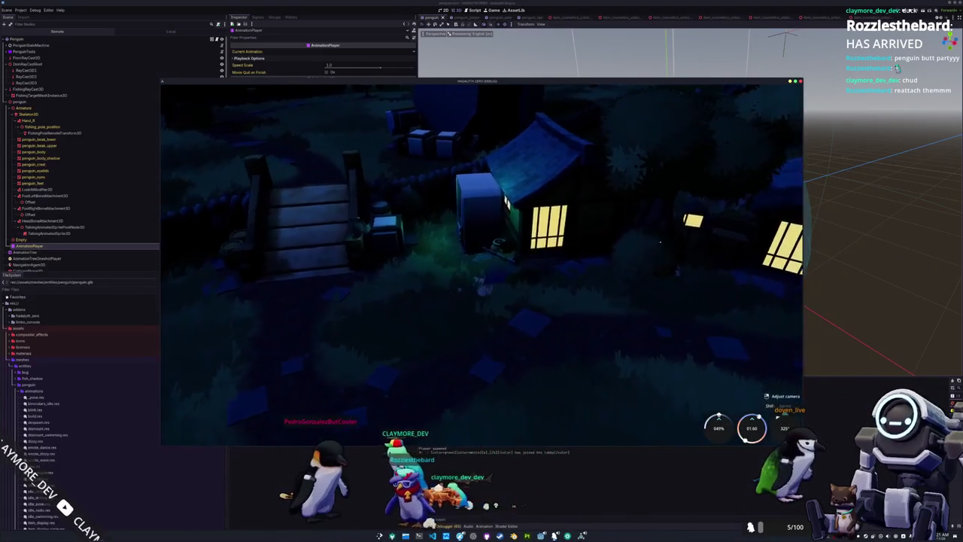
key("w")
key("w")
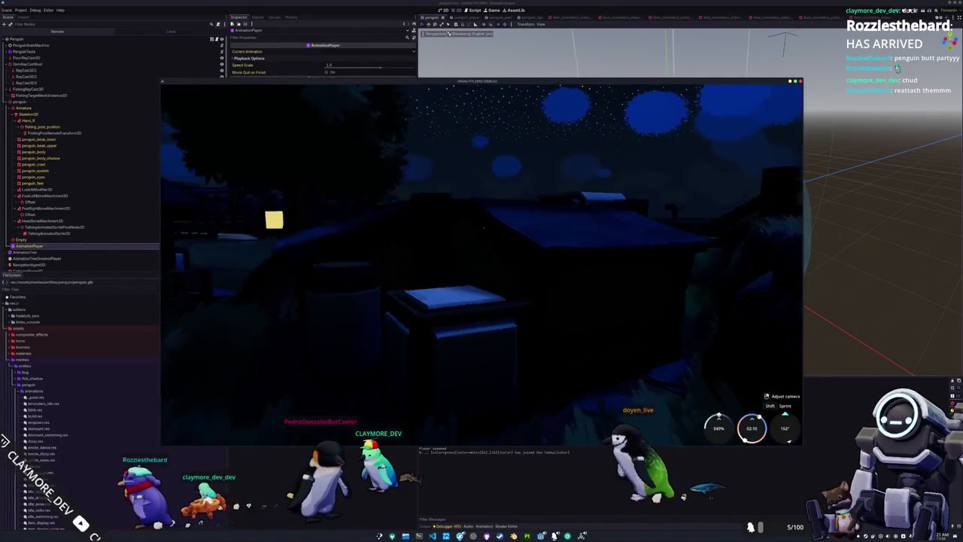
key("w")
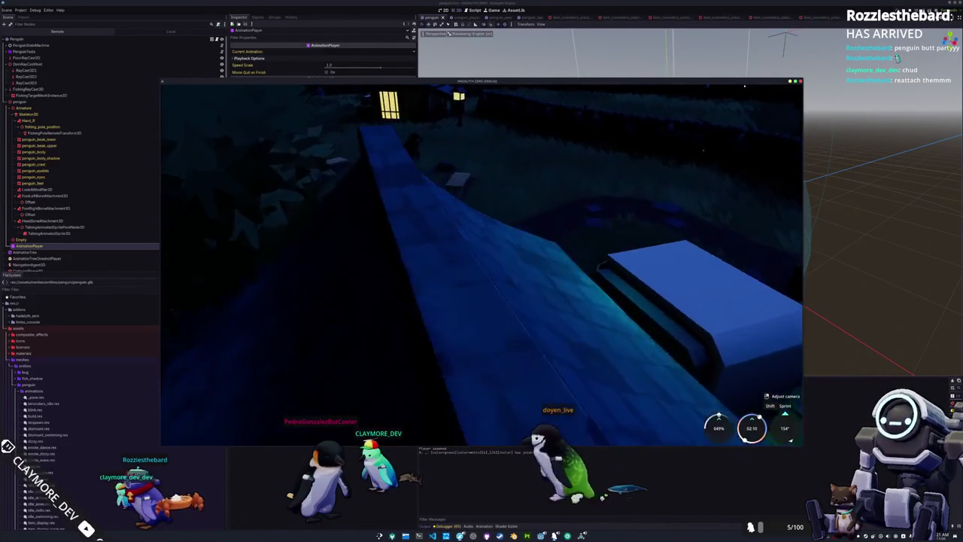
key("w")
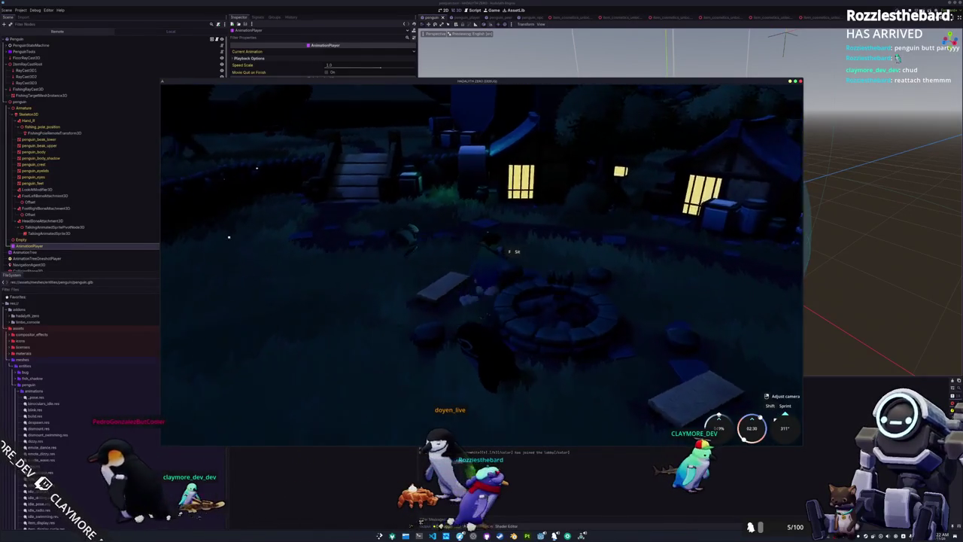
key("w")
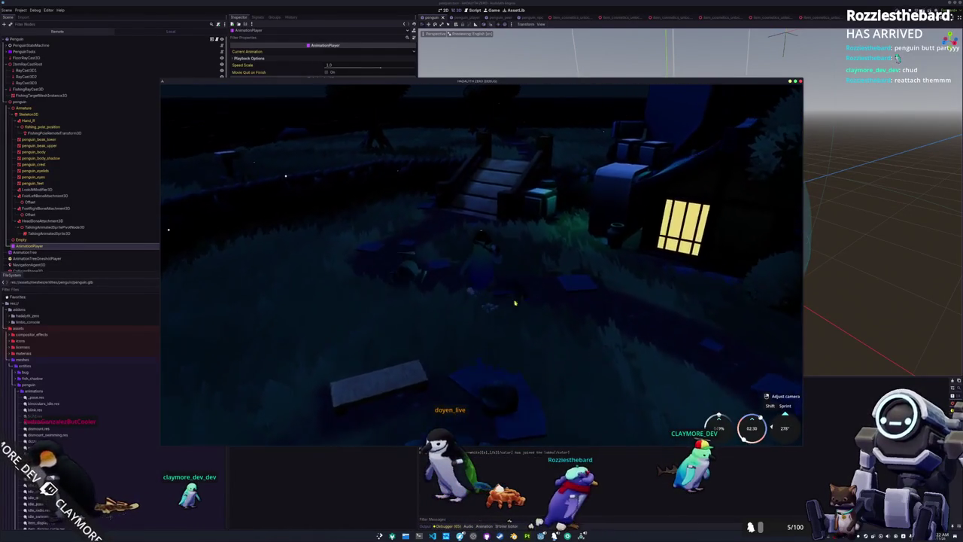
Walk the penguin past the wooden bridge toward the tower screen and step back
key("w")
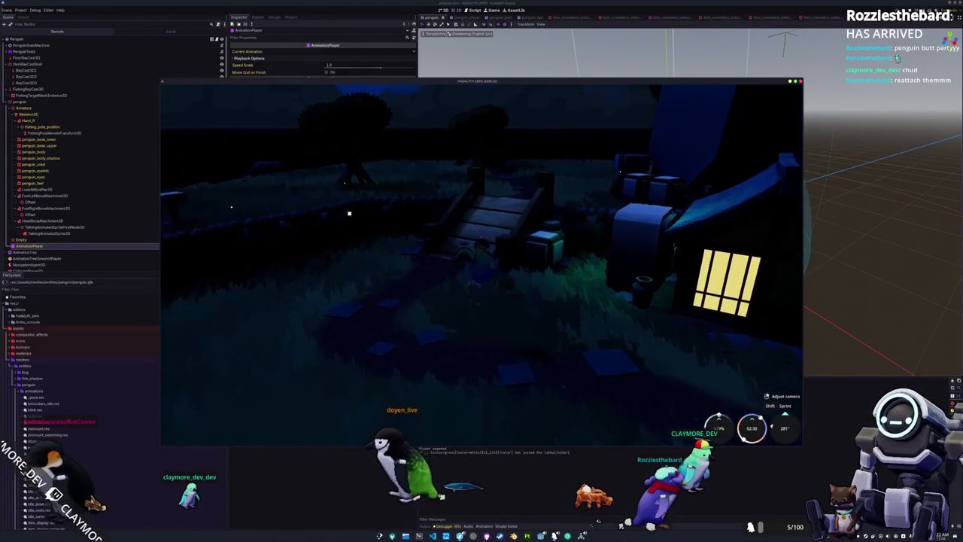
key("w")
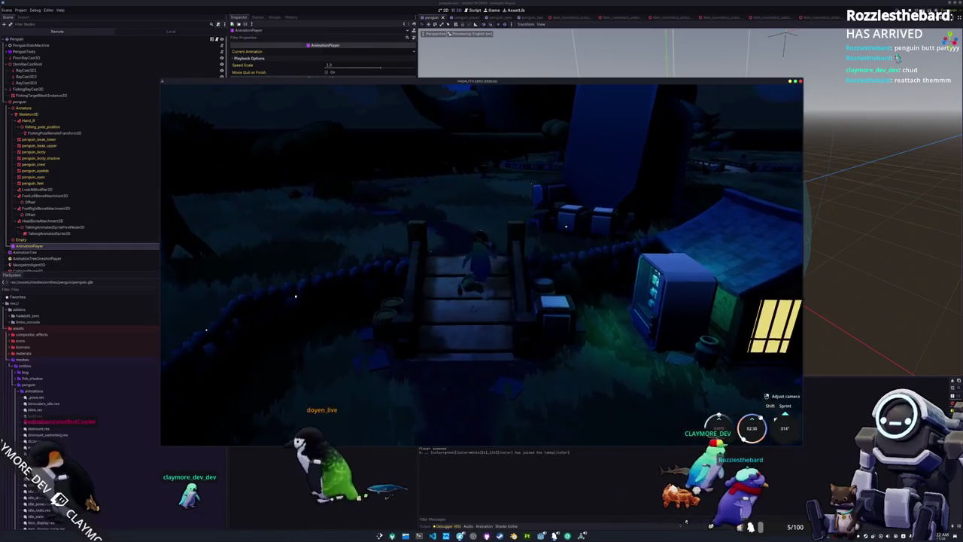
key("w")
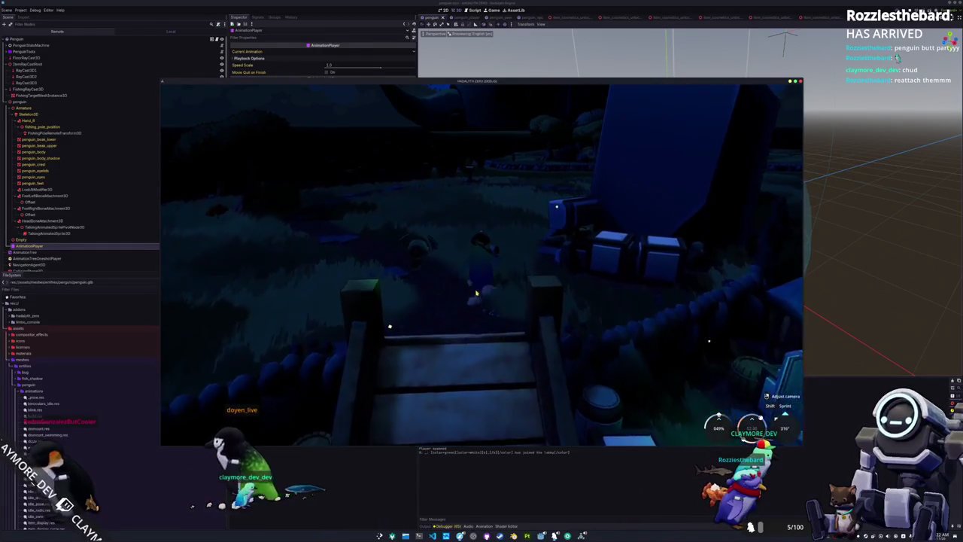
key("w")
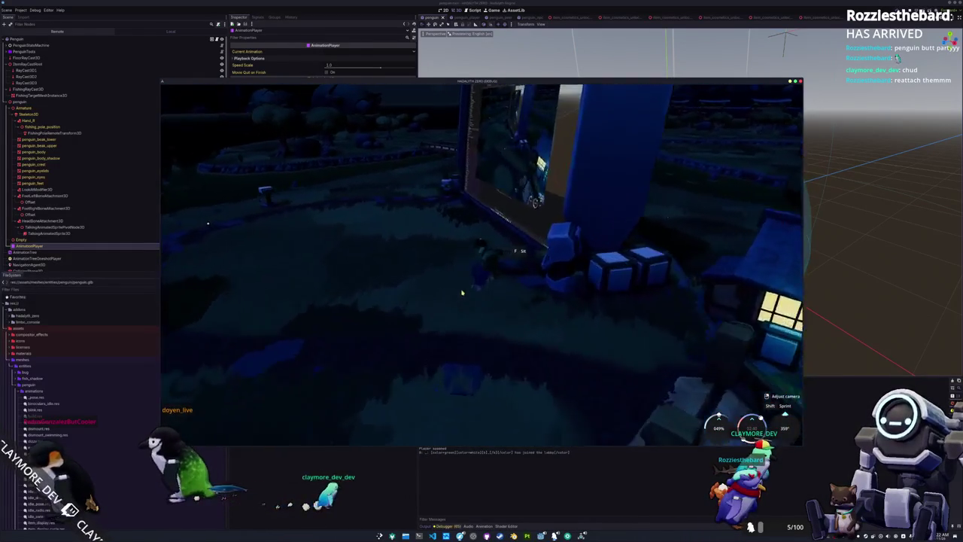
key("s")
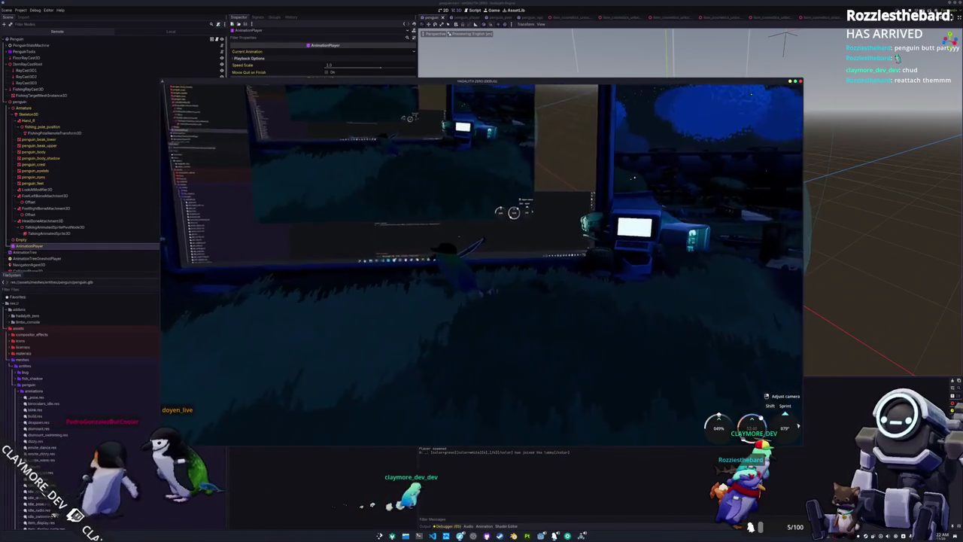
Look at the vending machine's Gumball shop in the Vendor Inventory, then close it
key("w")
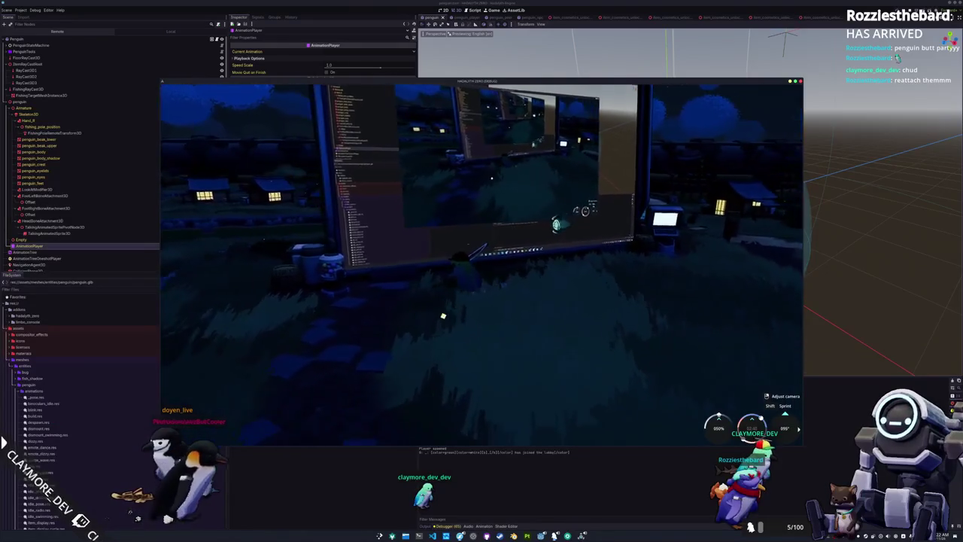
key("e")
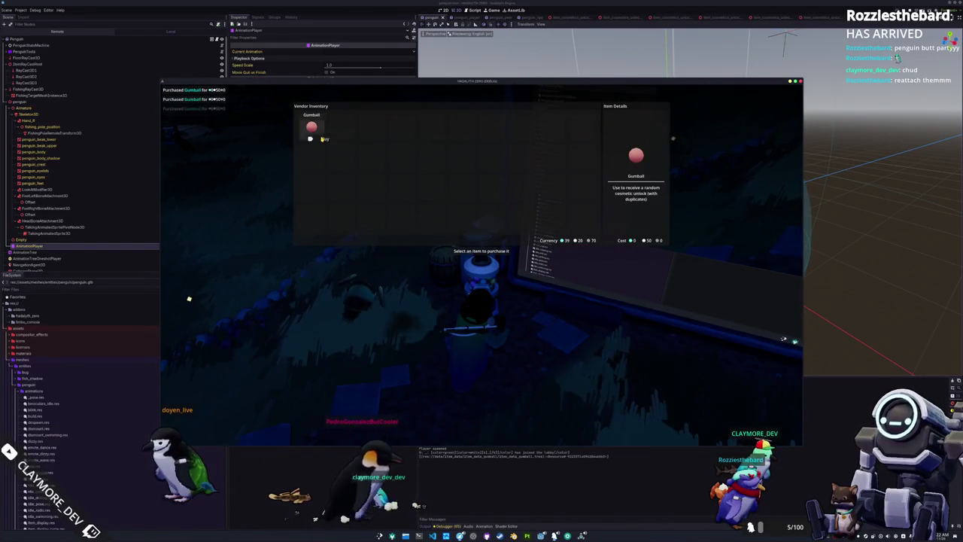
key("Escape")
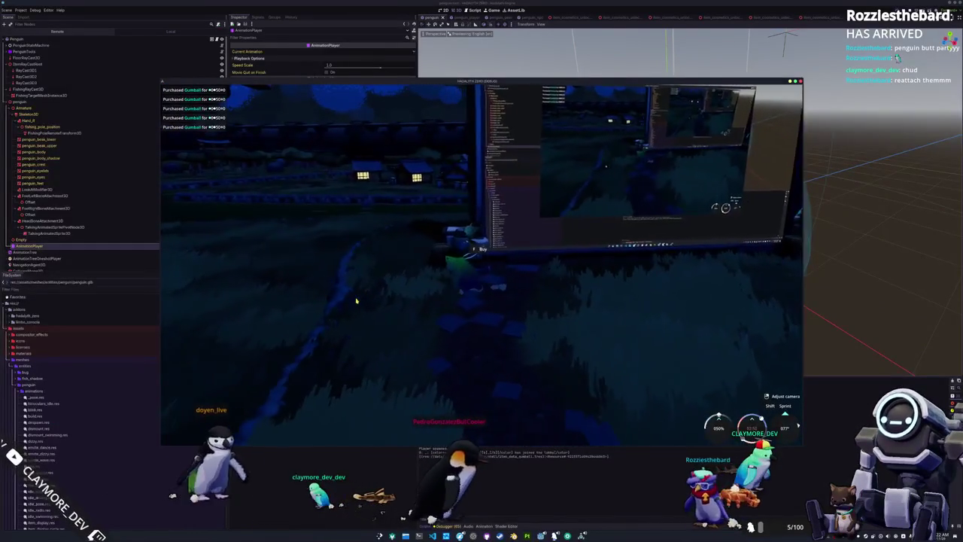
Walk along the fence into the field and look around toward the water and houses
key("a")
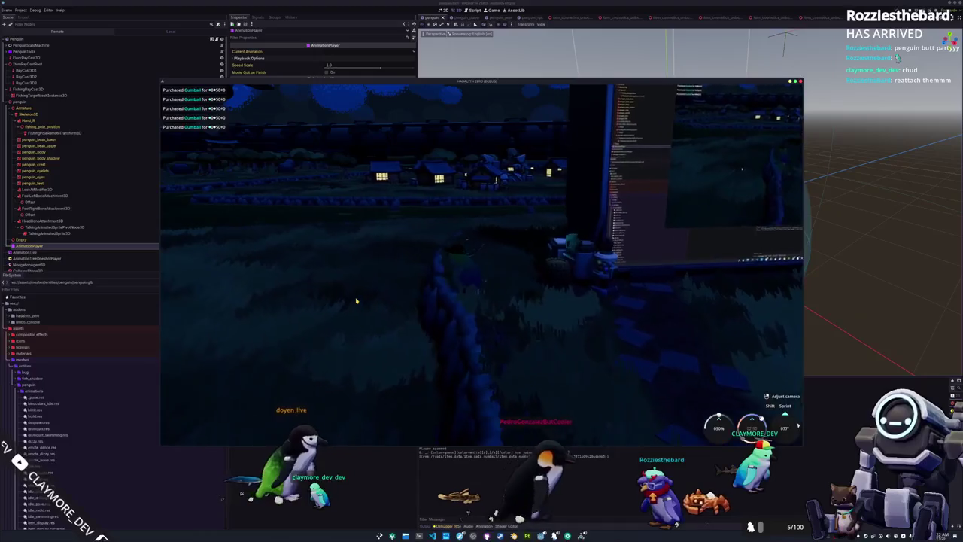
key("a")
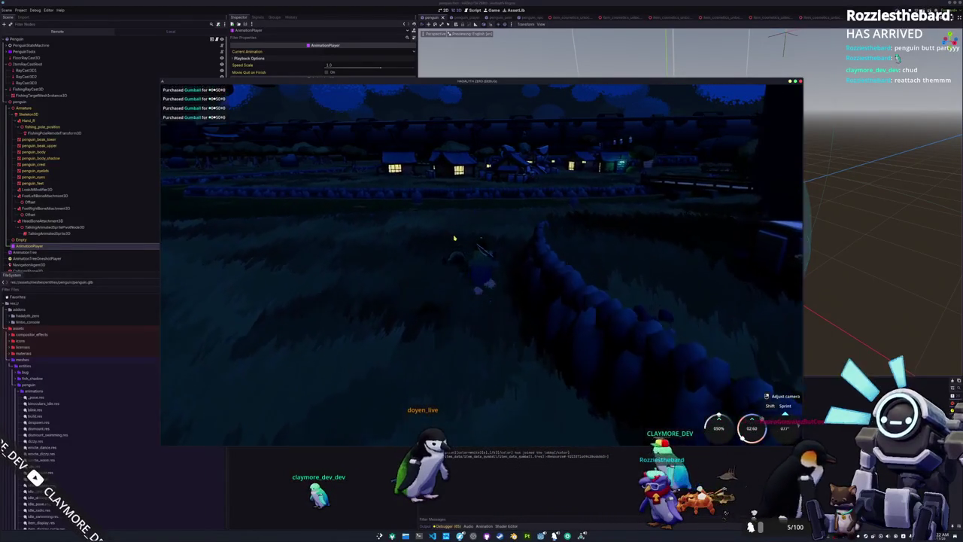
key("a")
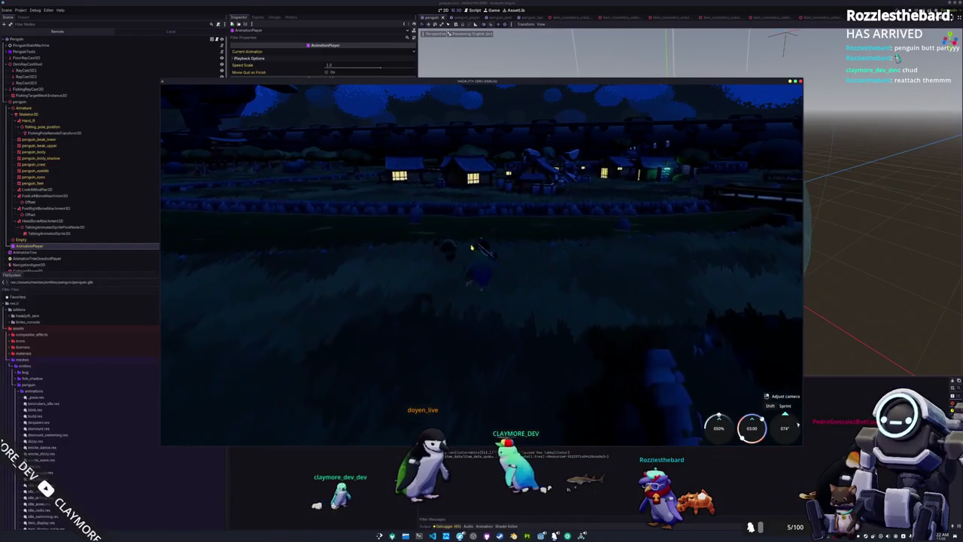
key("d")
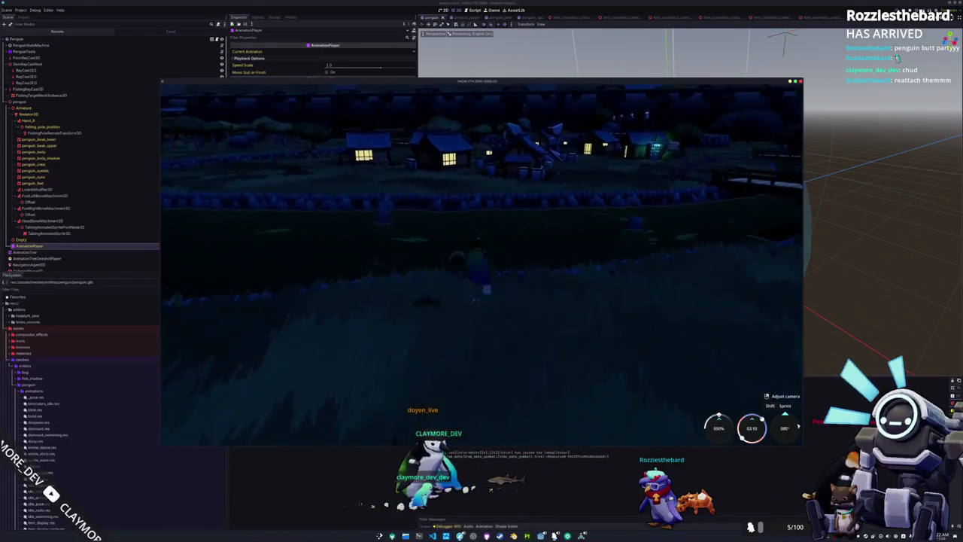
key("d")
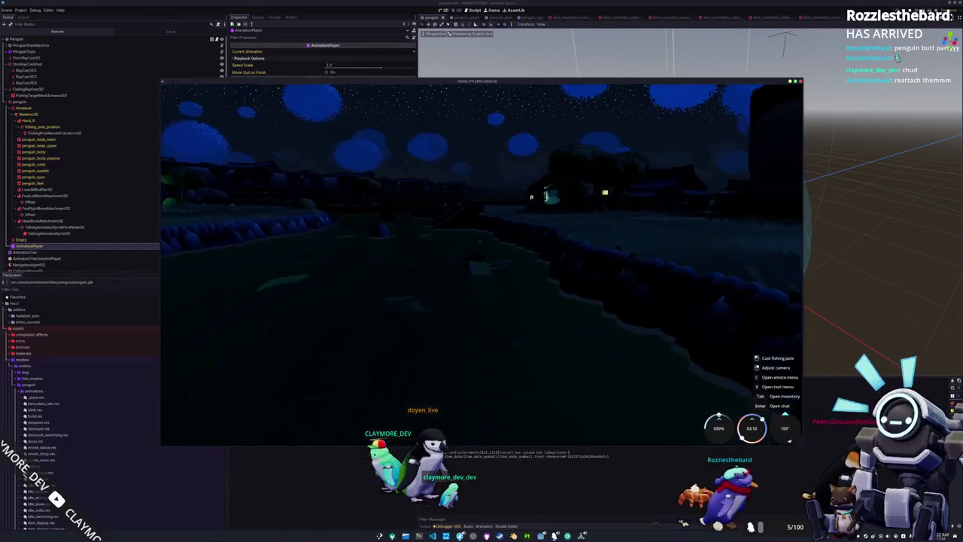
key("d")
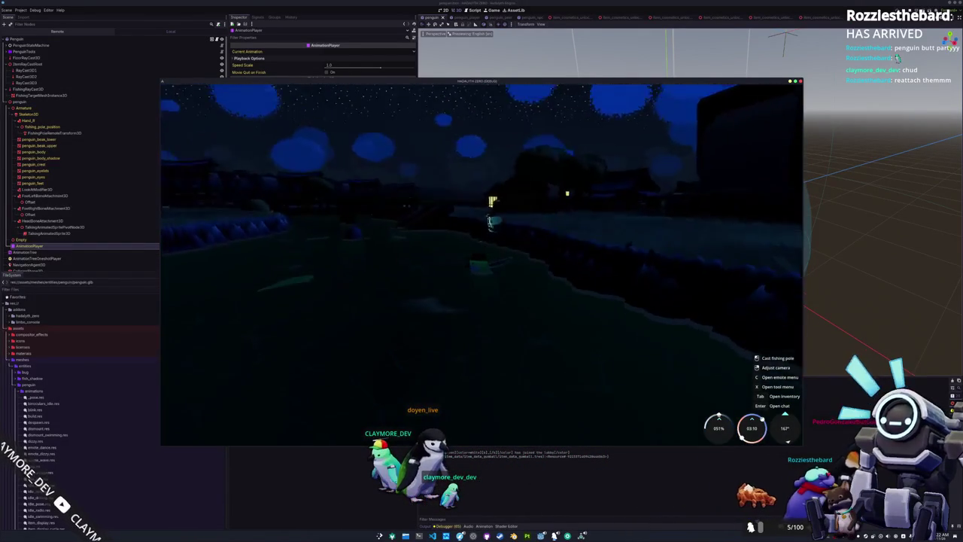
key("a")
key("a")
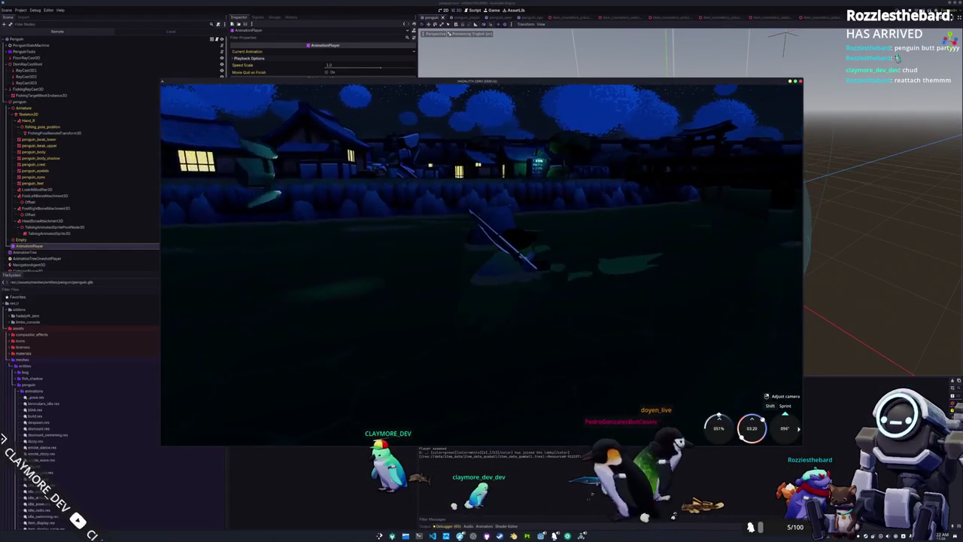
key("d")
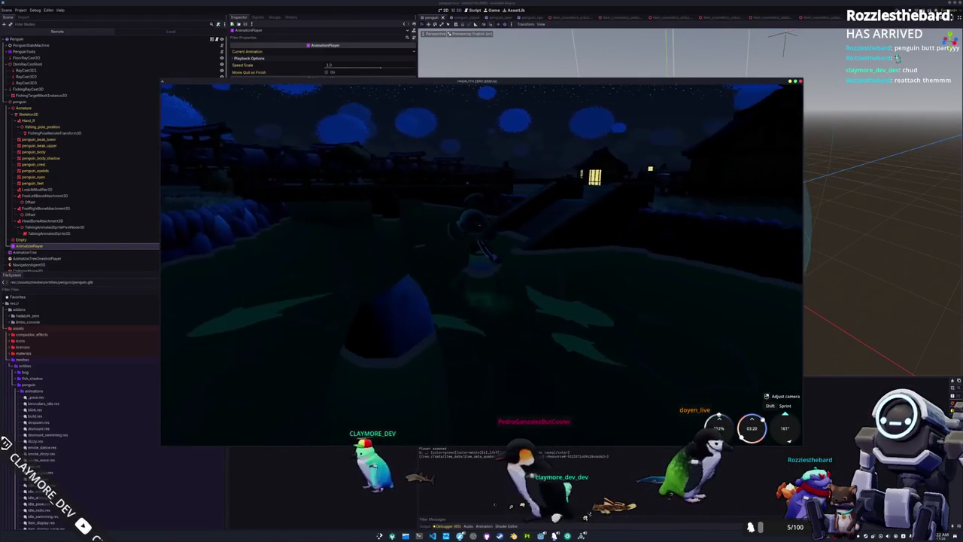
key("d")
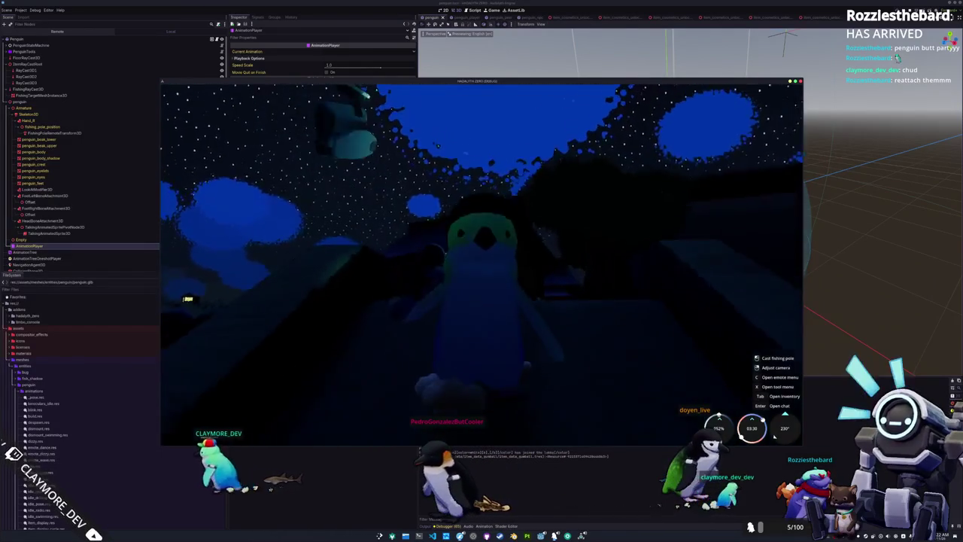
Walk into the dark building and back out, then stop the game
key("w")
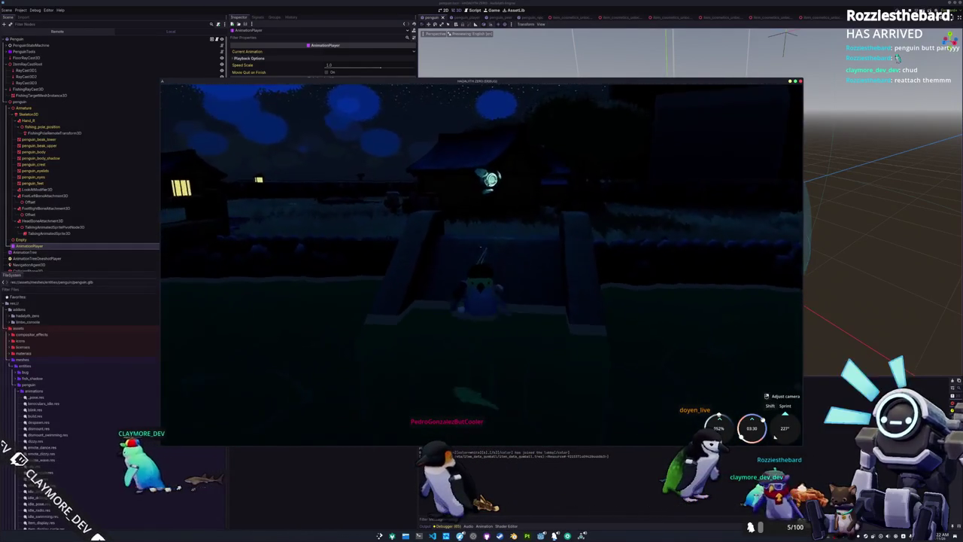
key("w")
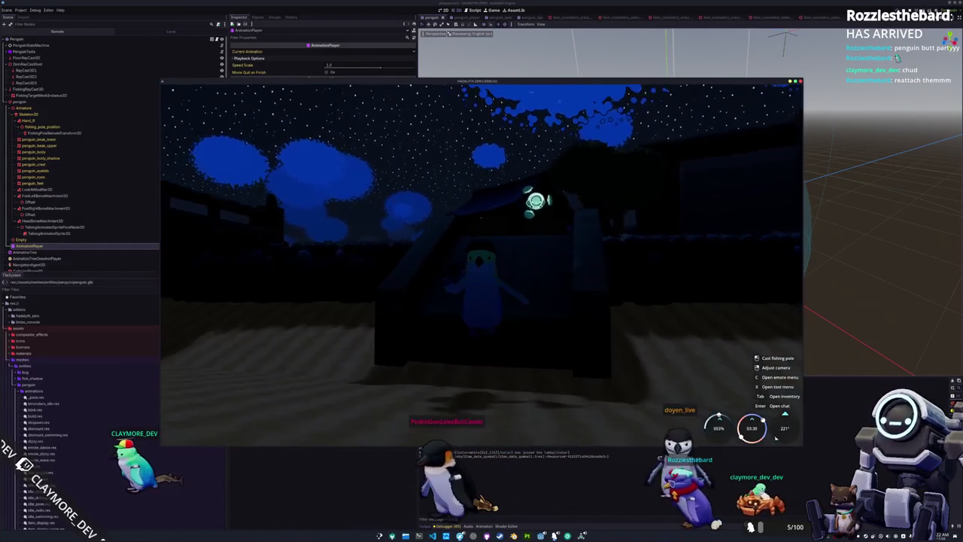
key("a")
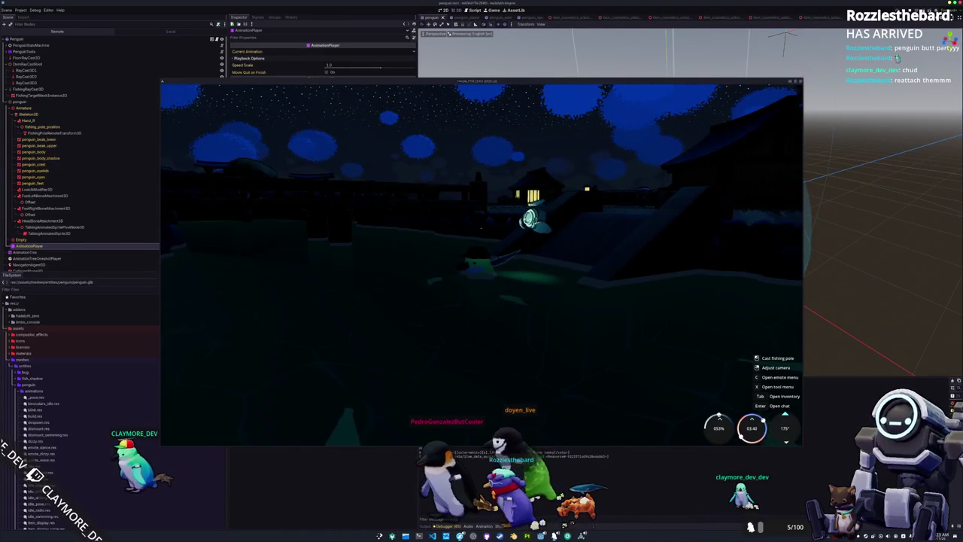
key("F5")
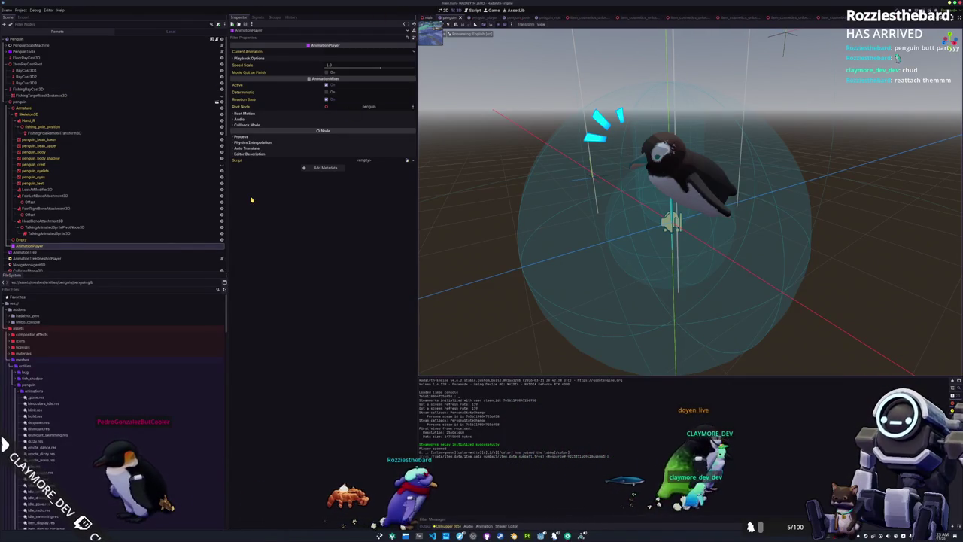
Switch Godot to the Main world scene and bring VS Code to the front
key("ctrl+shift+Tab")
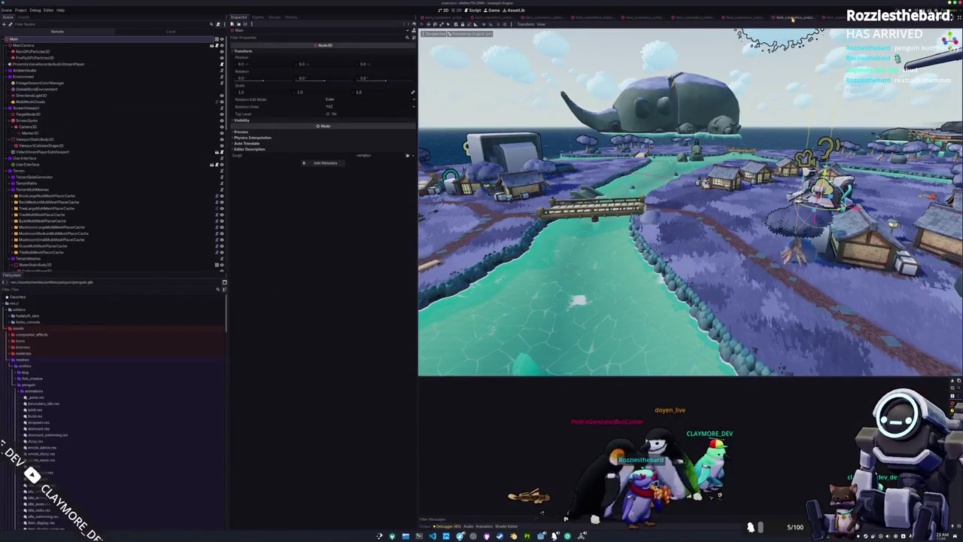
left_click(432, 536)
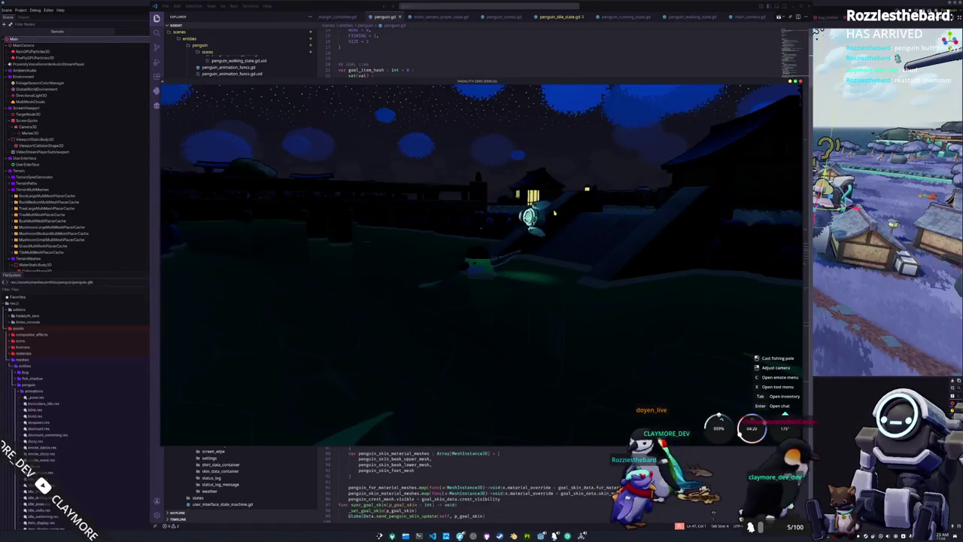
Snap VS Code to the right half and the game window to the left half
mouse_move(558, 86)
left_mouse_down()
mouse_move(458, 141)
mouse_move(413, 188)
left_mouse_up()
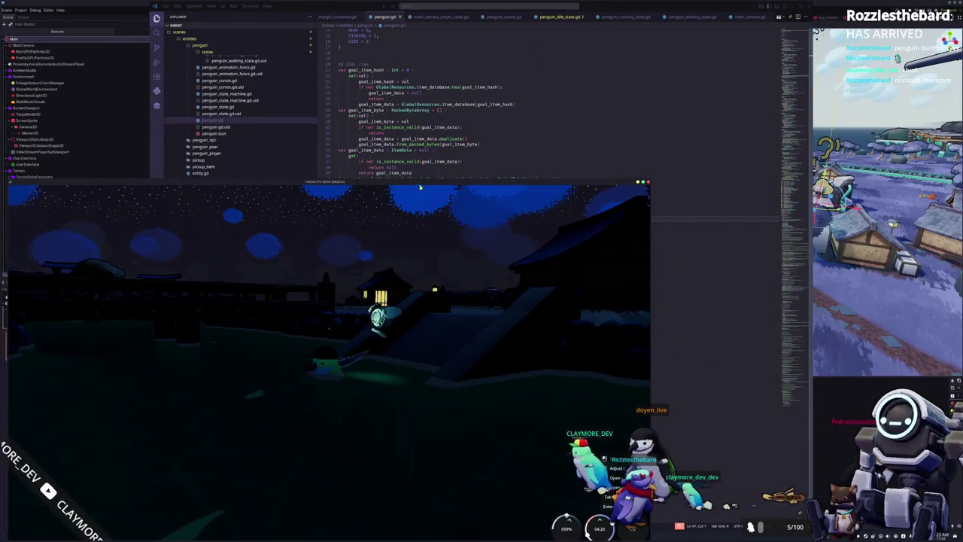
left_click(485, 121)
key("super+Right")
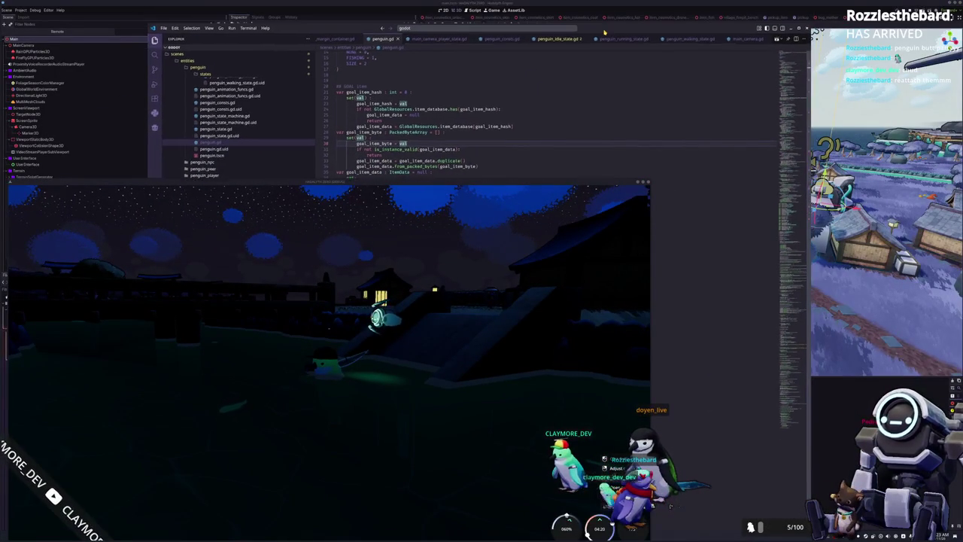
left_click_drag(484, 175, 564, 153)
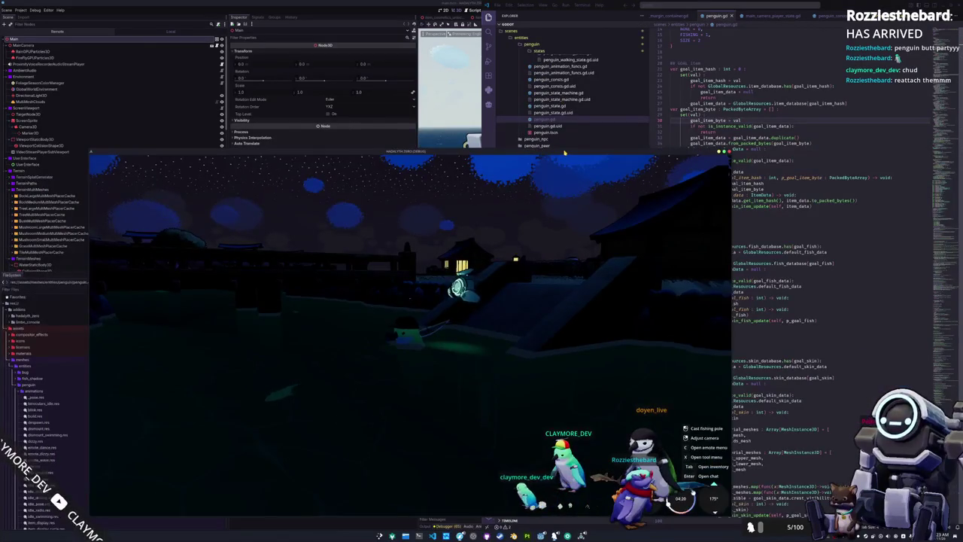
key("super+Left")
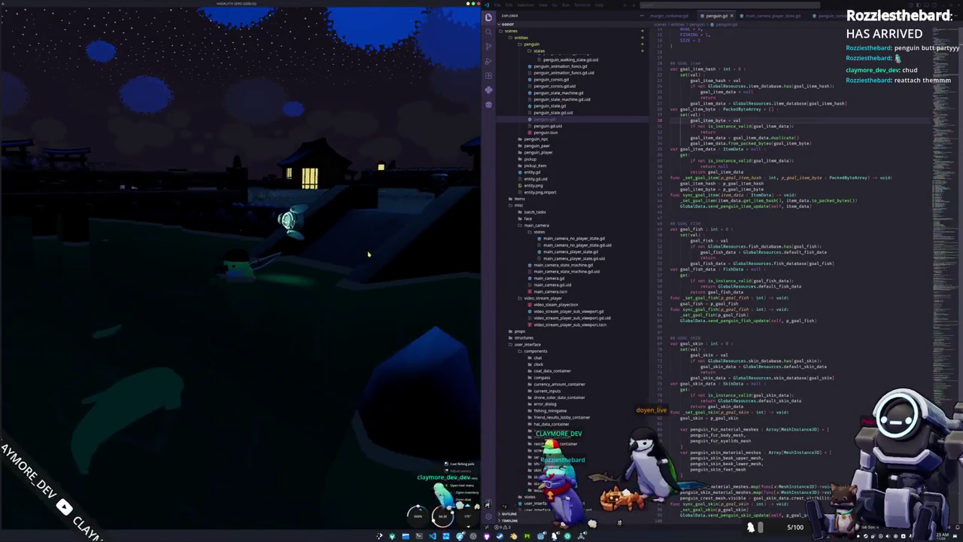
left_click(716, 217)
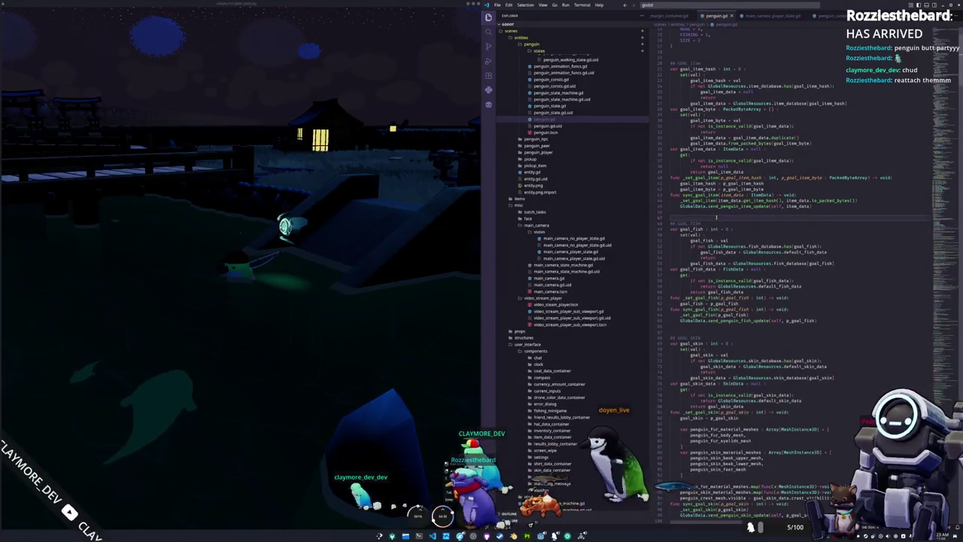
scroll(716, 218, "up", 4)
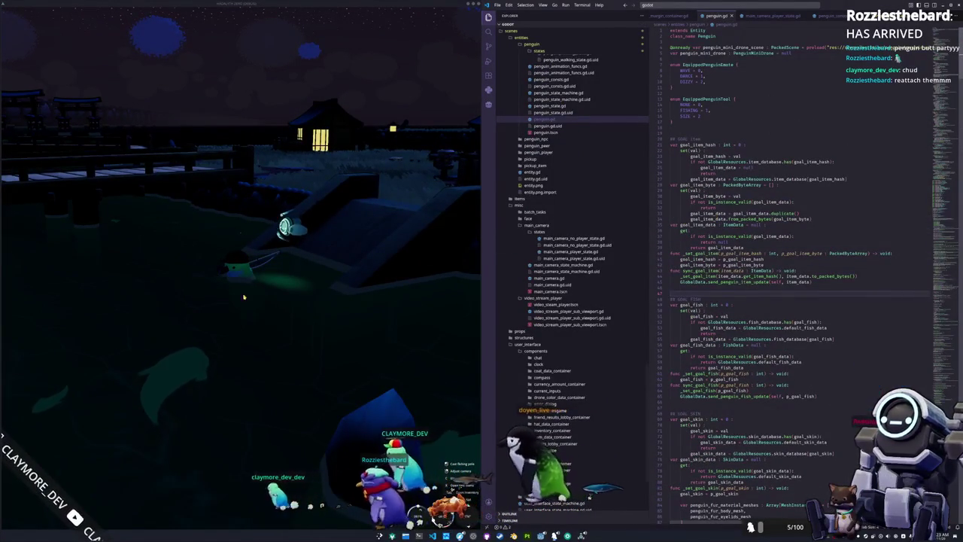
Cast the penguin's fishing rod in the game and reel it back in
left_click(294, 328)
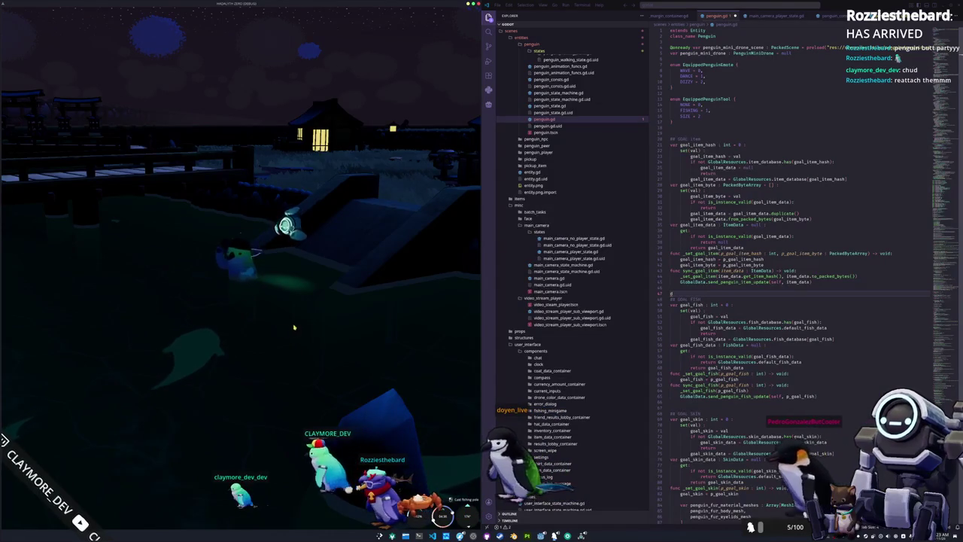
left_click(291, 328)
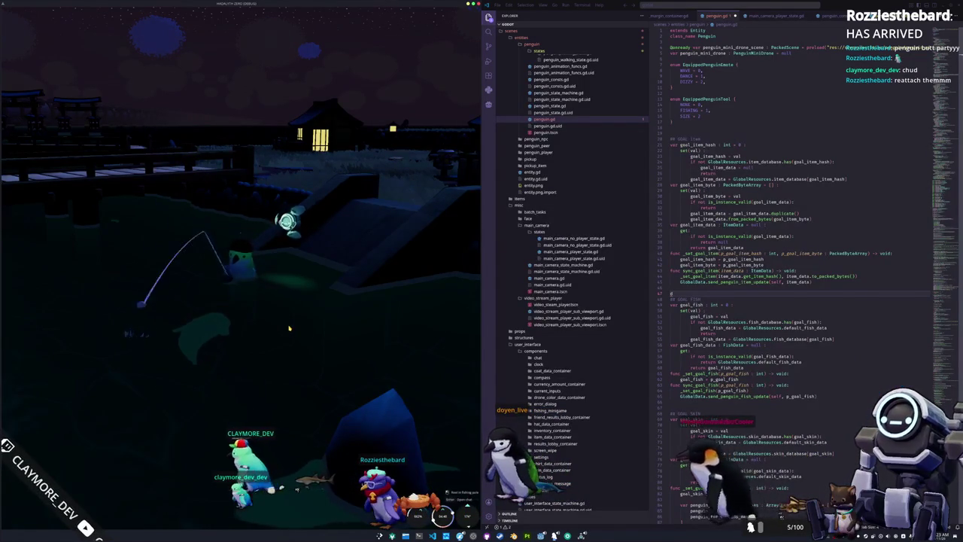
left_click(289, 328)
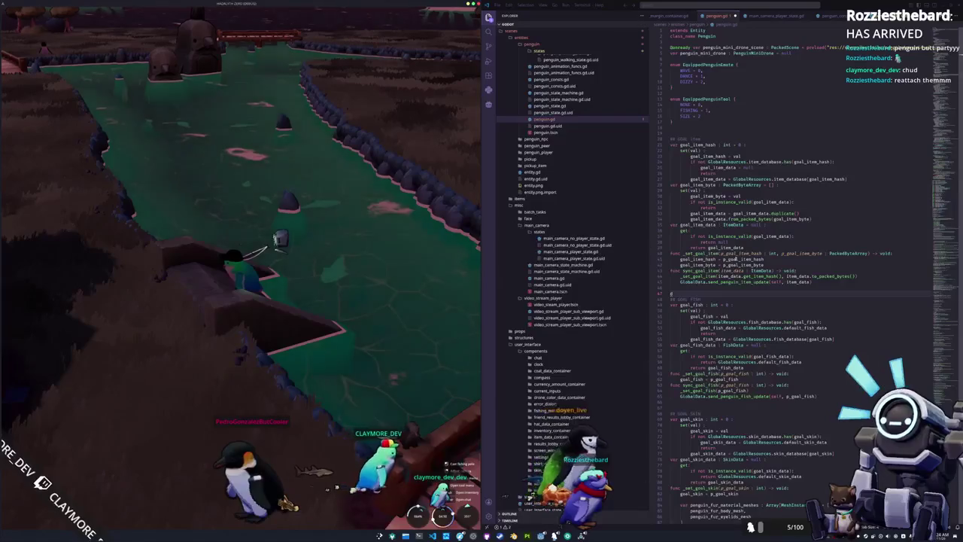
Delete the stray 'd' line in penguin.gd after the item update
left_click(743, 258)
key("BackSpace")
key("BackSpace")
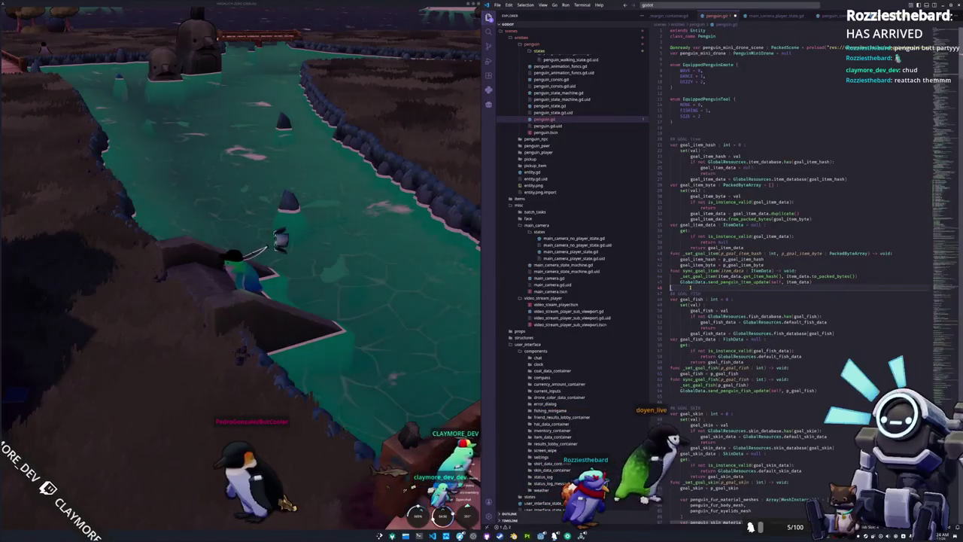
key("Return")
Open main_camera_player_state.gd and add a new line after the goal_position assignment in process_state
key("ctrl+p")
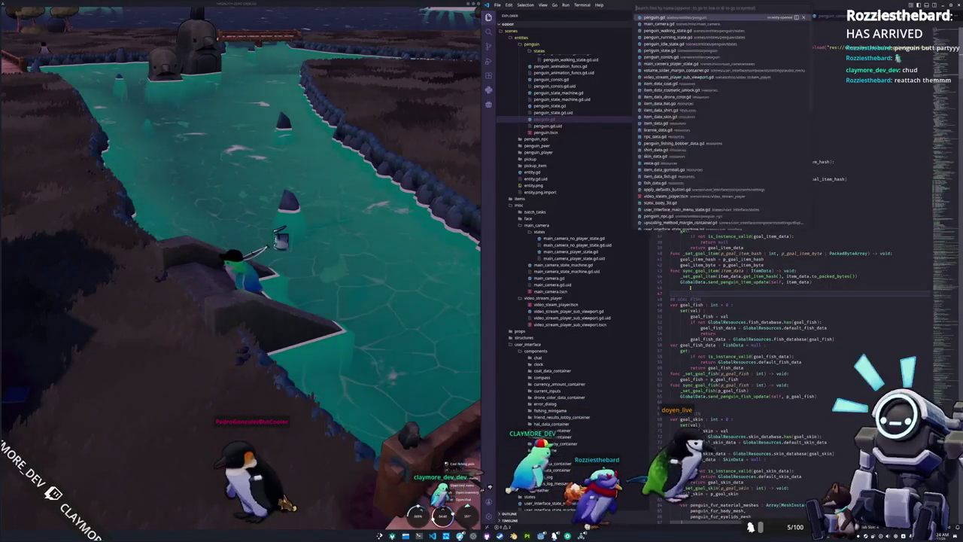
type("player_state")
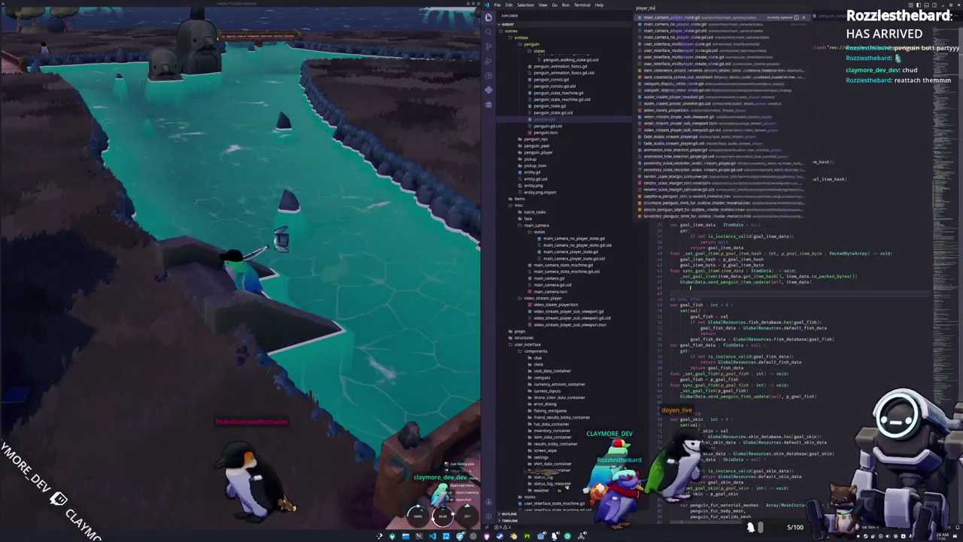
key("Return")
scroll(689, 286, "down", 4)
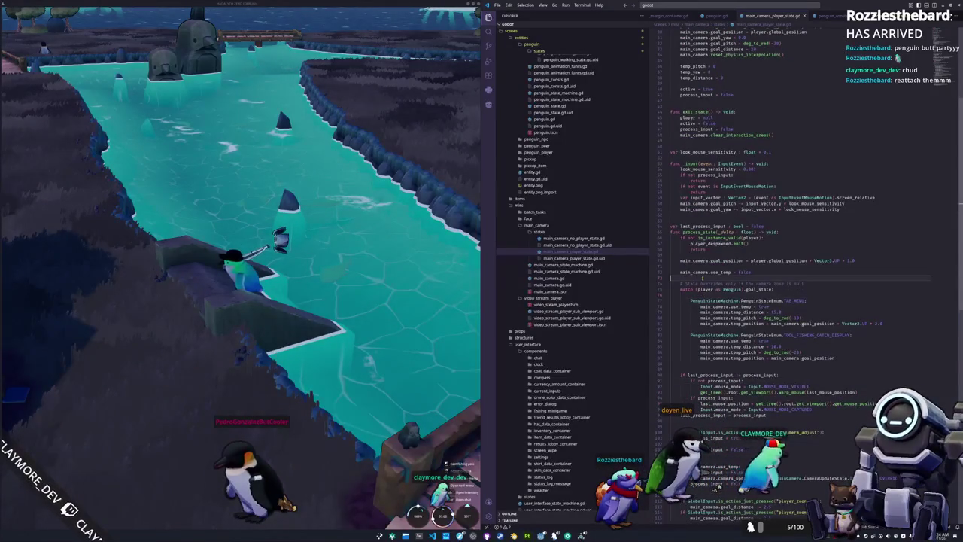
scroll(828, 275, "down", 2)
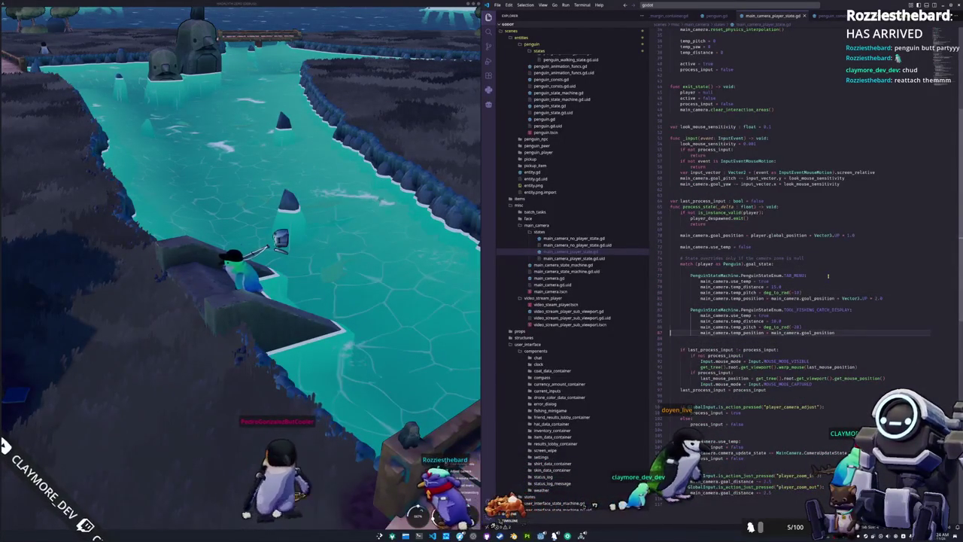
key("Up")
key("Up")
key("Up")
key("End")
key("Return")
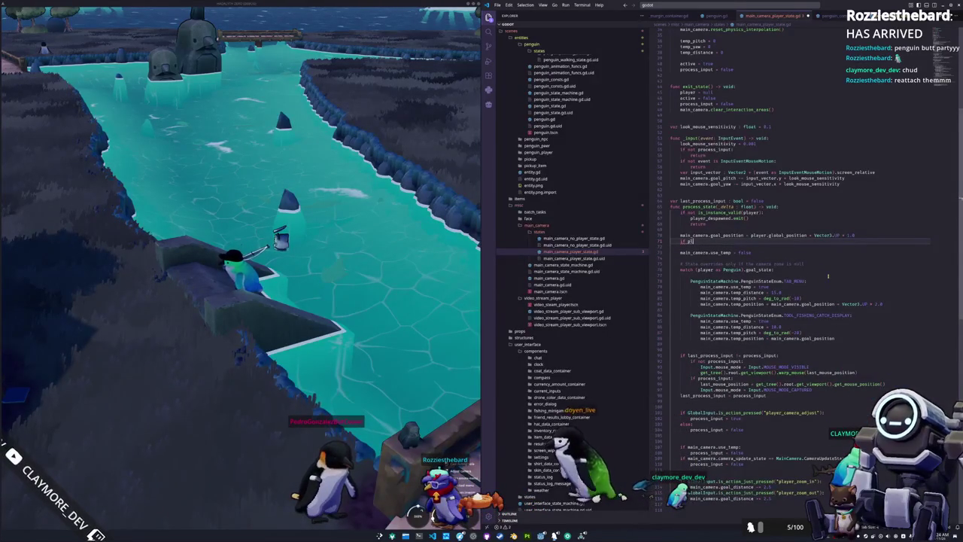
Write 'if (player is Penguin):' below goal_position and start its indented body line
type("(player is Penguin)")
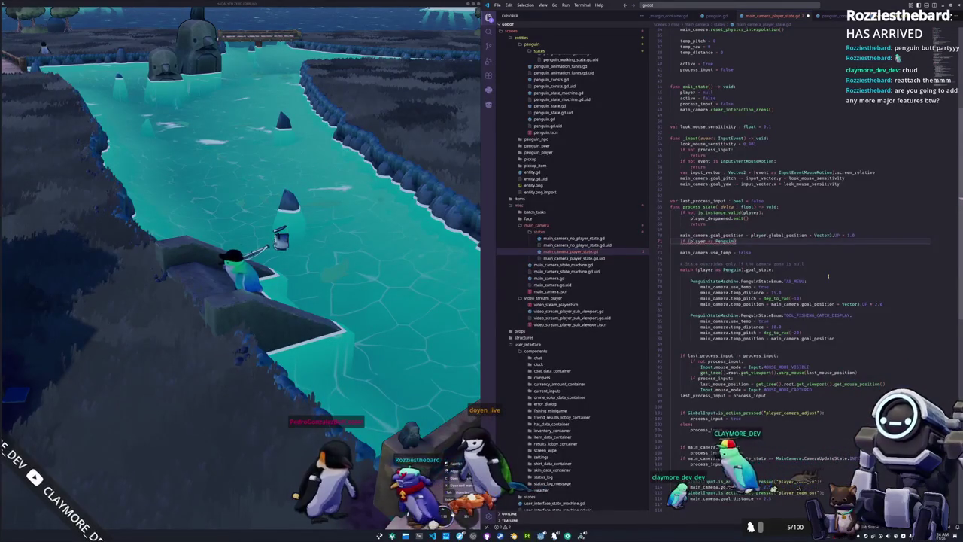
key("End")
type(":")
key("Return")
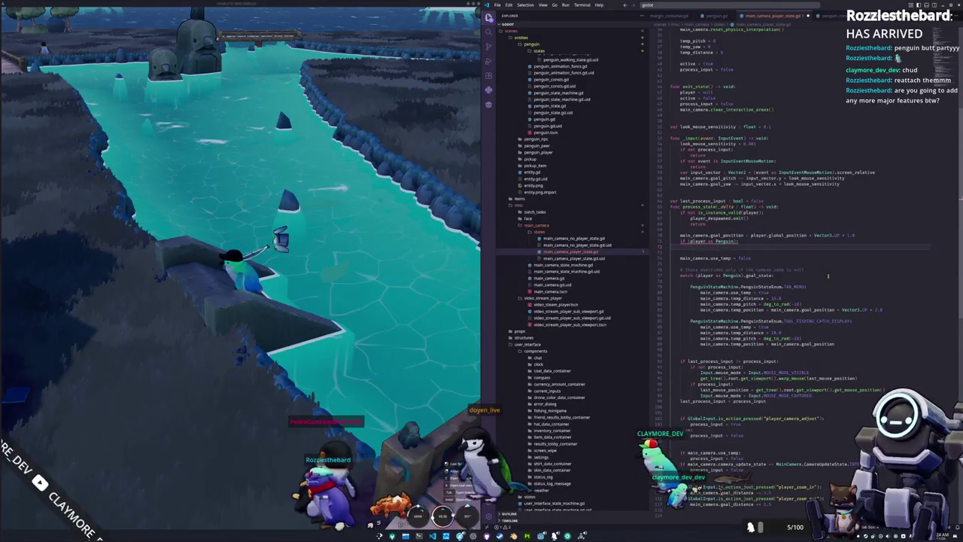
mouse_move(689, 242)
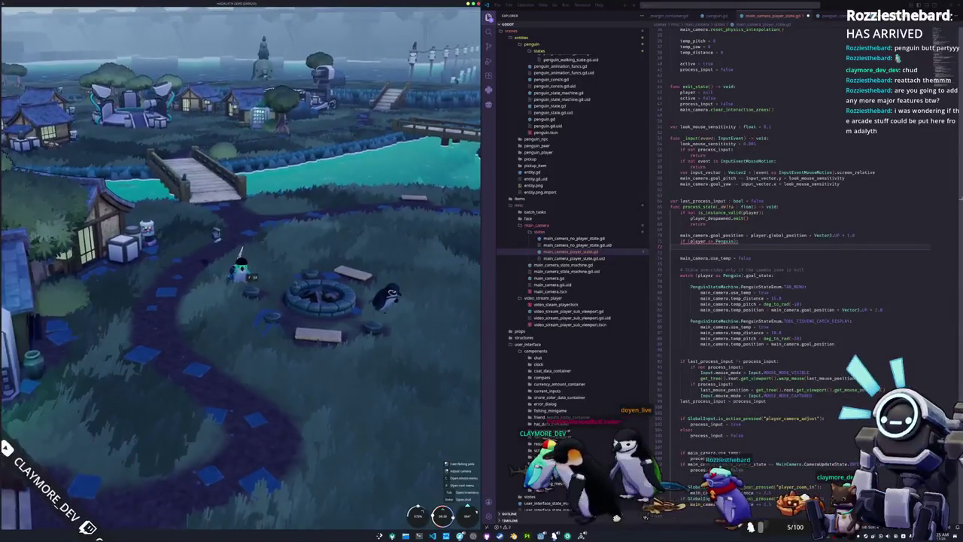
Walk the penguin up the path onto the bridge and orbit the camera toward the village
key("w")
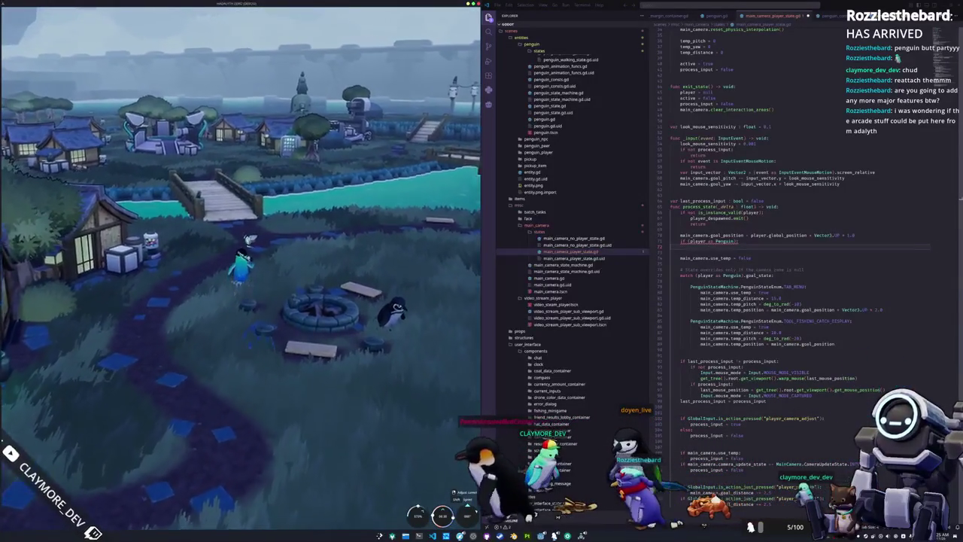
key("a")
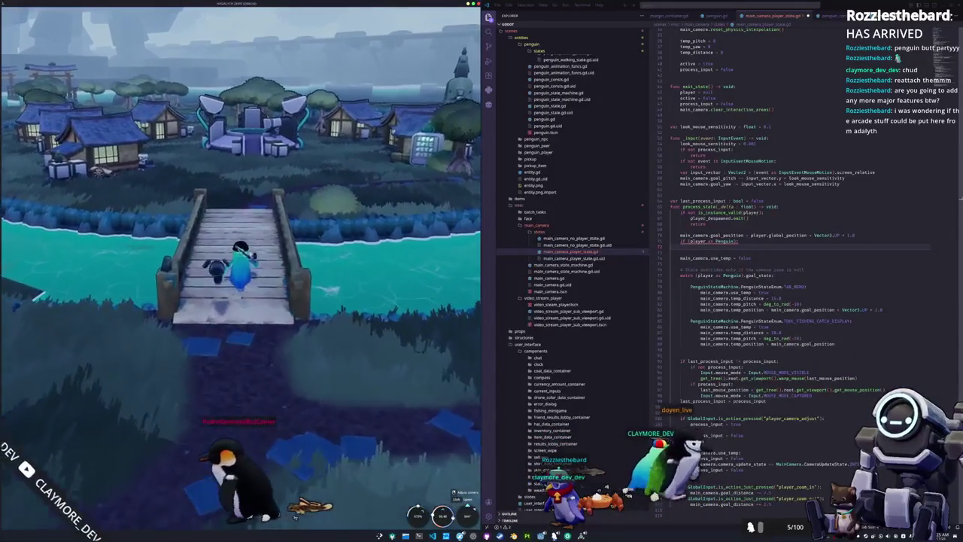
key("d")
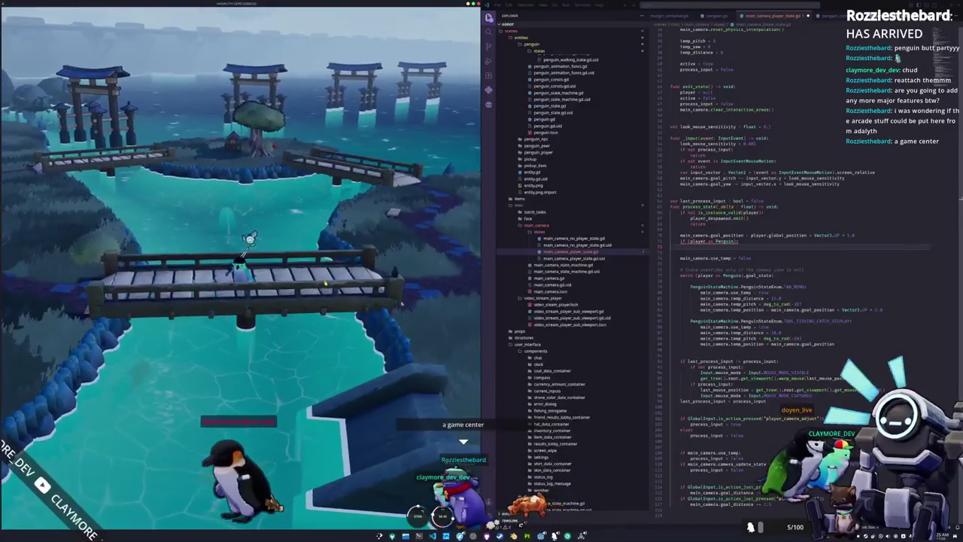
key("d")
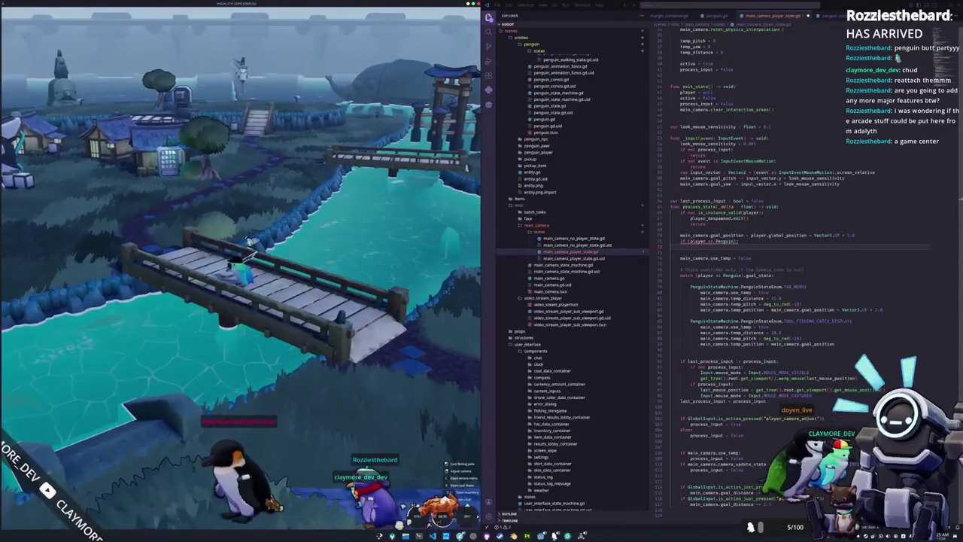
key("d")
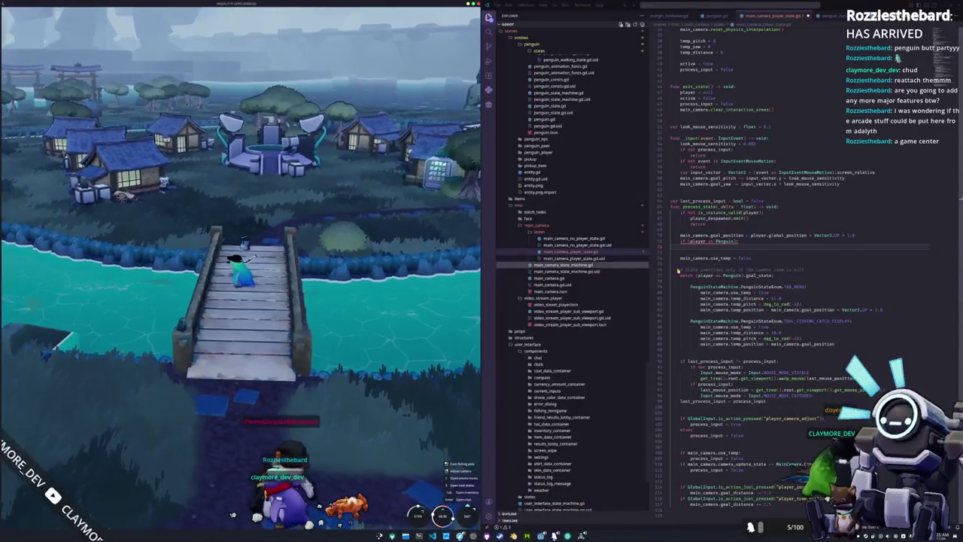
Add an is_in_water() check with a placeholder pass body under the Penguin check
left_click(751, 244)
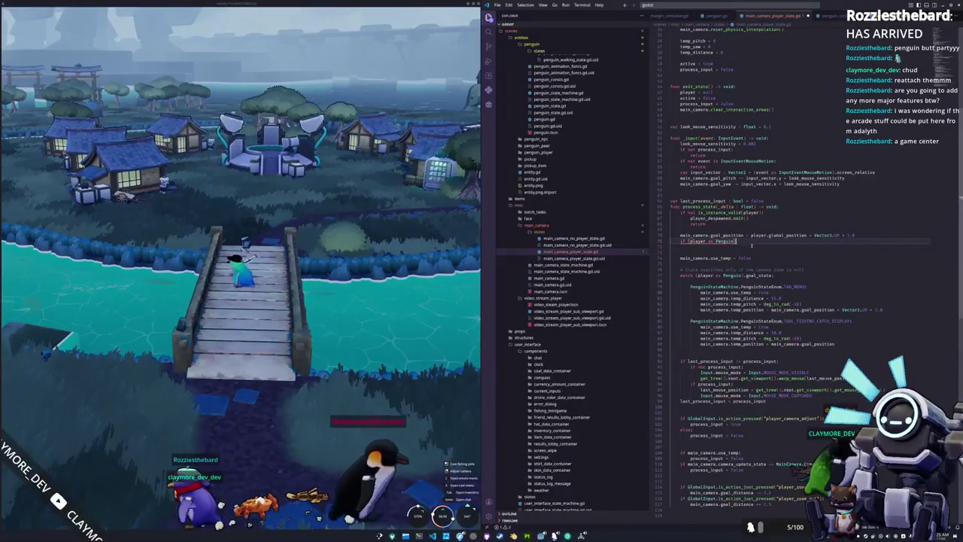
mouse_move(726, 241)
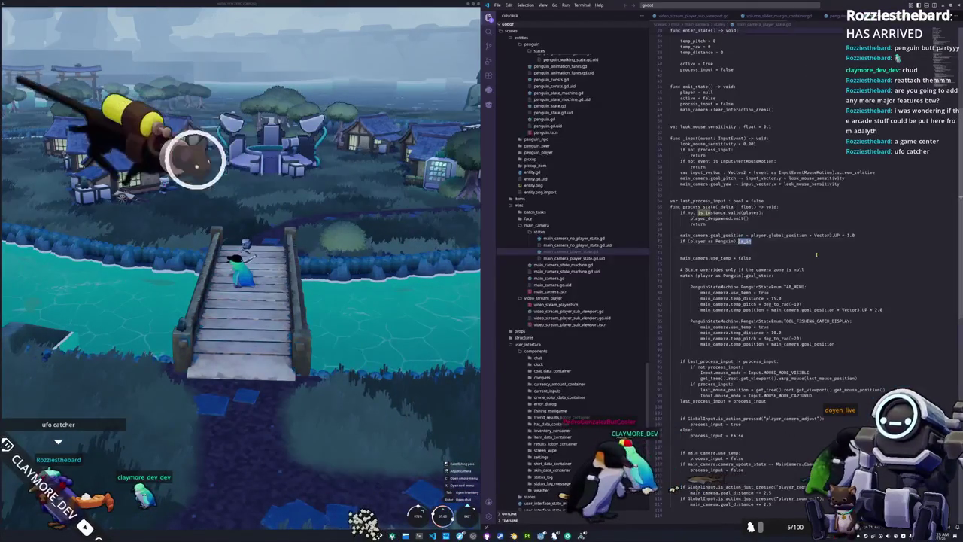
type("is_in")
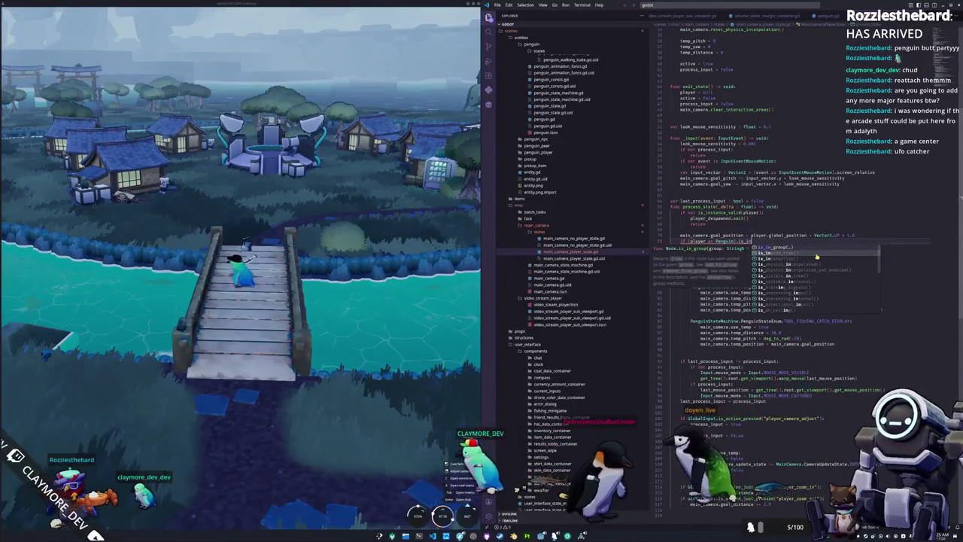
type("_")
key("Return")
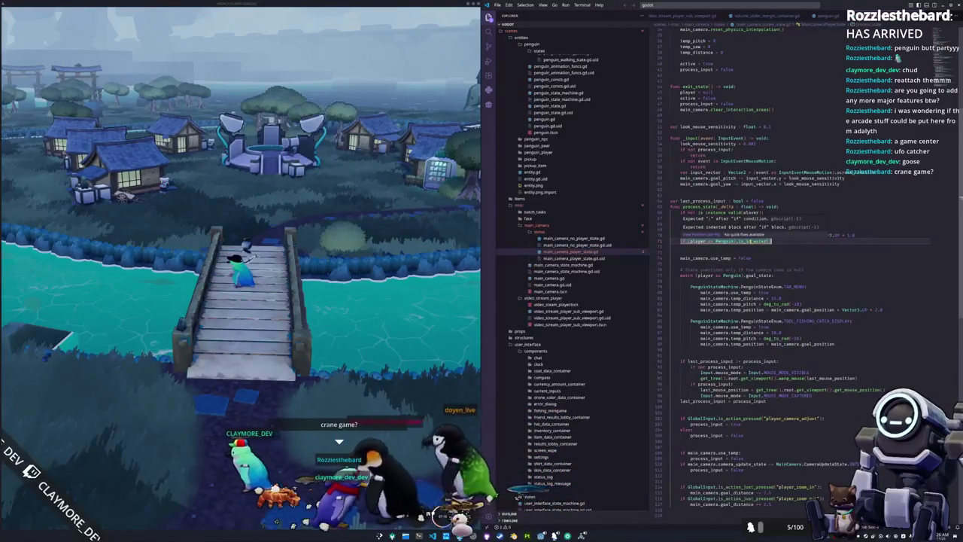
type(":")
key("Return")
type("pass")
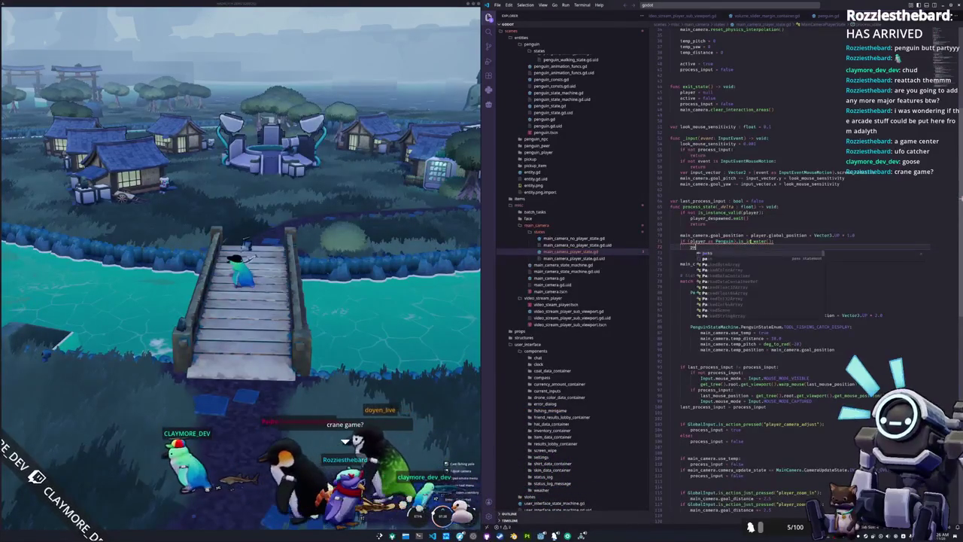
key("Return")
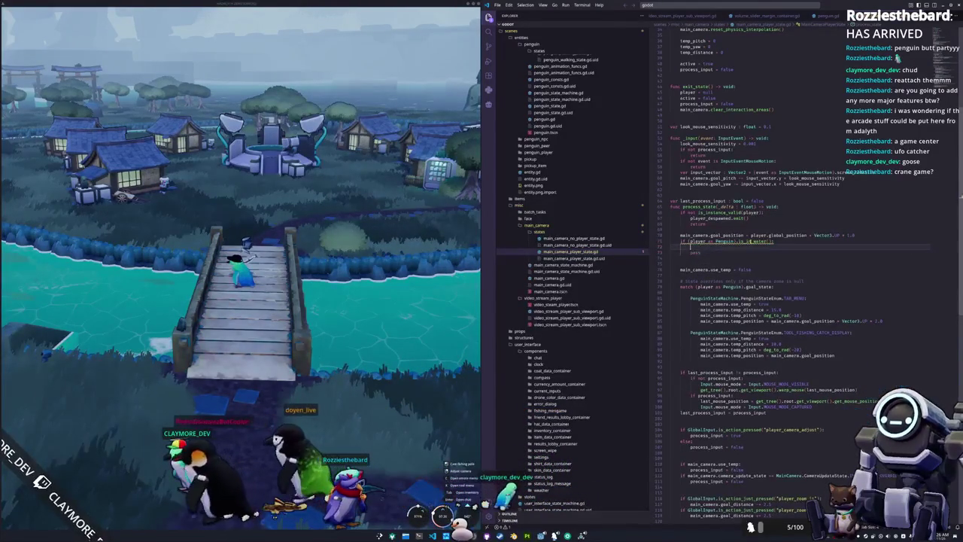
Change the check to is_on_water() and lower main_camera.goal_position by Vector3.UP * 2.0
mouse_move(682, 241)
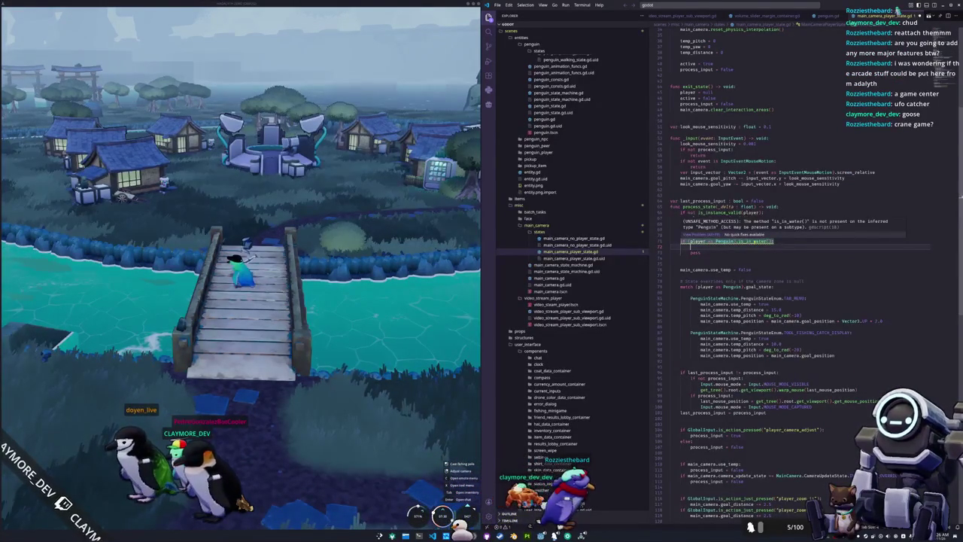
key("BackSpace")
key("BackSpace")
key("BackSpace")
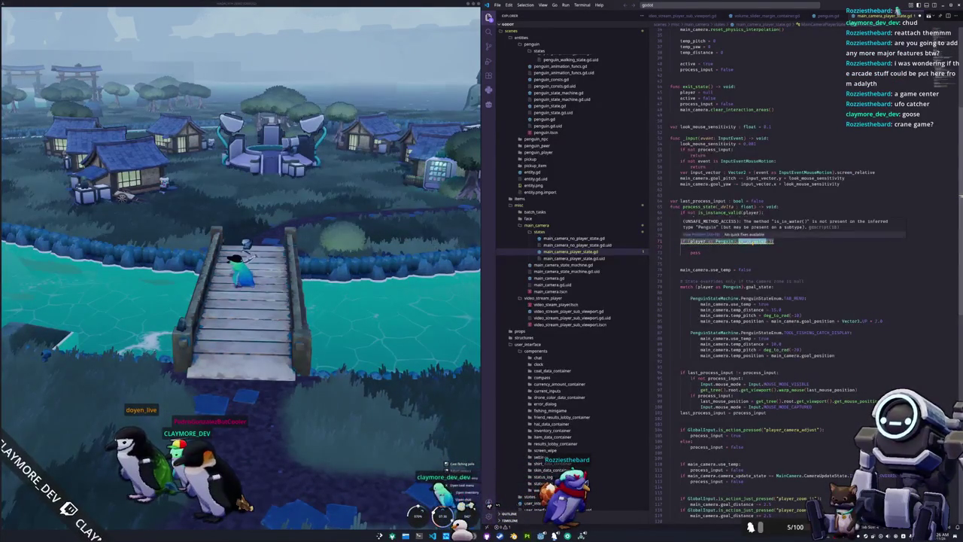
type("on_water")
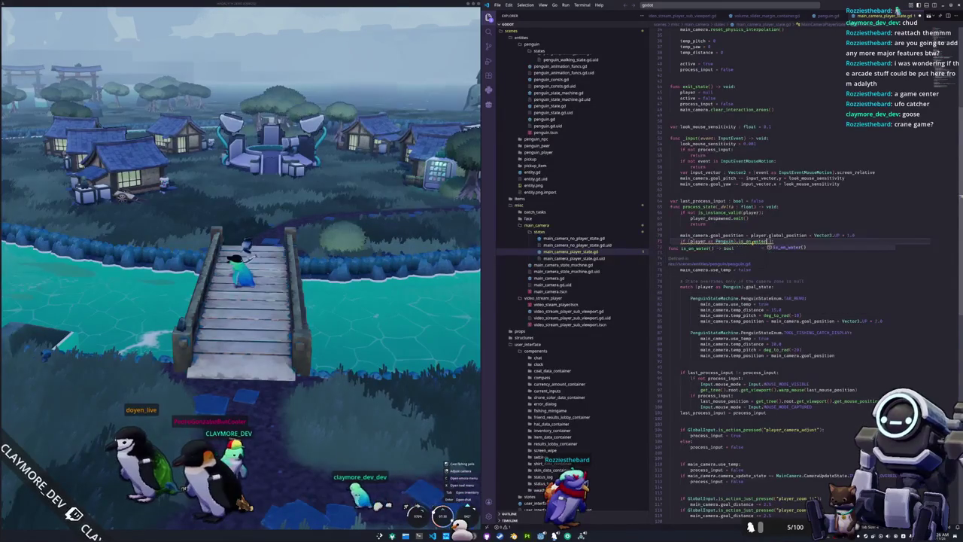
type("ma")
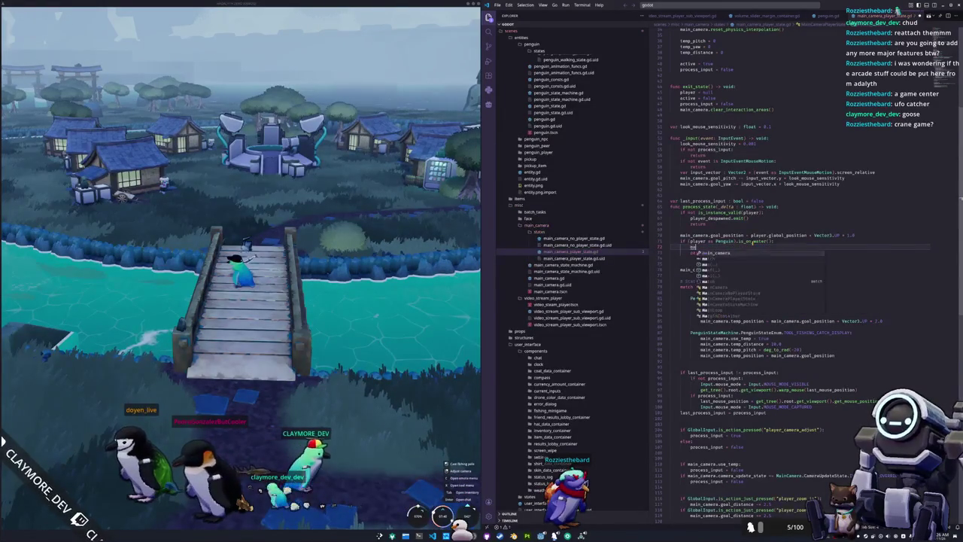
type("in_c.goal_p")
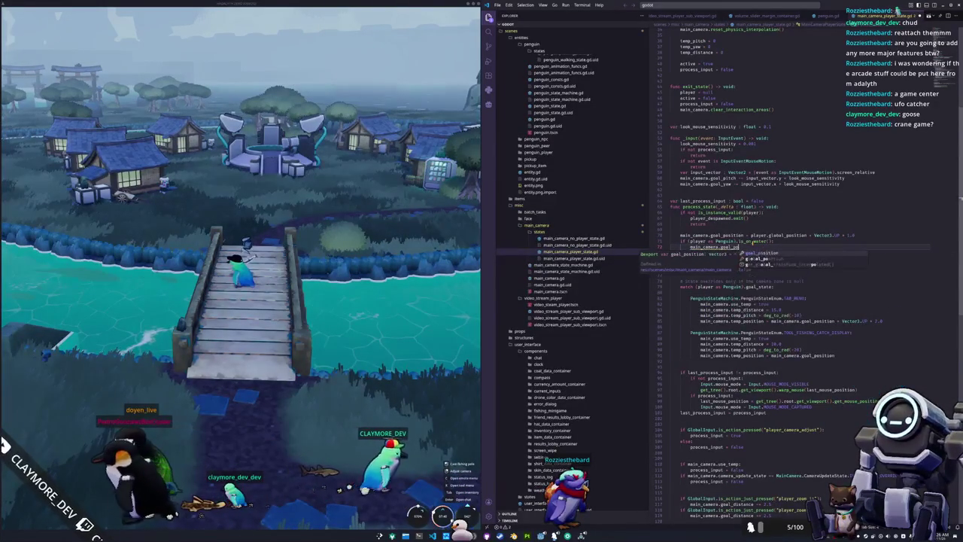
type(" Vector3.UP *")
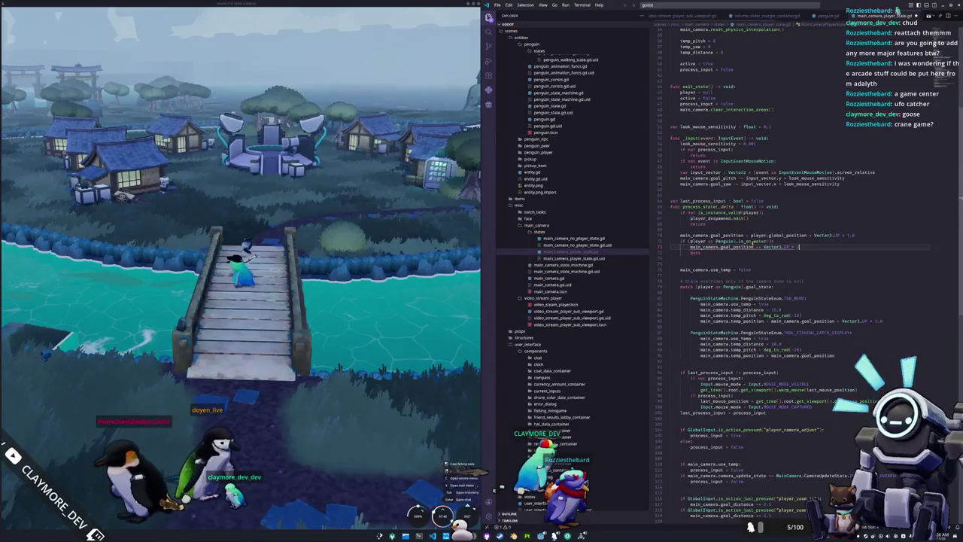
type("2.0")
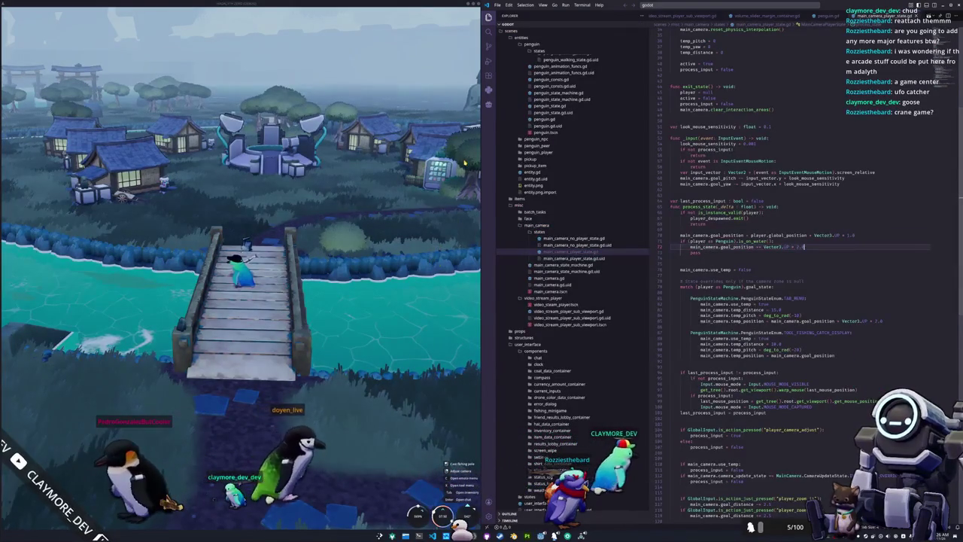
left_click(420, 201)
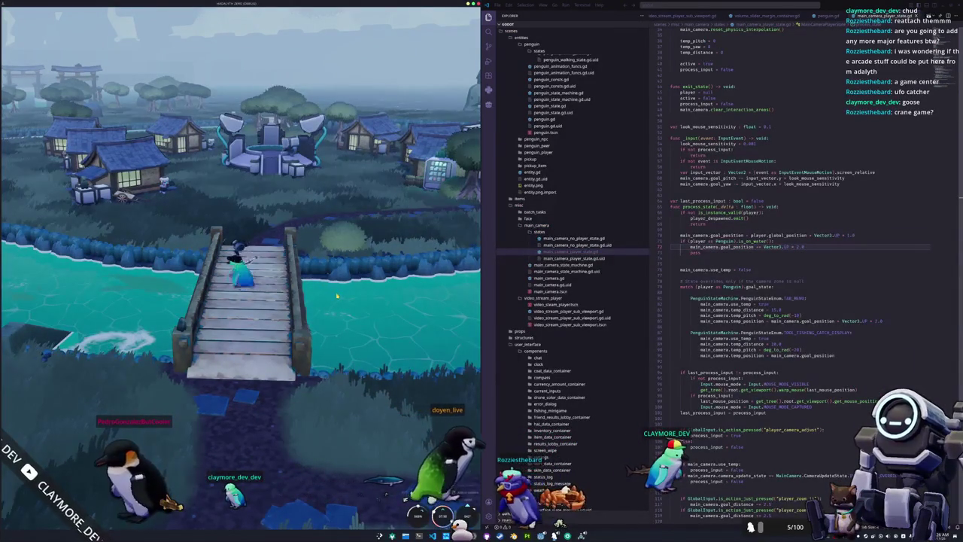
Walk the penguin off the bridge into the river, checking the script's downward offset value
left_click_drag(337, 295, 459, 297)
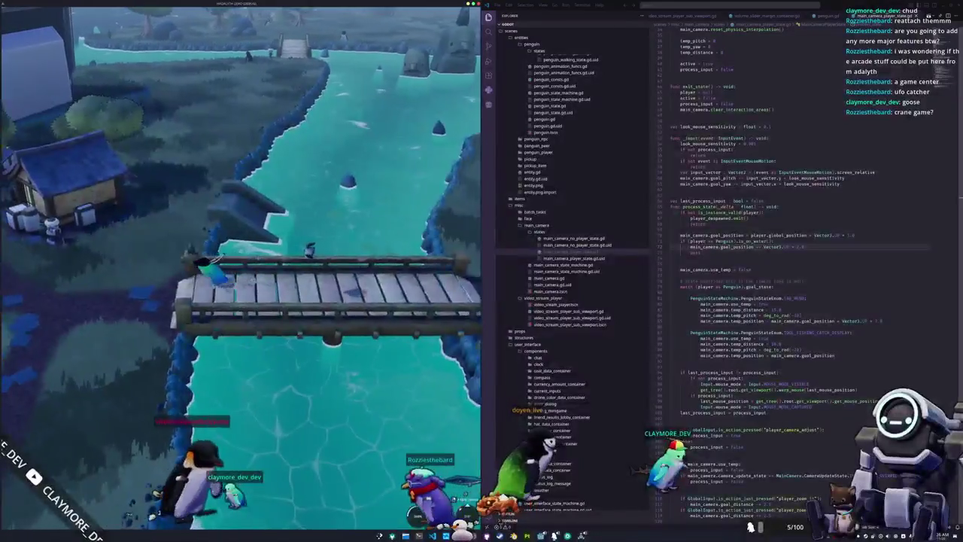
key("a")
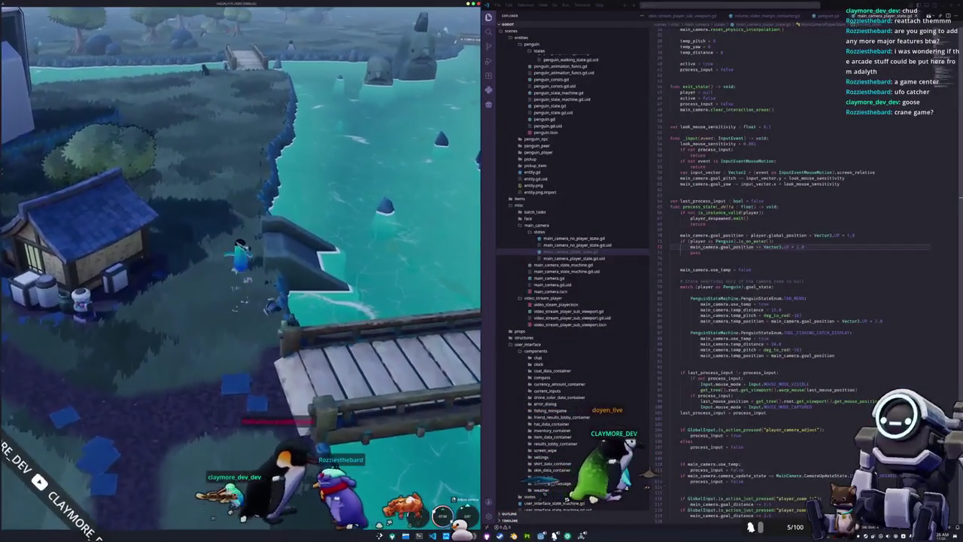
key("d")
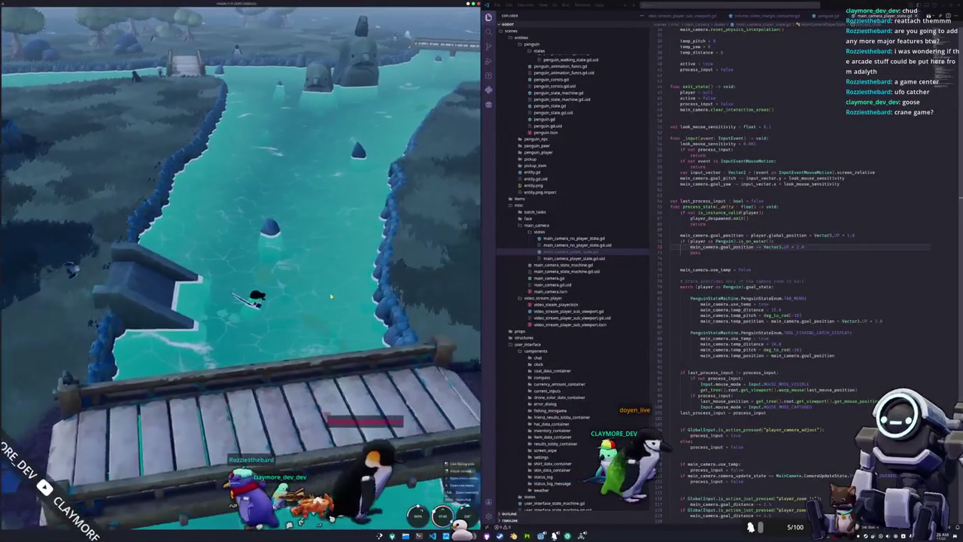
key("a")
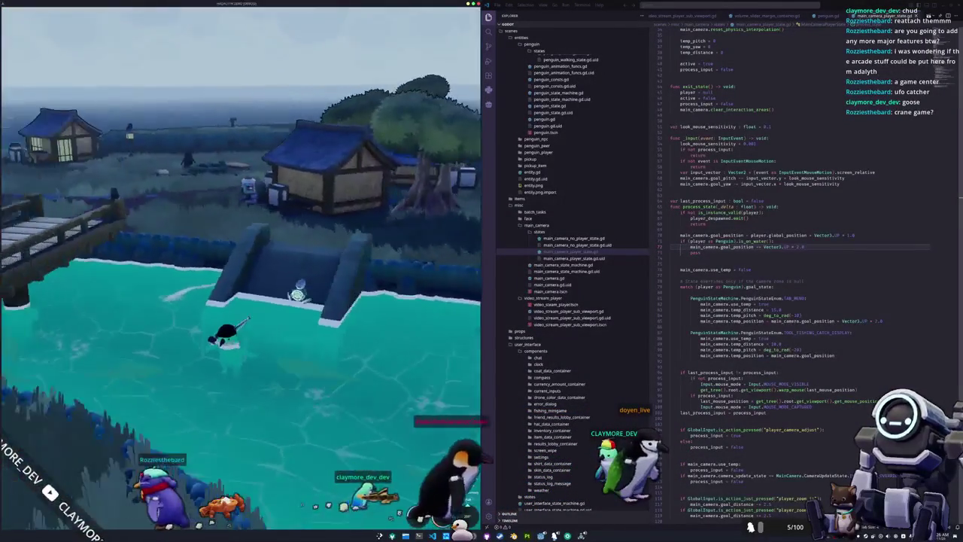
key("a")
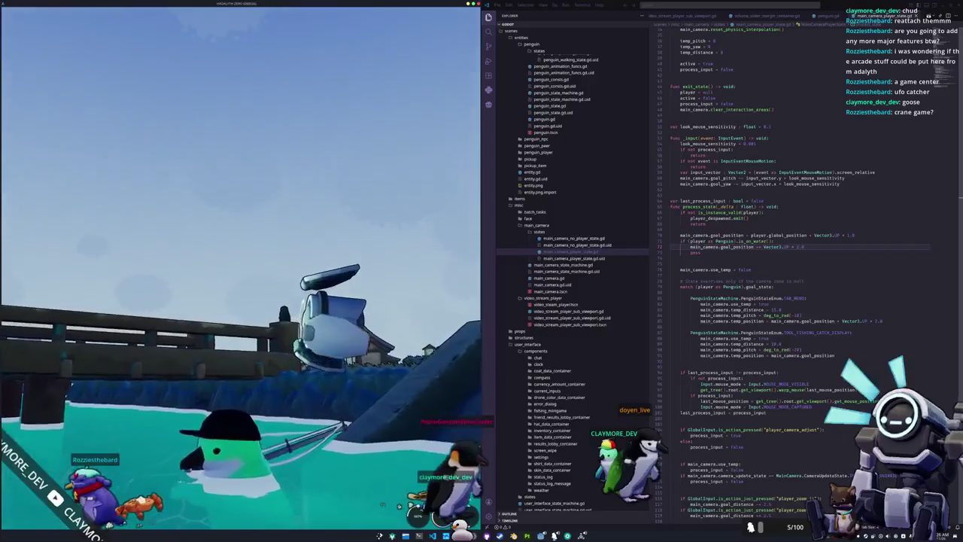
key("w")
left_click(797, 247)
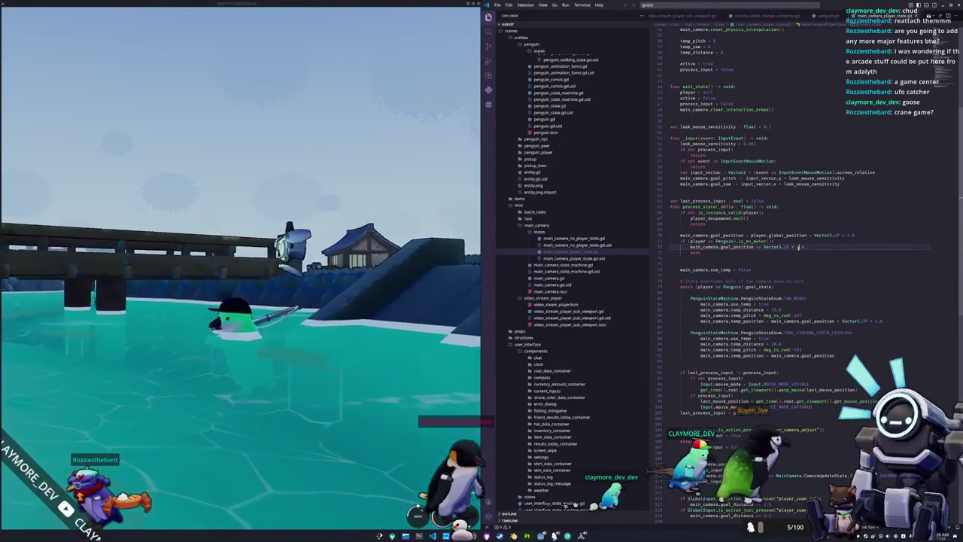
left_click(312, 309)
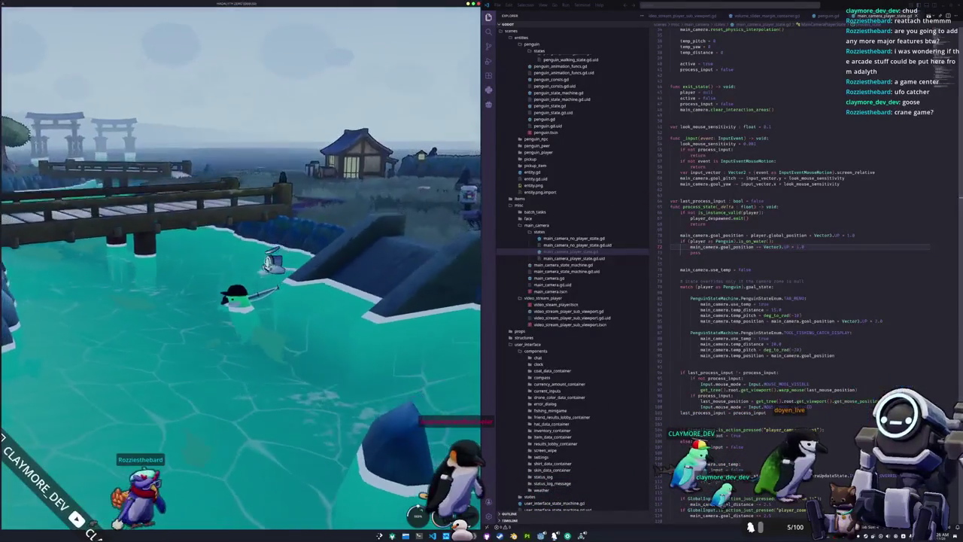
Swim on and off the stone ledge watching the camera, then walk back onto the grass
key("w")
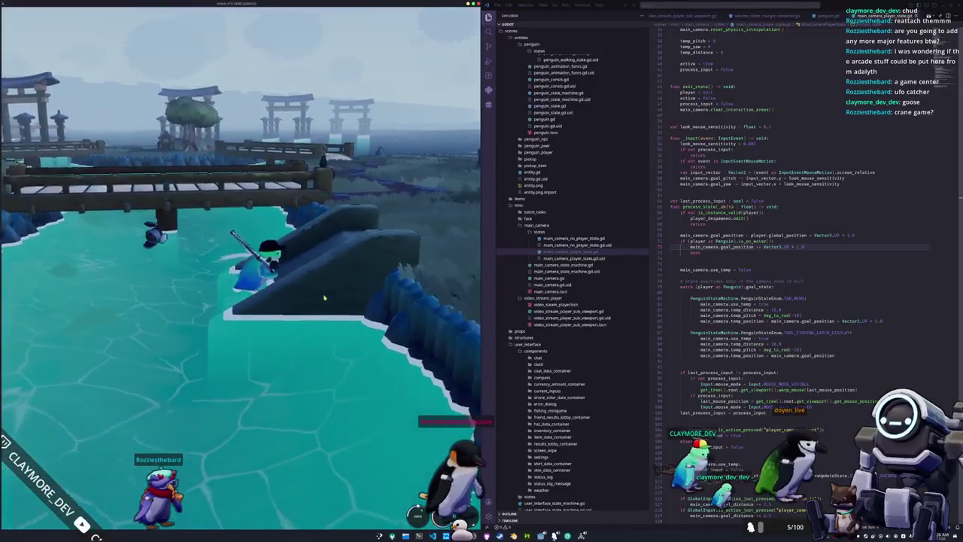
key("a")
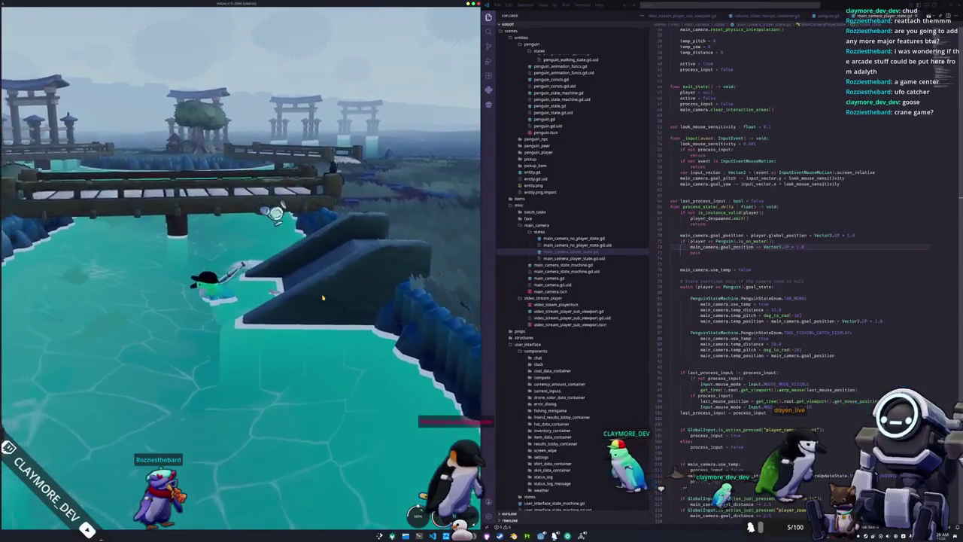
key("d")
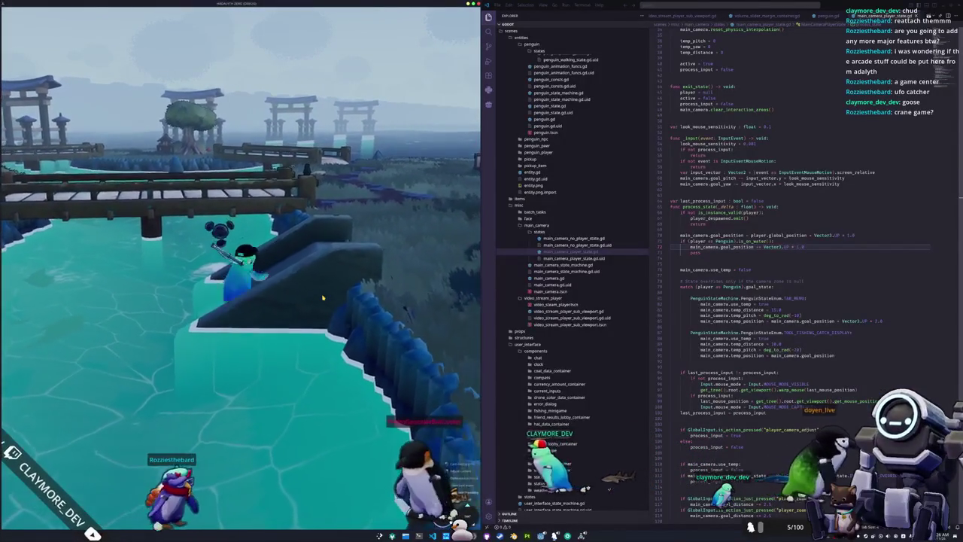
key("a")
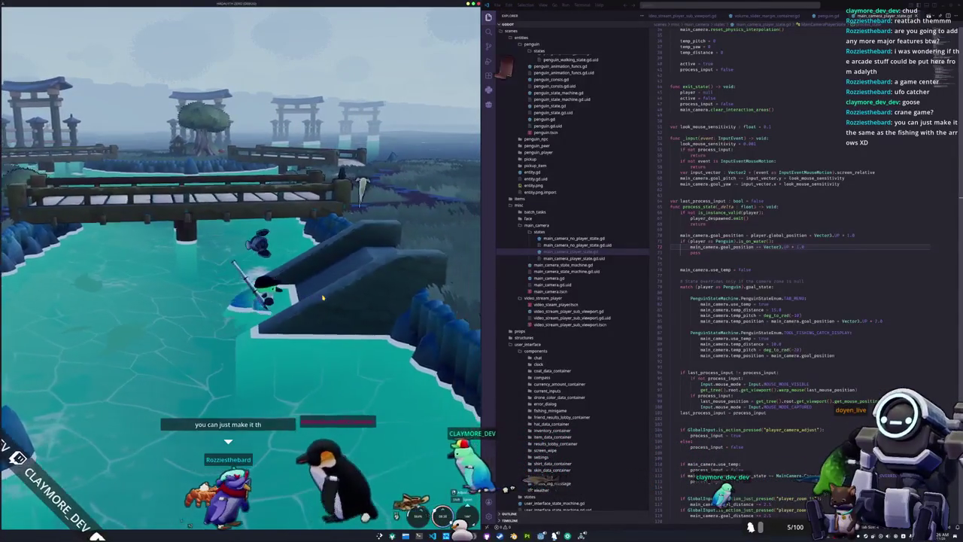
key("a")
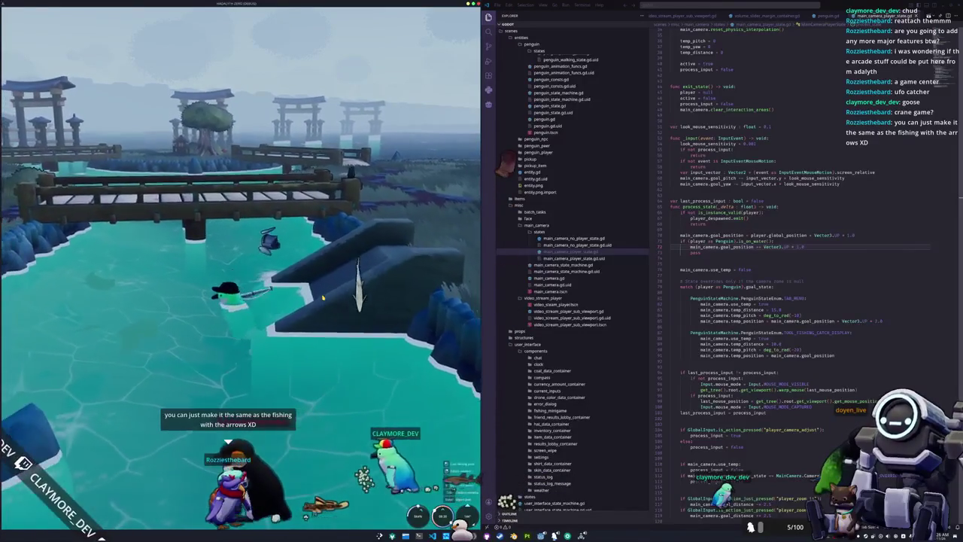
key("a")
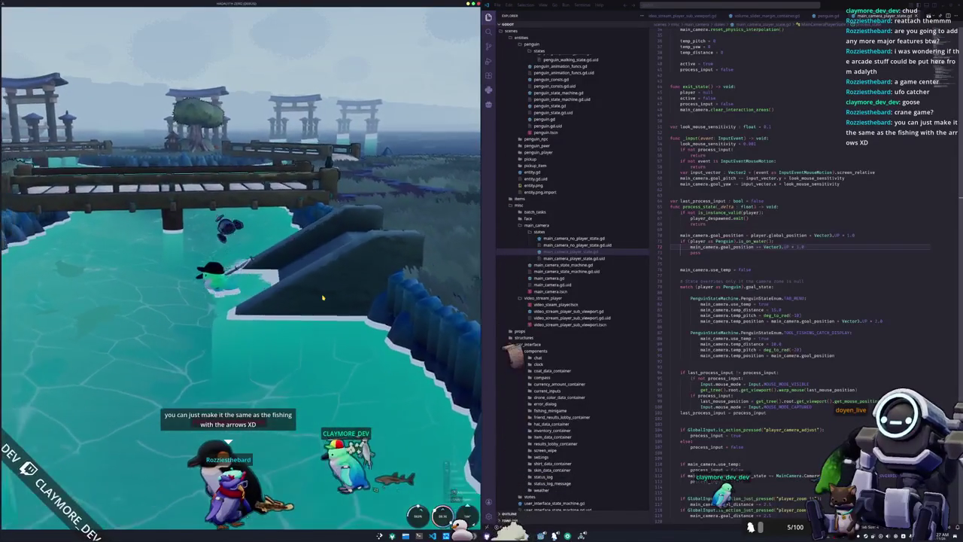
key("d")
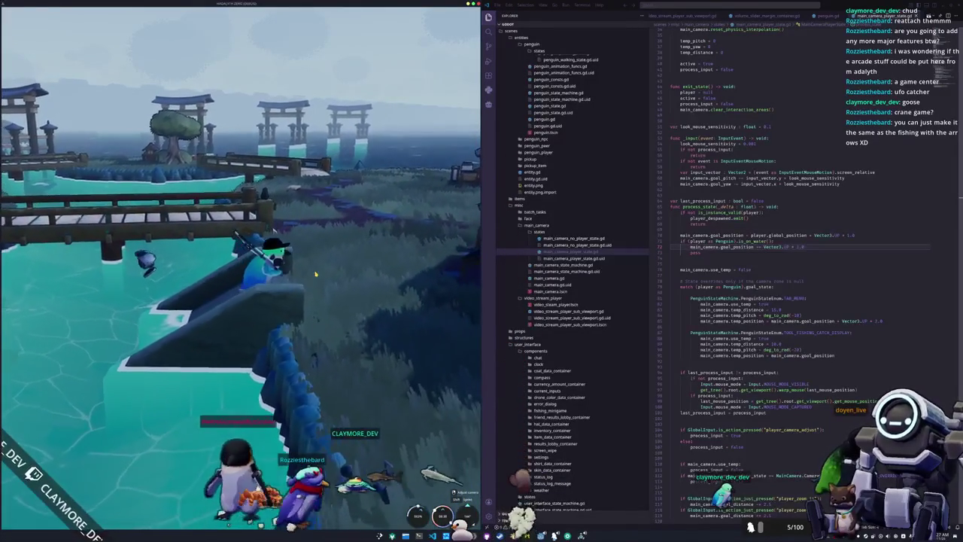
key("w")
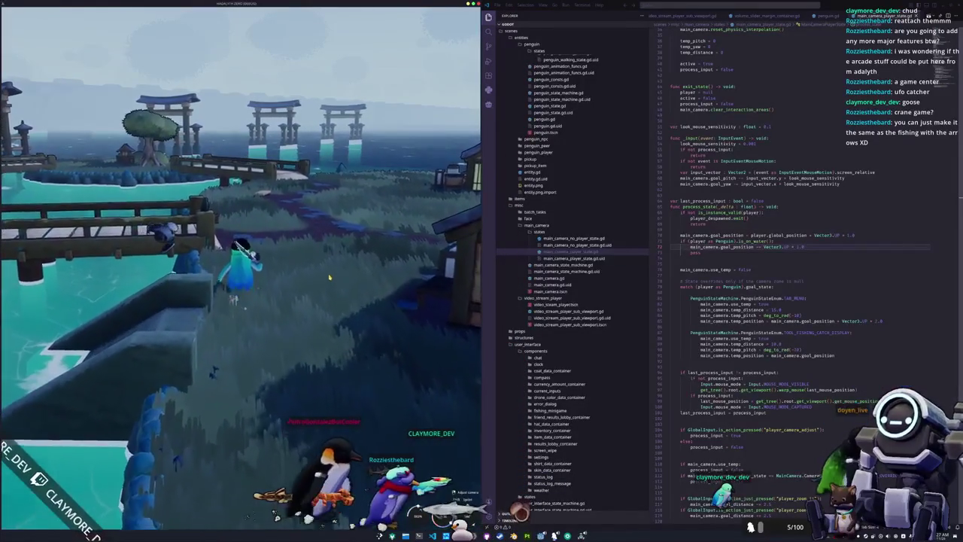
key("a")
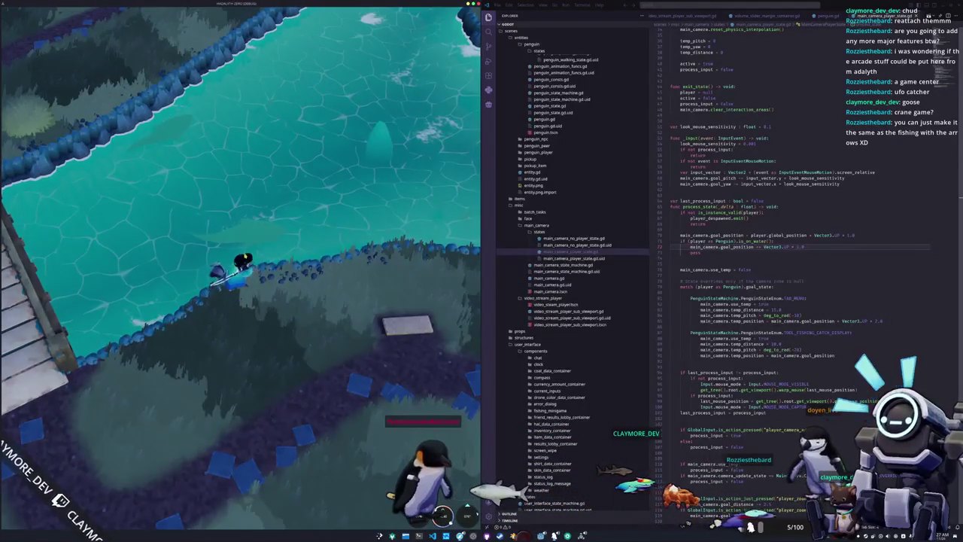
Orbit the camera down close to the penguin and cast the fishing line
mouse_move(336, 225)
left_mouse_down()
mouse_move(240, 229)
mouse_move(427, 242)
left_mouse_up()
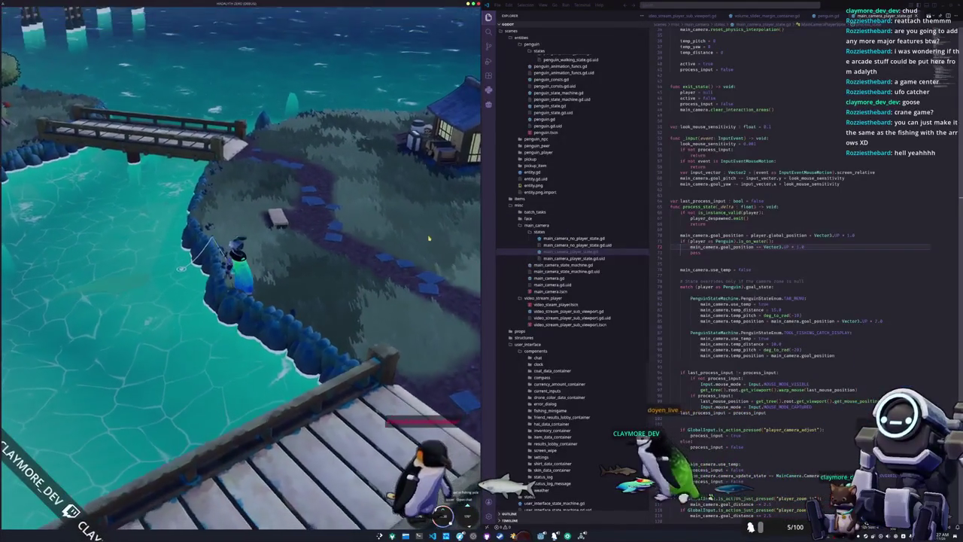
scroll(277, 293, "up", 3)
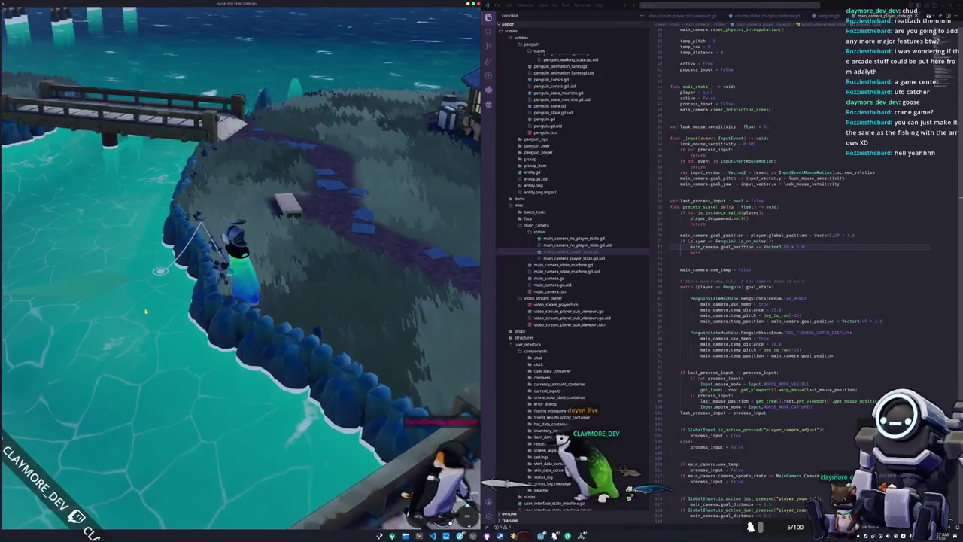
left_click_drag(277, 293, 323, 338)
mouse_move(306, 282)
left_mouse_down()
mouse_move(331, 293)
mouse_move(306, 282)
left_mouse_up()
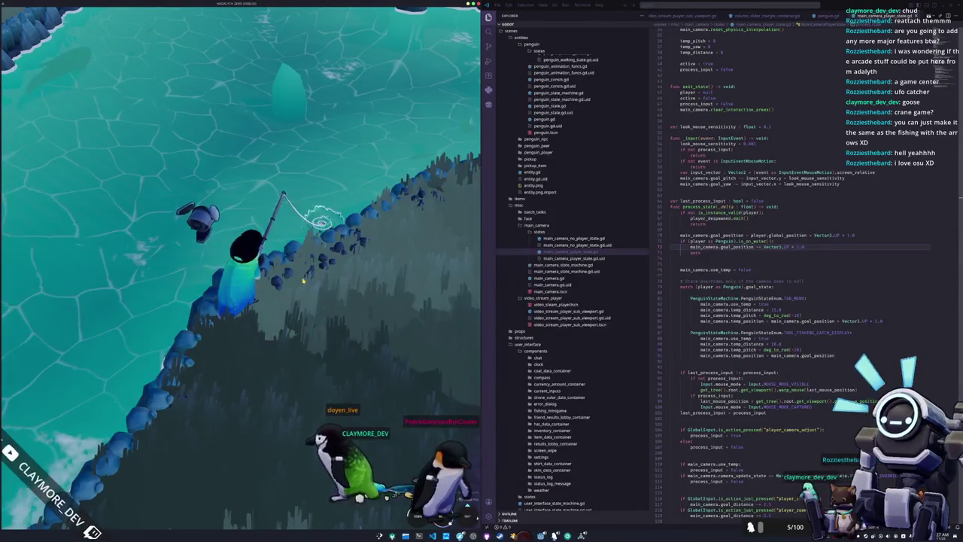
left_click(304, 280)
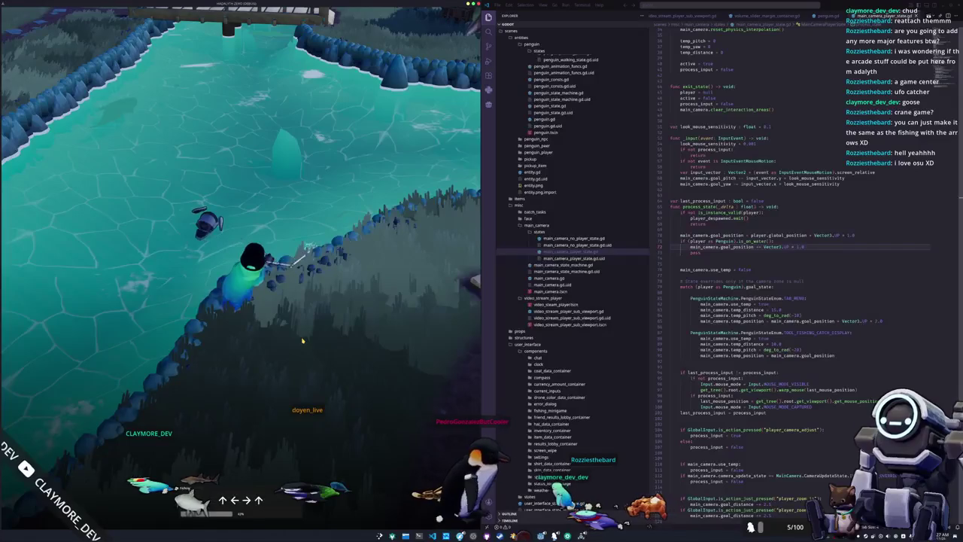
Enter each arrow-key fishing prompt until the fish is reeled in, then return to the script
key("Up")
key("Left")
key("Right")
key("Up")
key("Left")
key("Right")
key("Up")
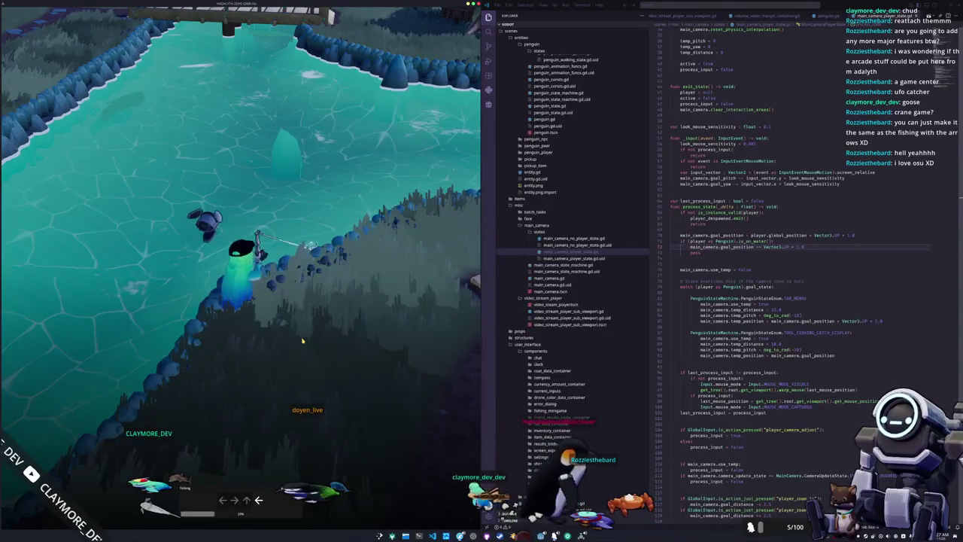
key("Left")
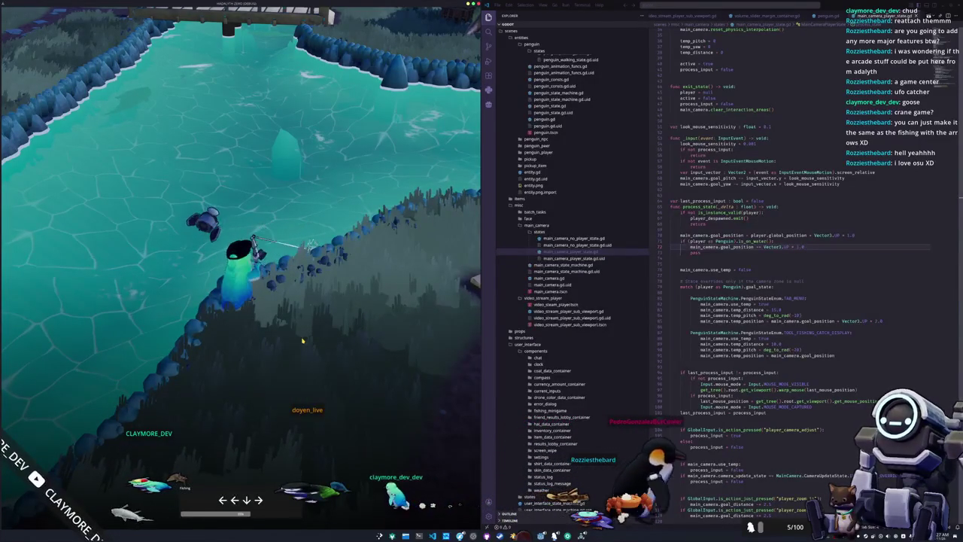
key("Left")
key("Down")
key("Down")
key("Right")
key("Left")
key("Up")
key("Right")
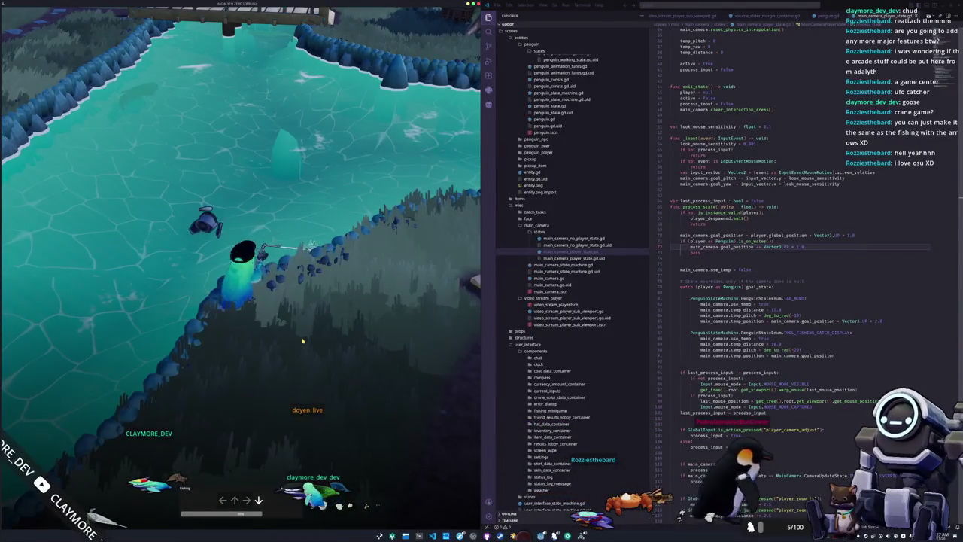
key("Down")
key("Up")
key("Up")
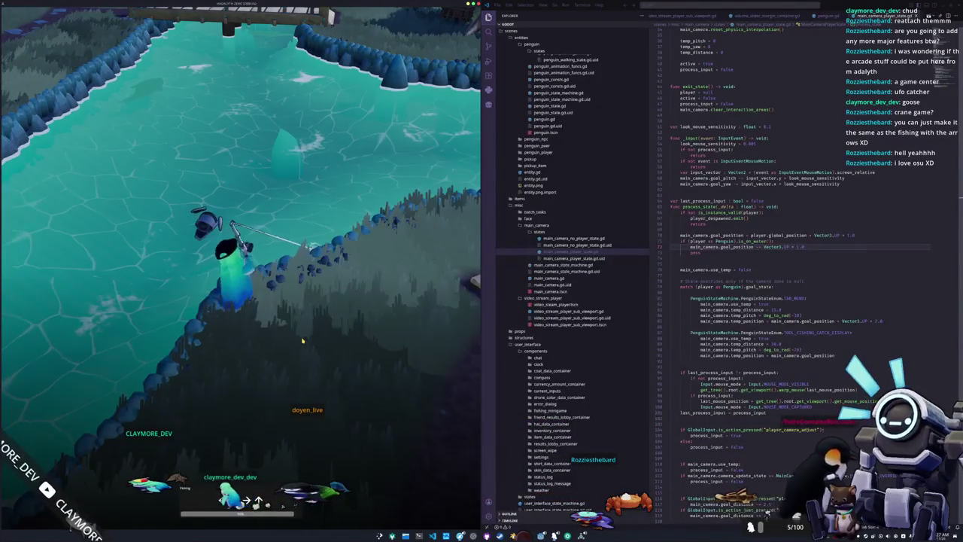
key("Up")
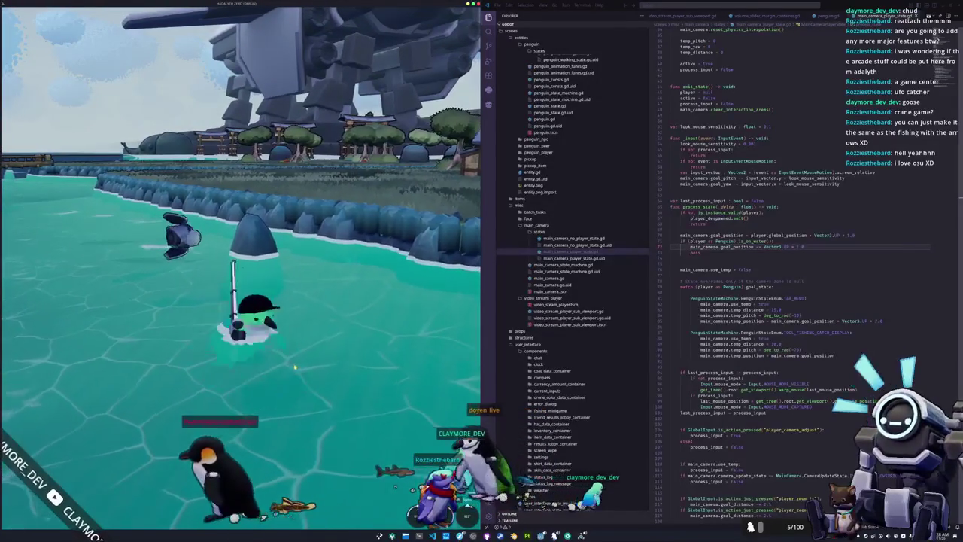
left_click(670, 257)
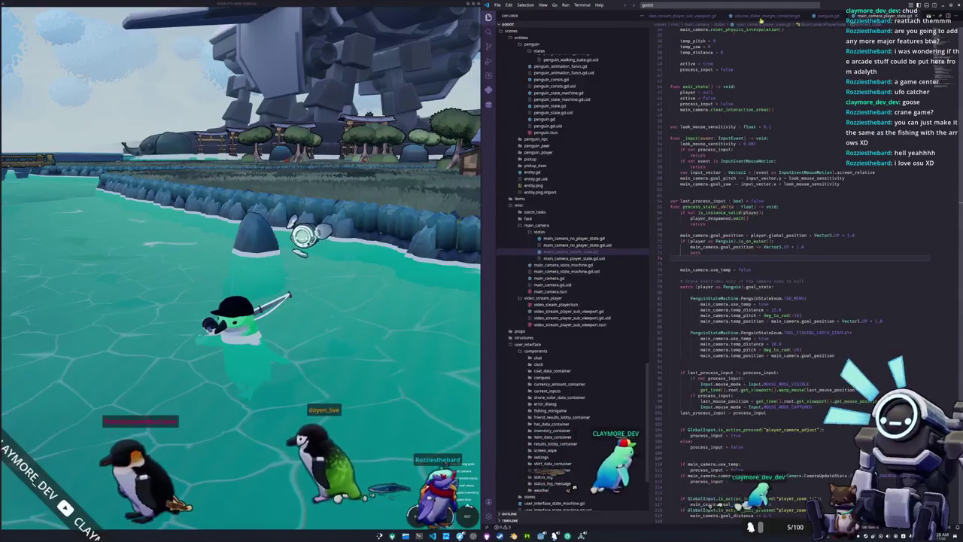
Open penguin_walking_state.gd, passing through penguin.gd and the idle state via quick-open
left_click(545, 118)
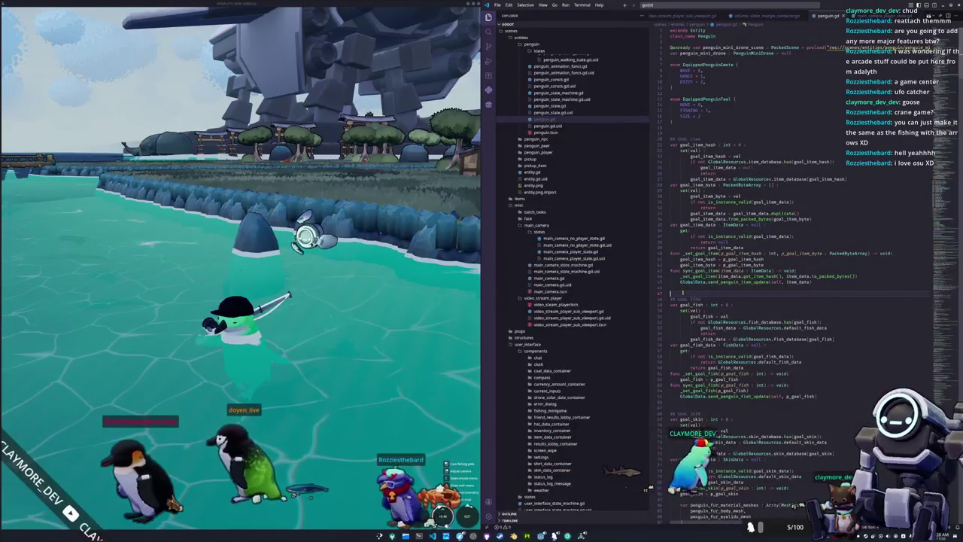
key("ctrl+p")
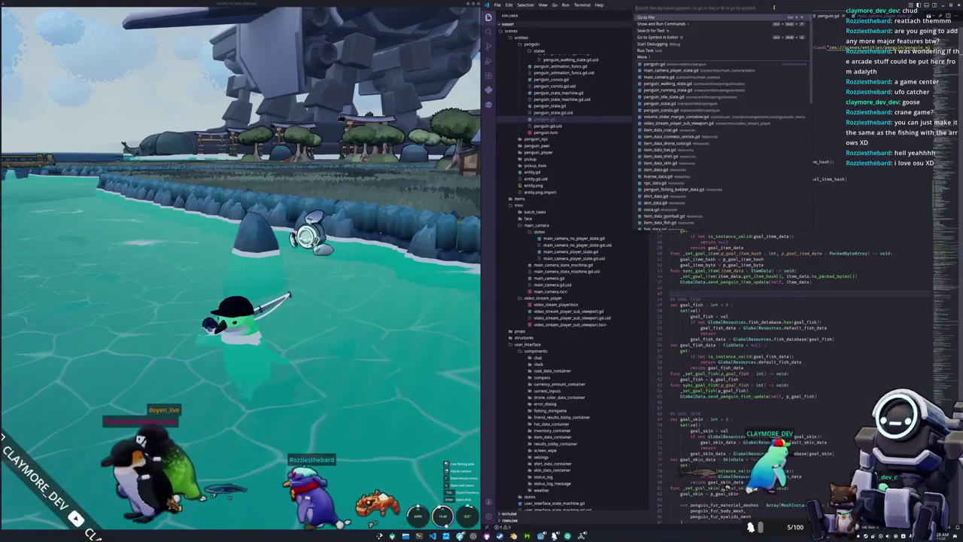
type("idle_state")
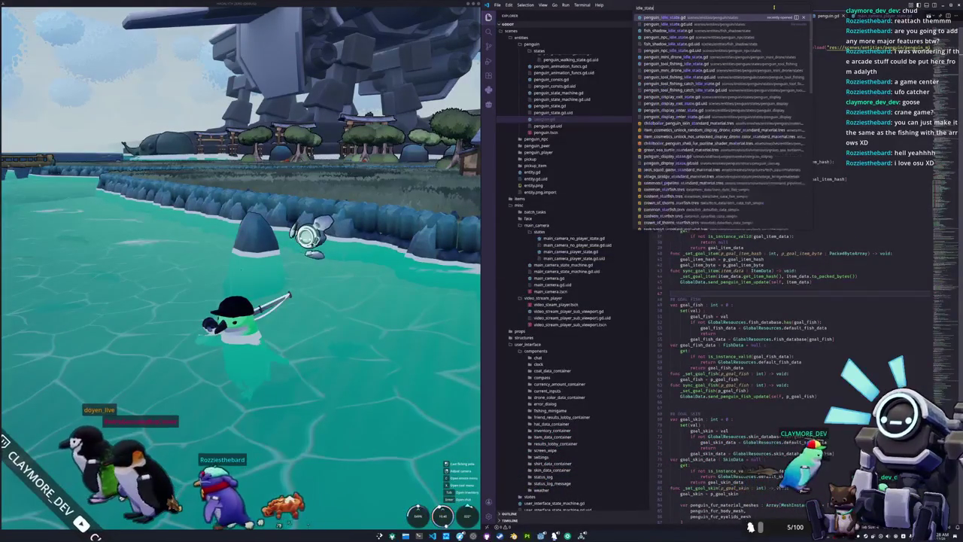
key("Return")
left_click(671, 301)
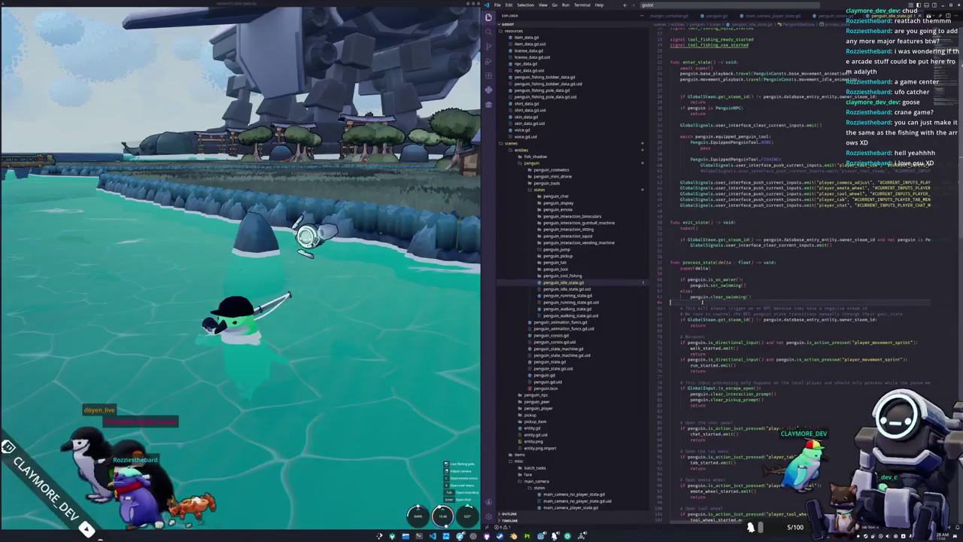
left_click(567, 309)
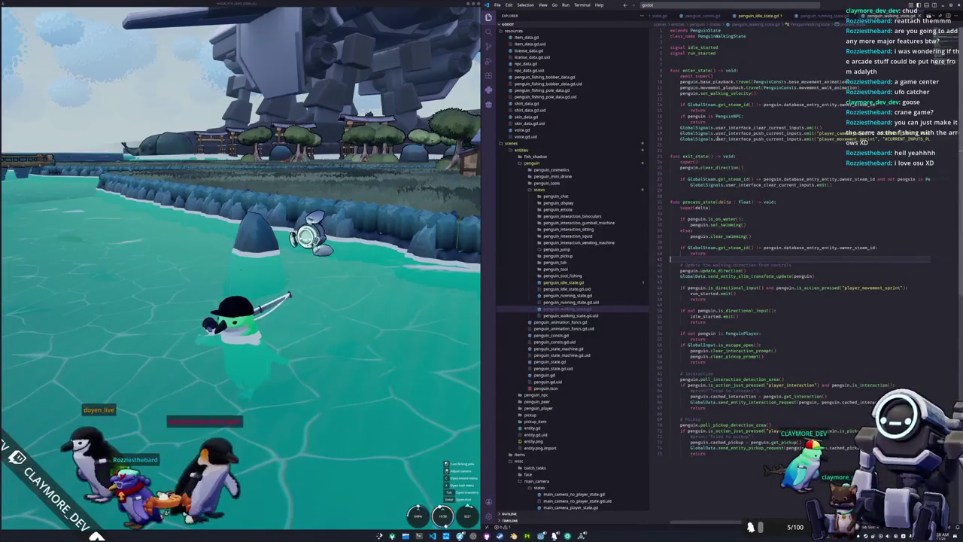
Paste penguin.set_walking_velocity() on a new line after clear_swimming() and jump to its definition
left_click_drag(755, 93, 680, 93)
key("ctrl+c")
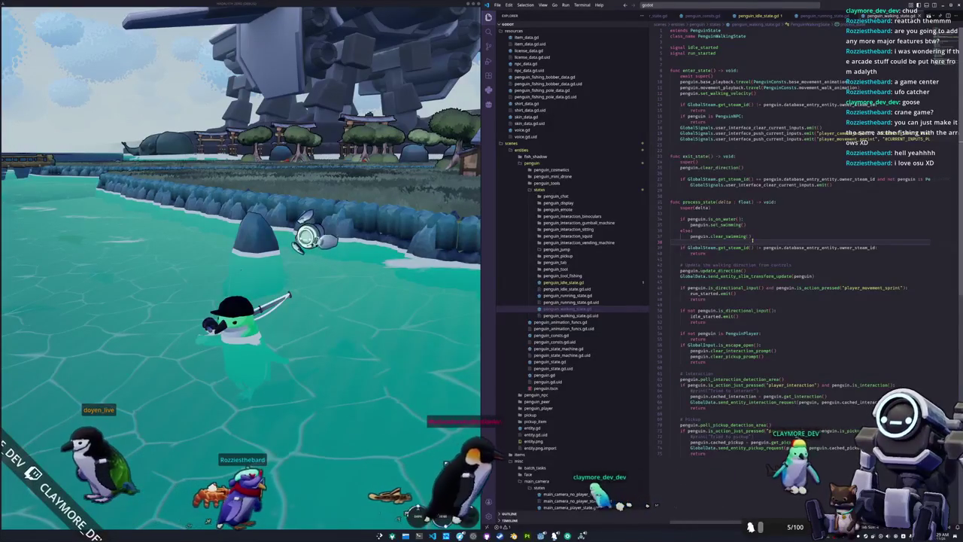
left_click(749, 239)
key("Return")
type("penguin.set_walking_velocity()")
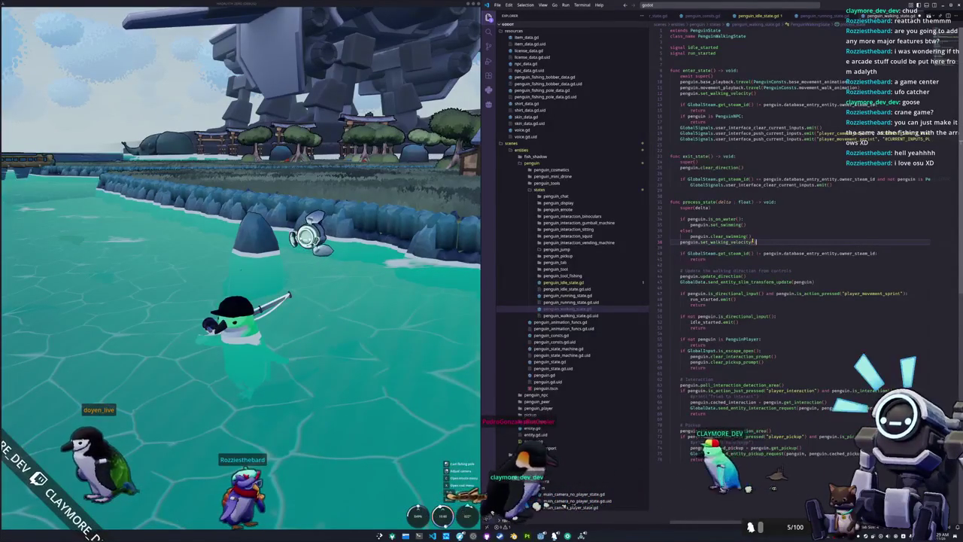
key("ctrl+v")
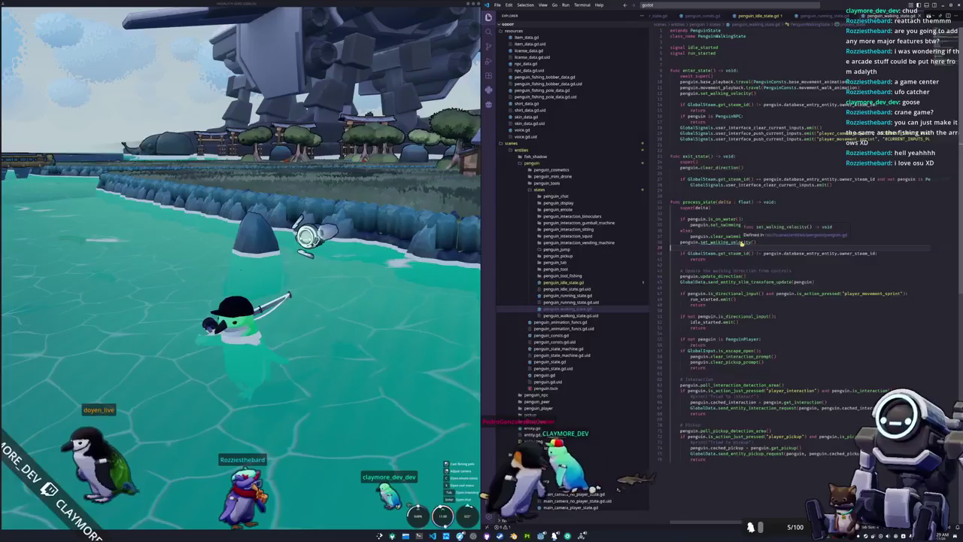
left_click(741, 242, "ctrl")
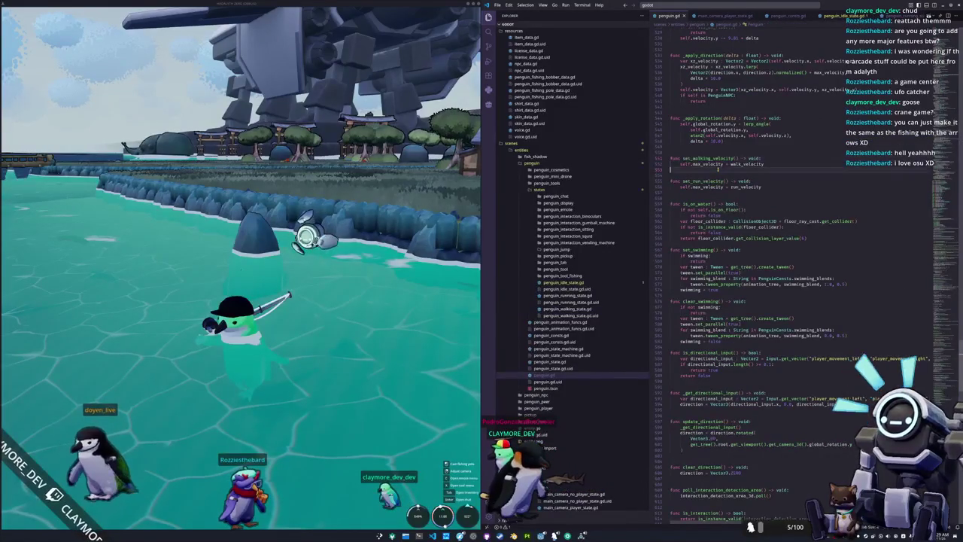
In set_walking_velocity, add an is_on_water check that halves max_velocity by 0.5
left_click(708, 192)
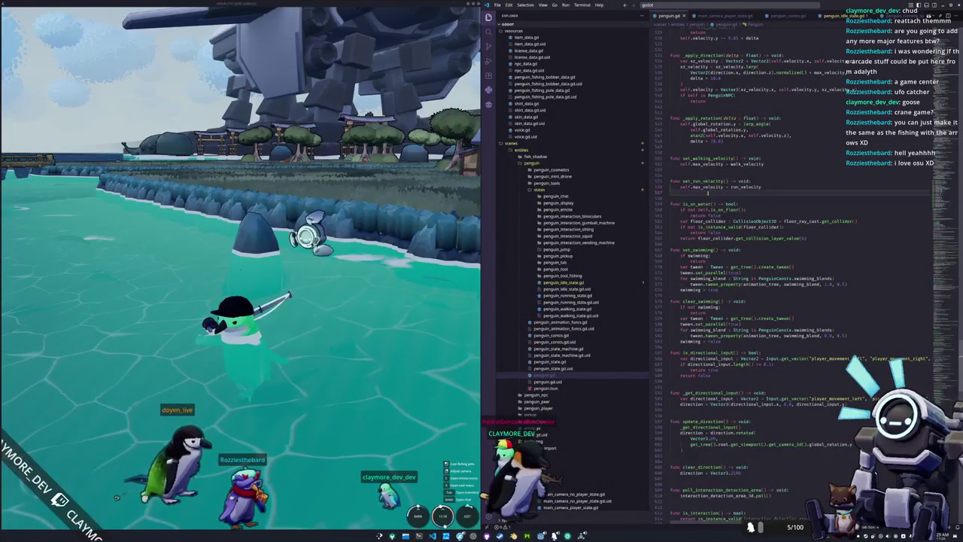
key("Up")
key("Up")
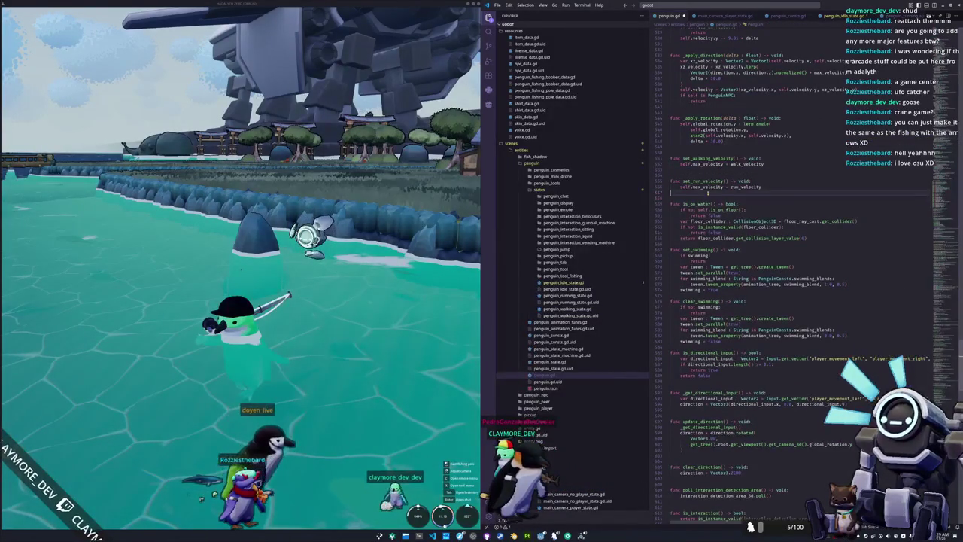
key("Up")
key("Up")
key("End")
key("Return")
type("if ")
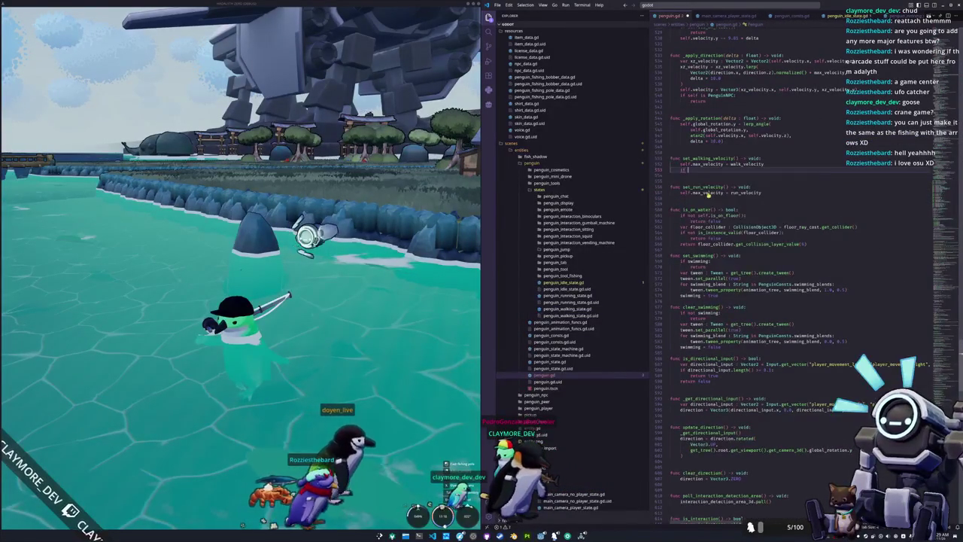
type("self.is_")
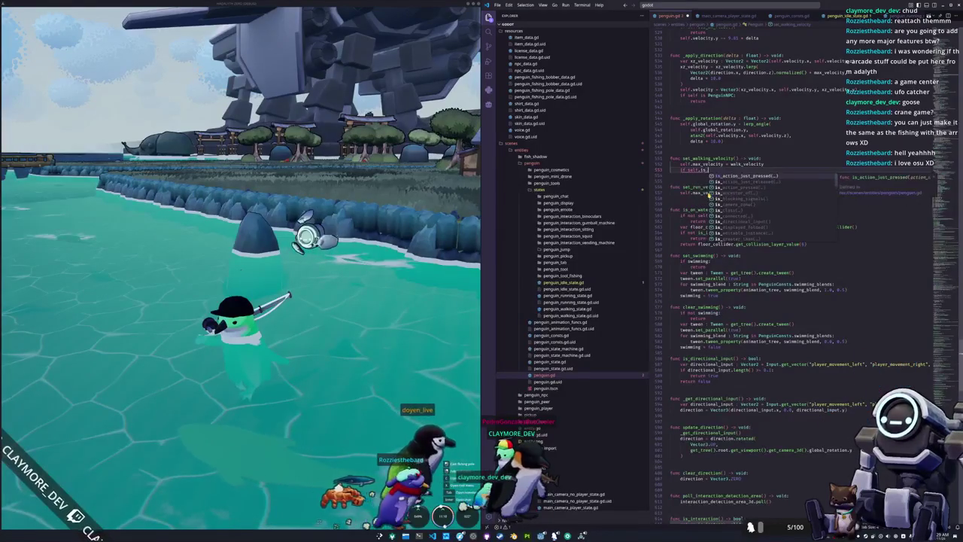
type("on_water(")
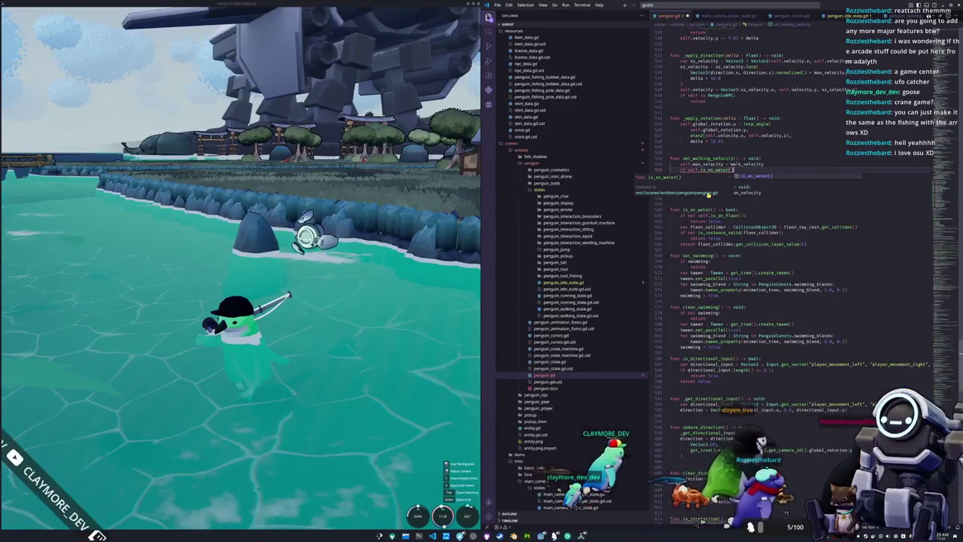
type(":")
key("Return")
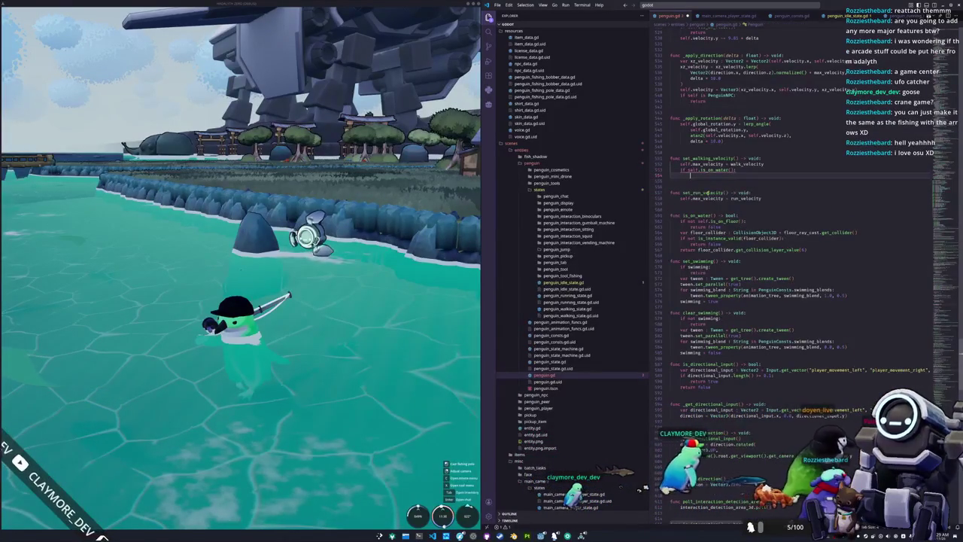
type("self.max_")
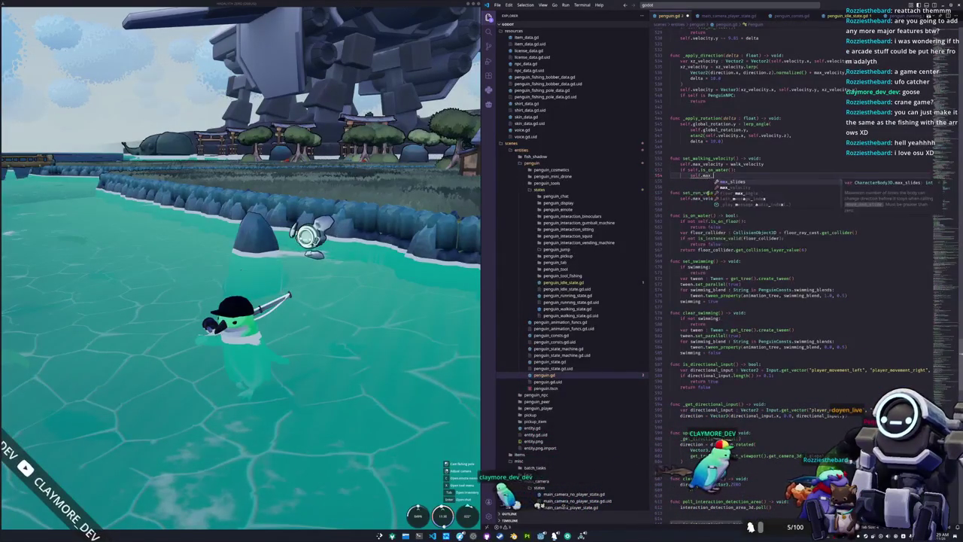
type("slides_velocity *= 0.5")
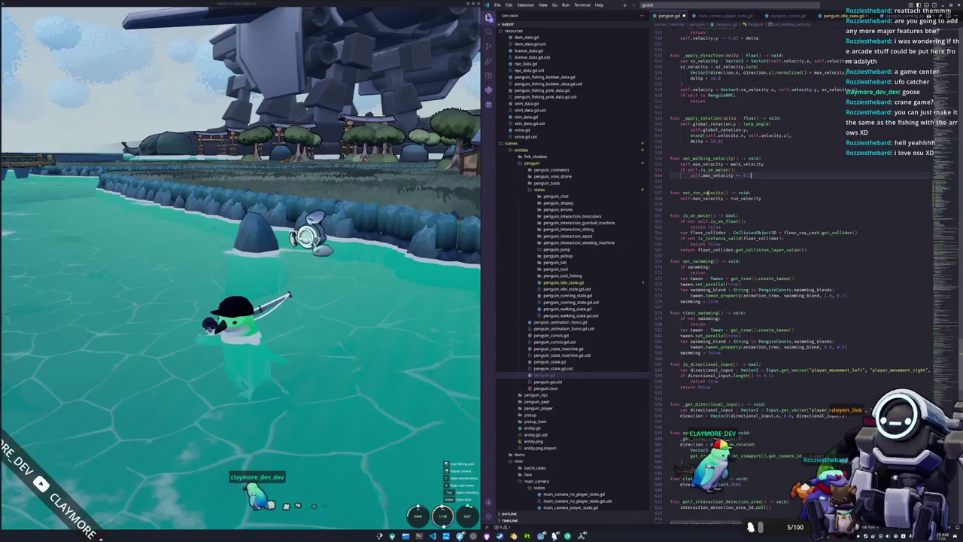
Copy the two water-check lines into set_run_velocity after the run_velocity line
key("shift+Up")
key("shift+Home")
key("ctrl+c")
key("Down")
key("Down")
key("End")
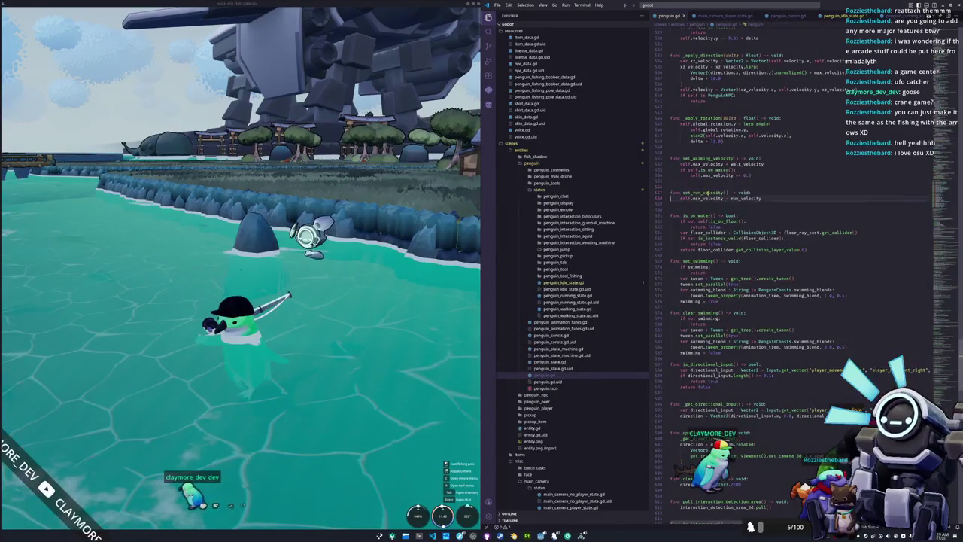
key("Return")
key("ctrl+v")
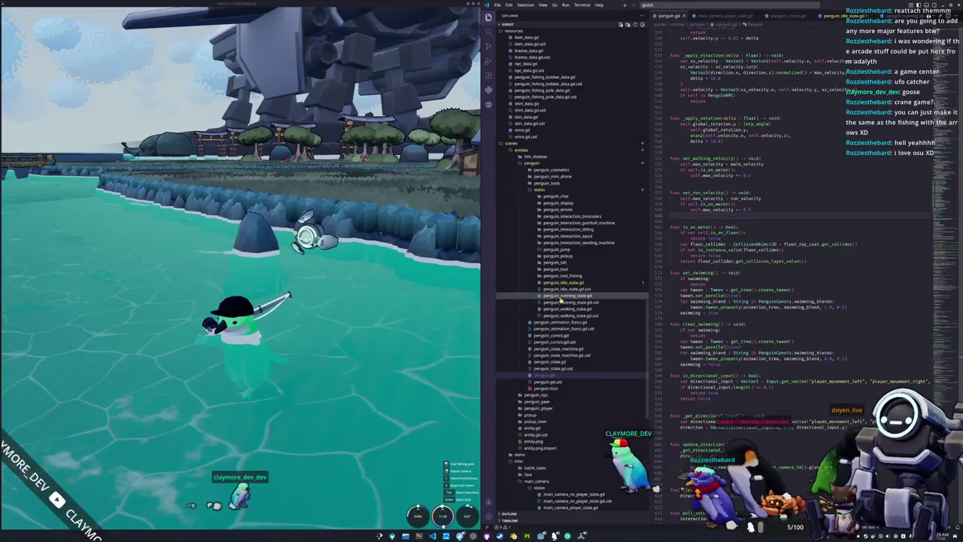
Add penguin.set_run_velocity() after clear_swimming() in penguin_running_state.gd, then return to the game
left_click(565, 295)
left_click(695, 214)
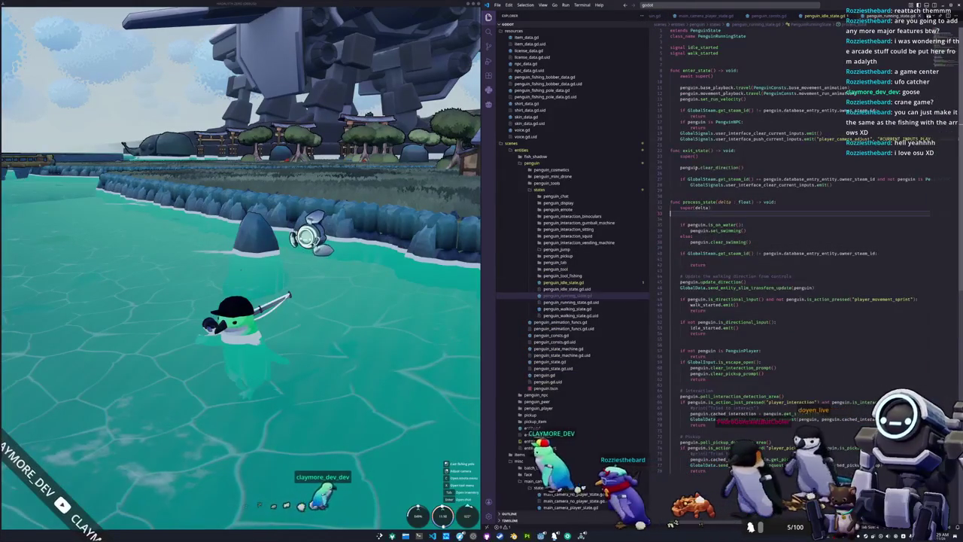
left_click(667, 247)
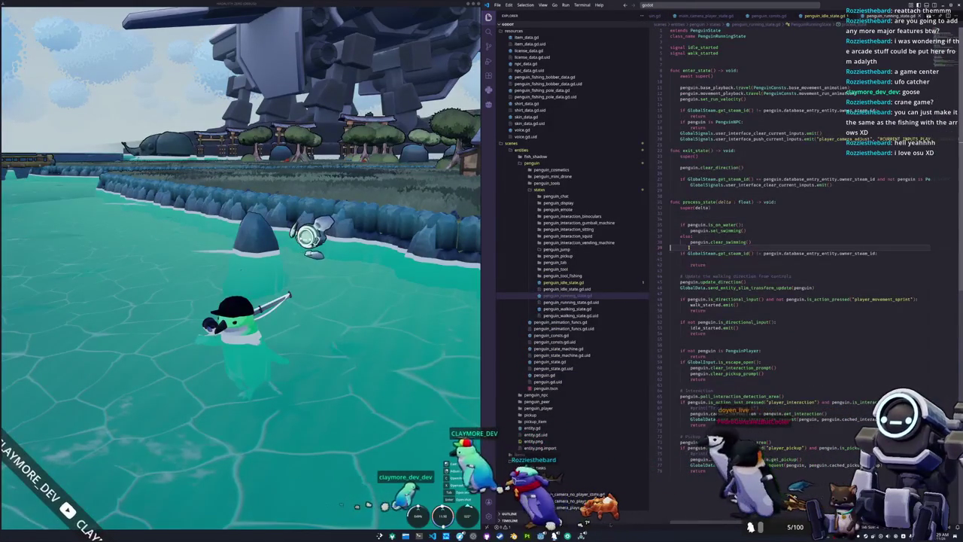
key("Return")
type("penguin.set_run_velocity()")
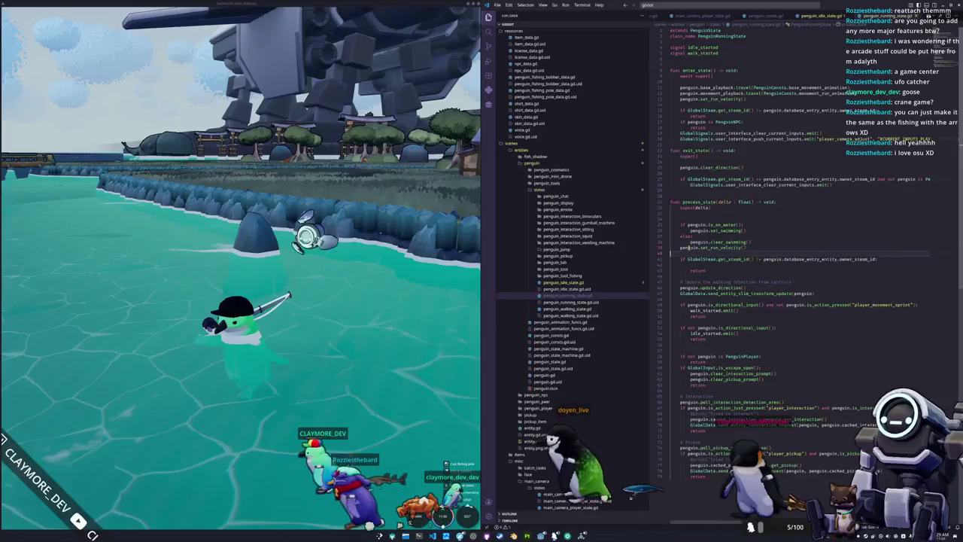
key("alt+Tab")
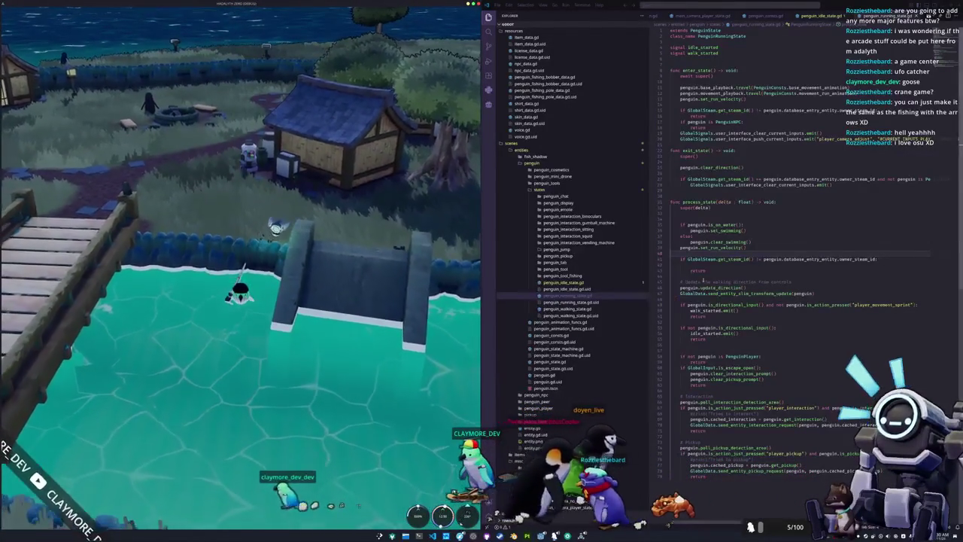
Change line 72's Vector3.UP multiplier from 1.0 to 0.75, save, and check it in-game
key("ctrl+Tab")
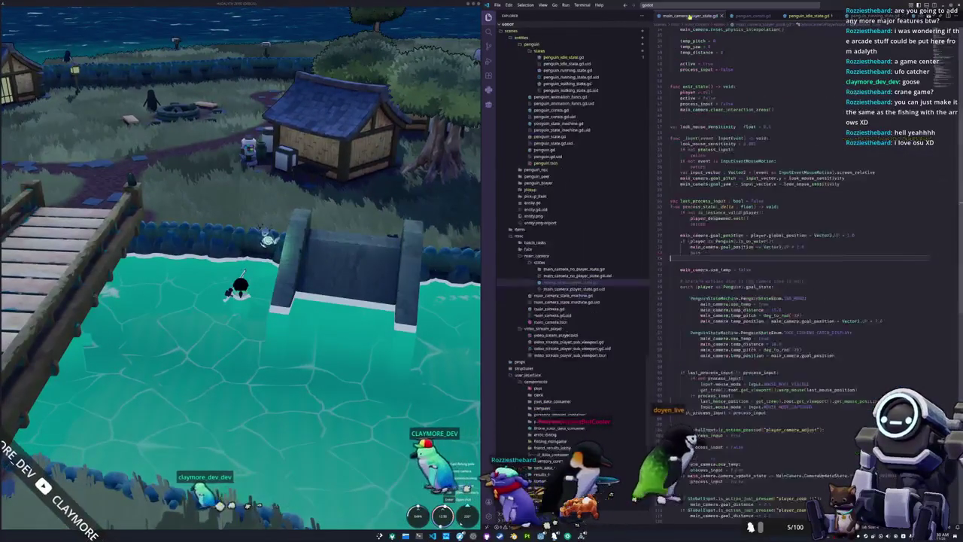
key("alt+Tab")
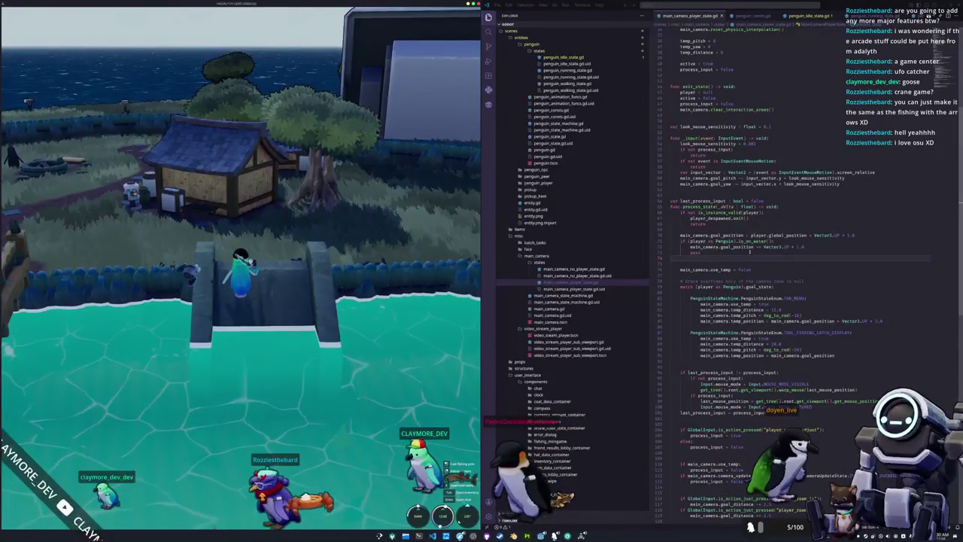
double_click(807, 247)
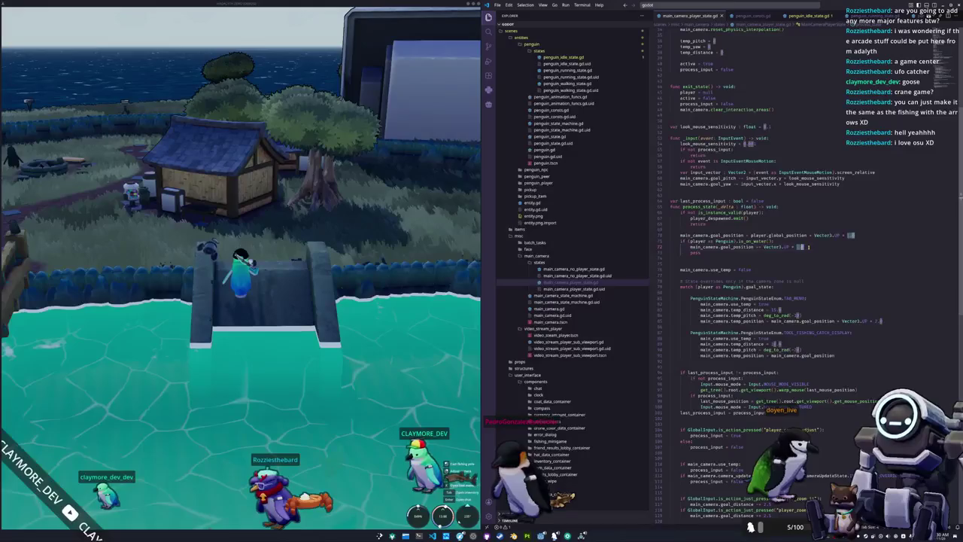
left_click(353, 335)
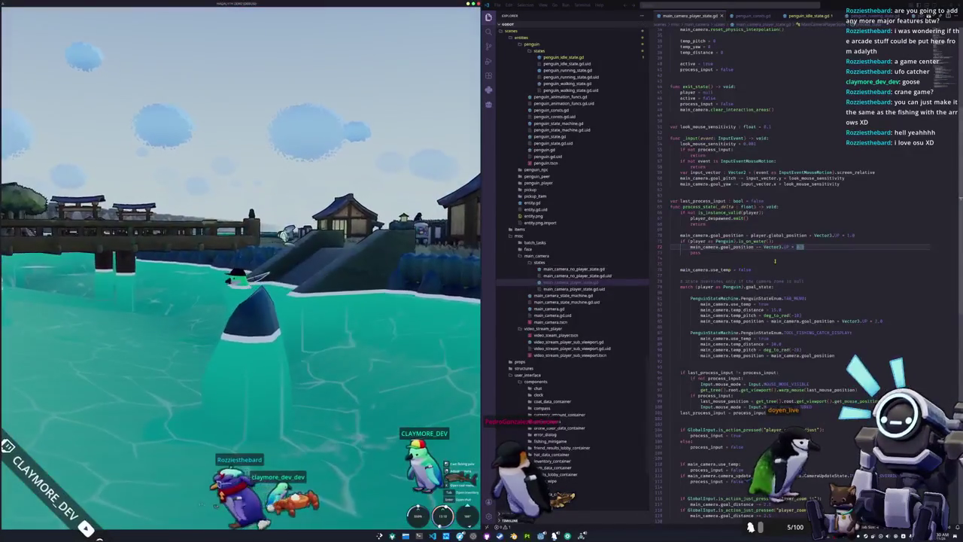
left_click(806, 250)
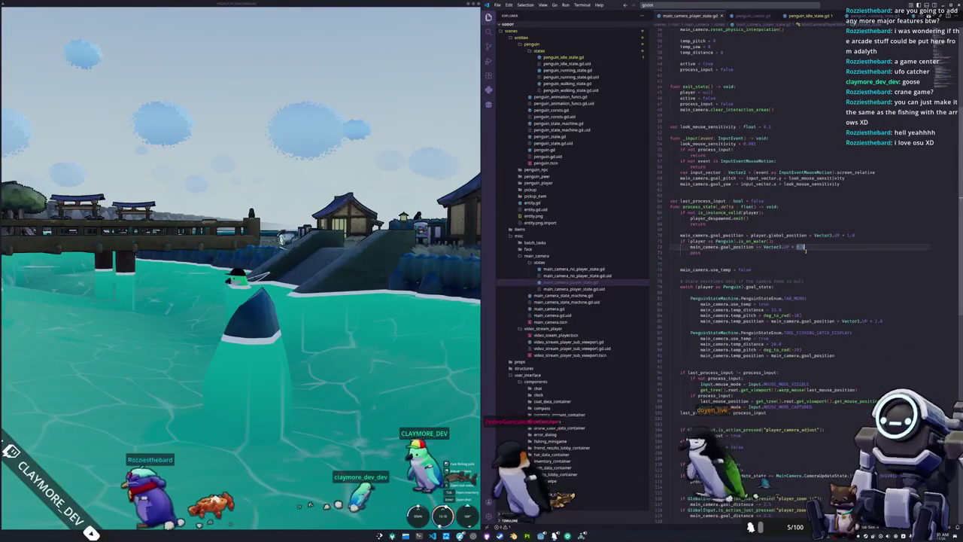
type("0.75")
key("ctrl+s")
key("alt+Tab")
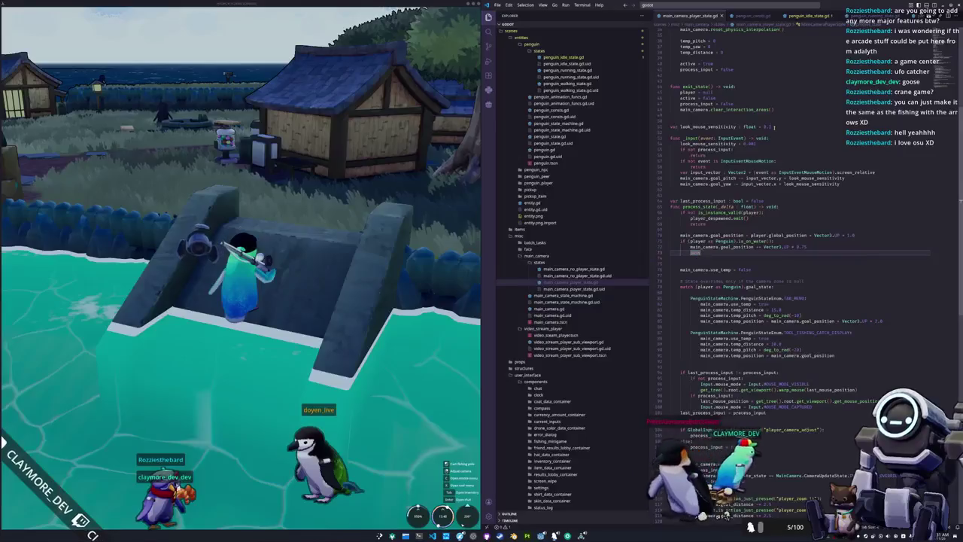
key("alt+Tab")
scroll(817, 19, "down", 5)
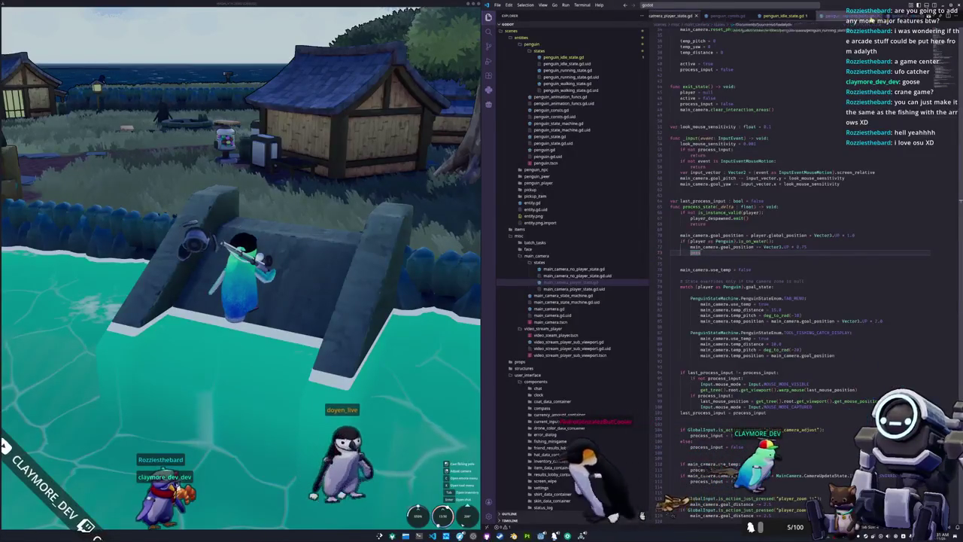
scroll(552, 314, "up", 2)
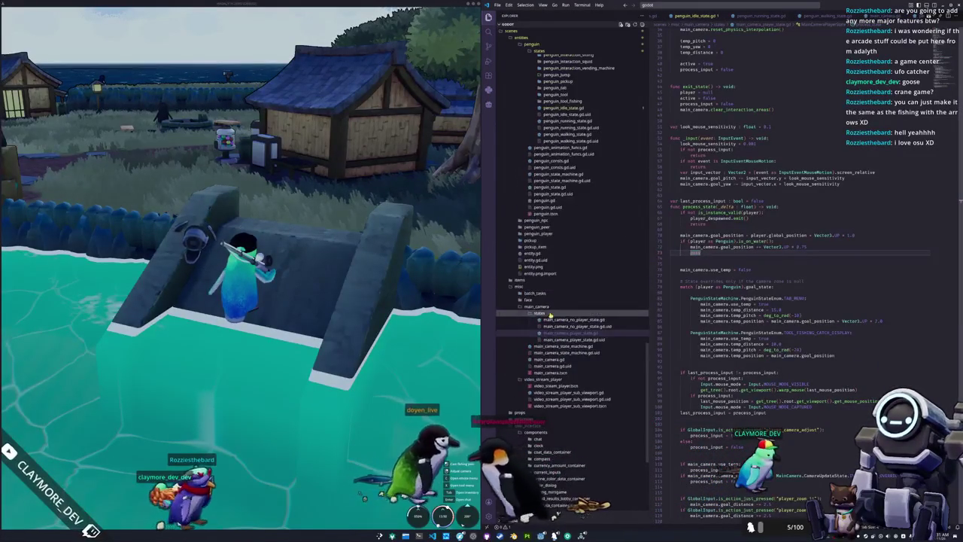
Swim the penguin across the water and up the stone ramp, then open penguin_idle_state.gd
left_click(585, 201)
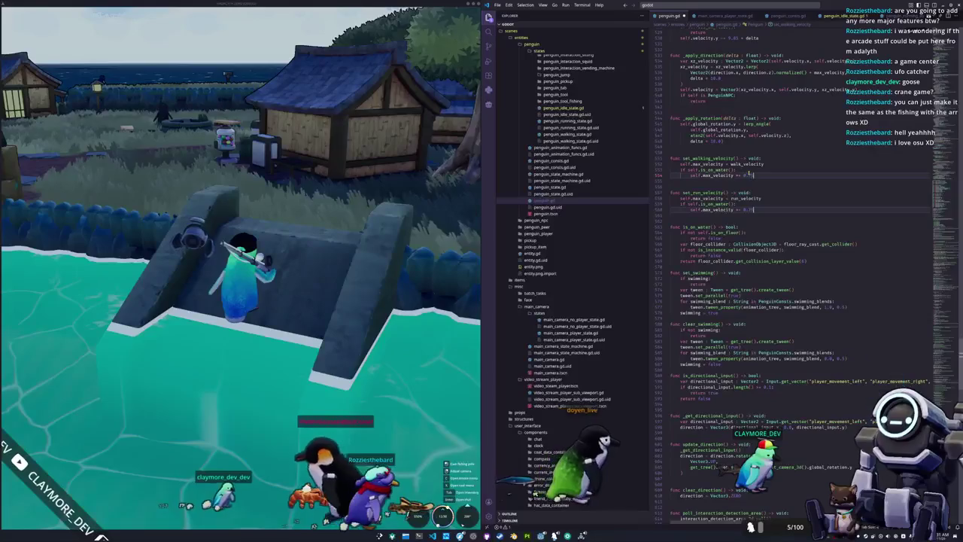
left_click(331, 245)
key("s")
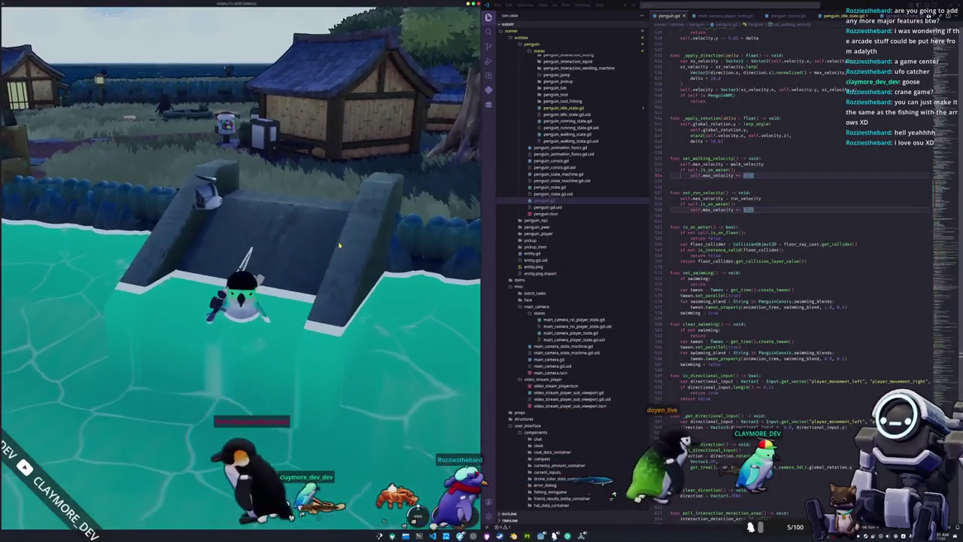
key("a")
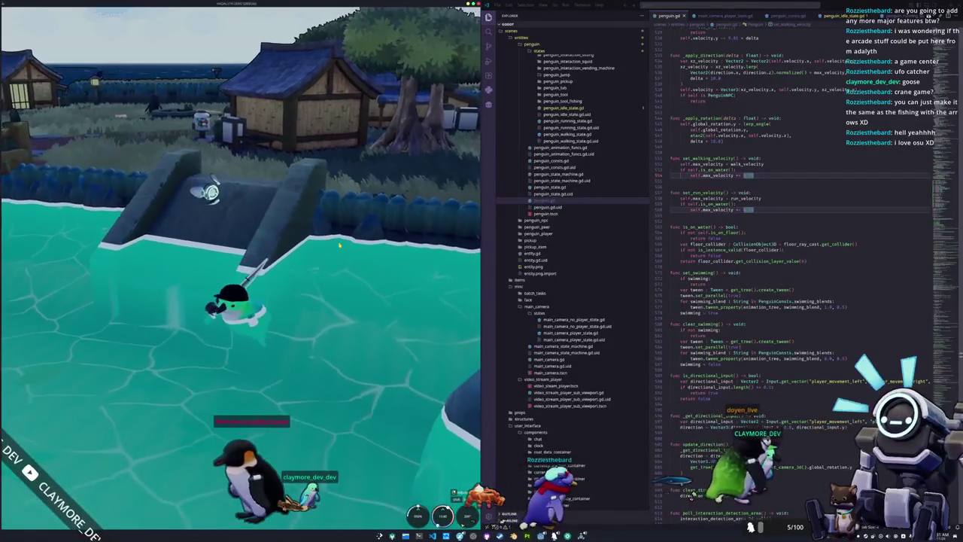
key("a")
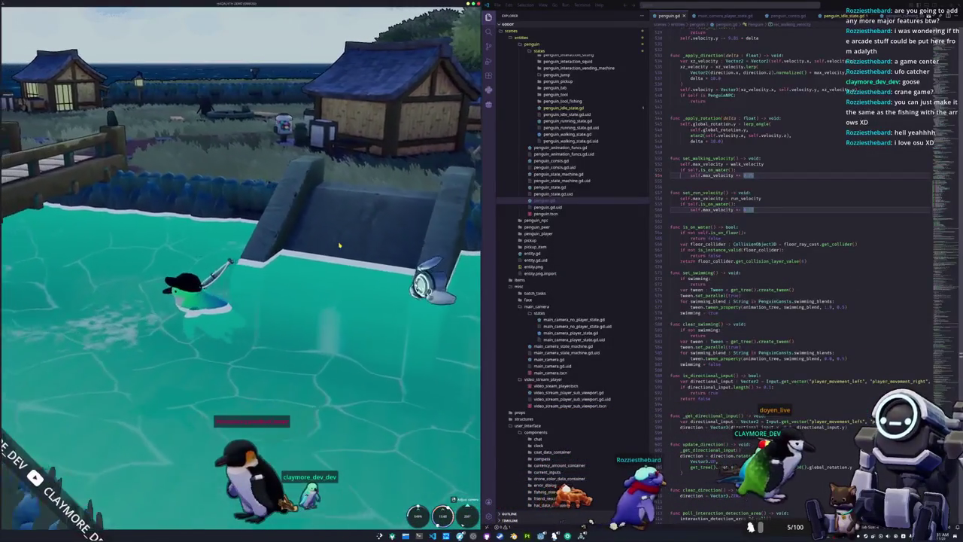
key("w")
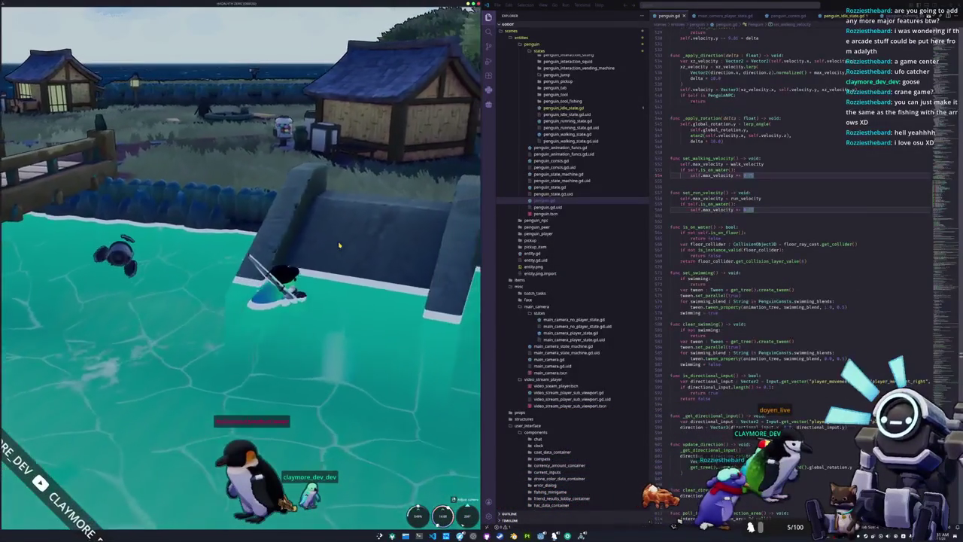
key("a")
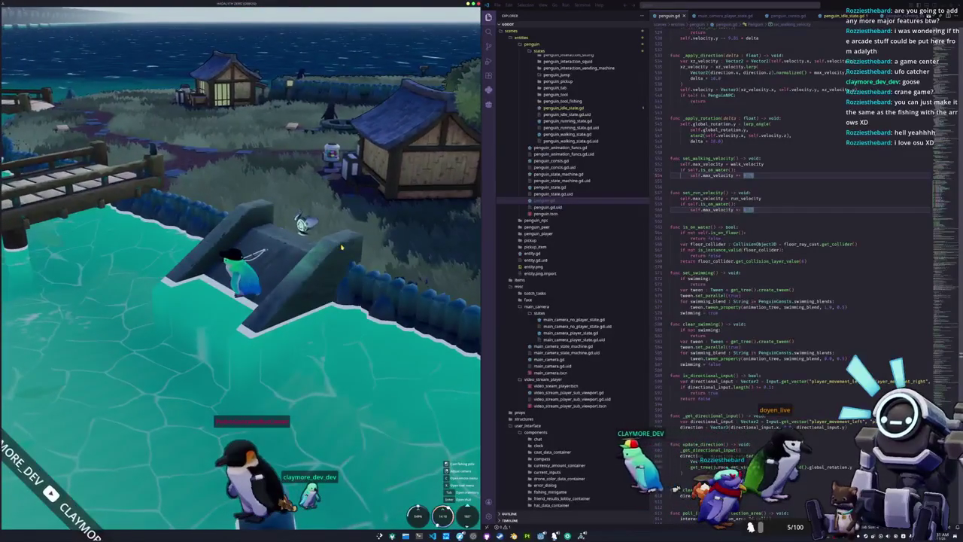
key("a")
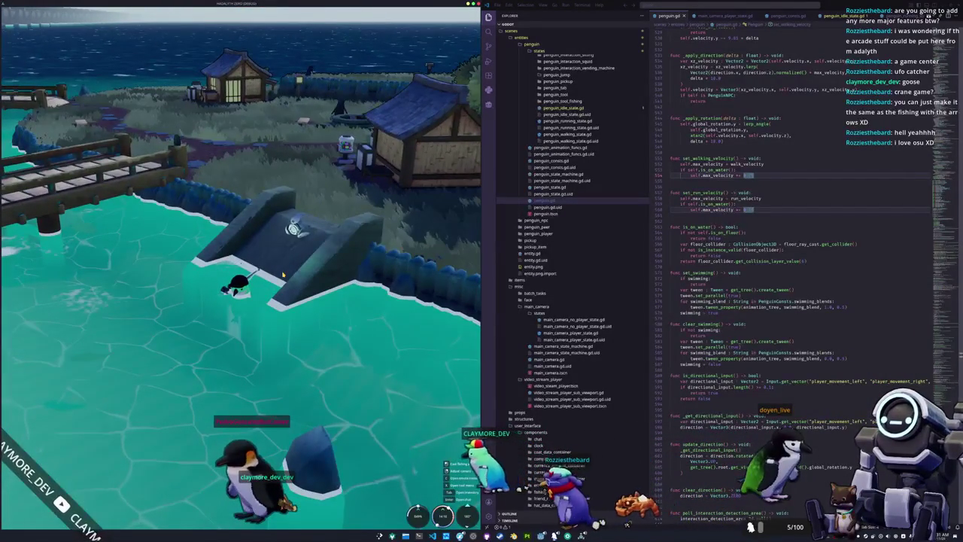
key("w")
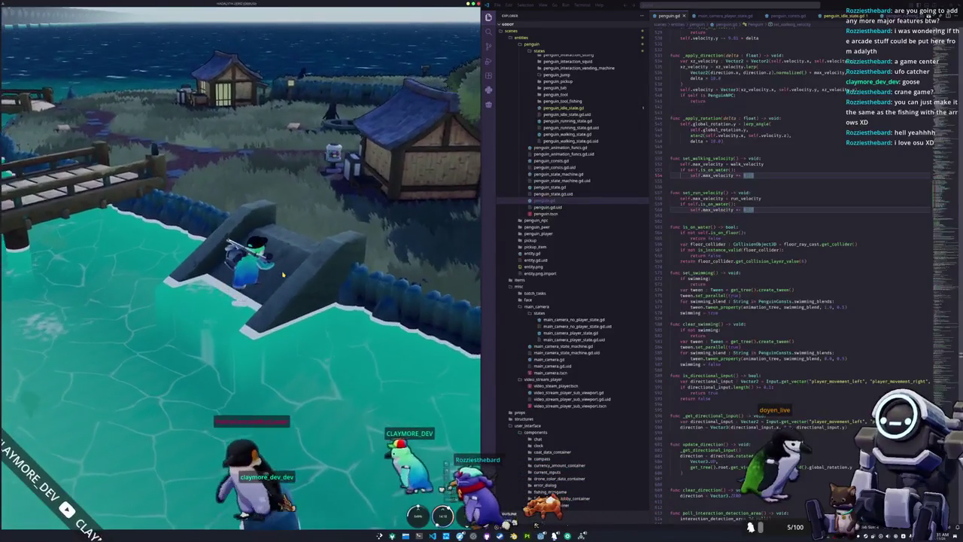
left_click(562, 108)
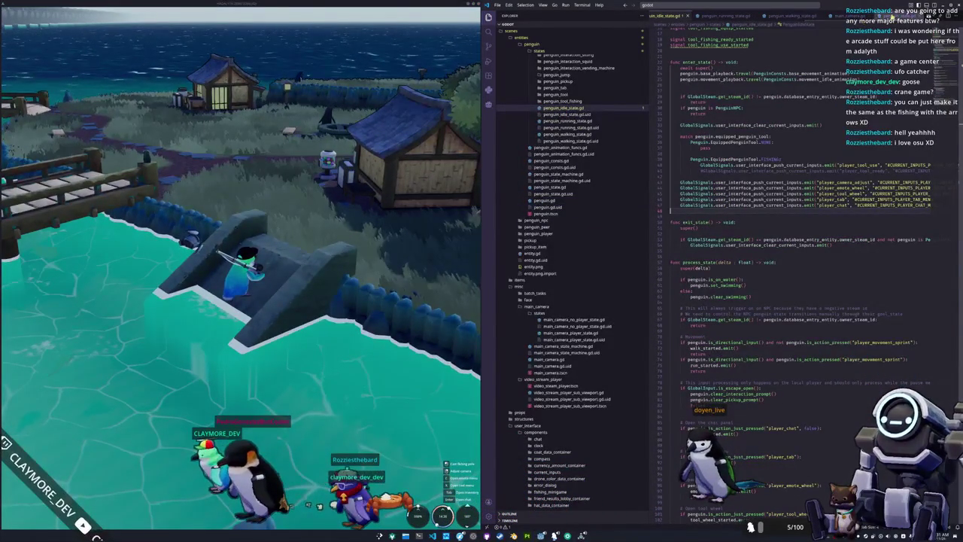
Declare var water_offset : Vector3 = Vector3.ZERO in main_camera_player_state.gd
left_click(549, 359)
scroll(564, 318, "down", 1)
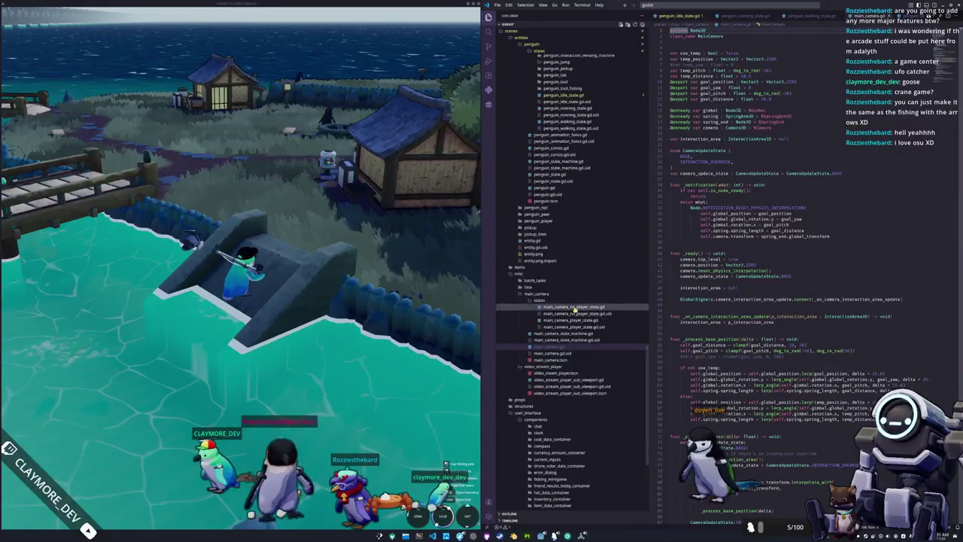
left_click(572, 320)
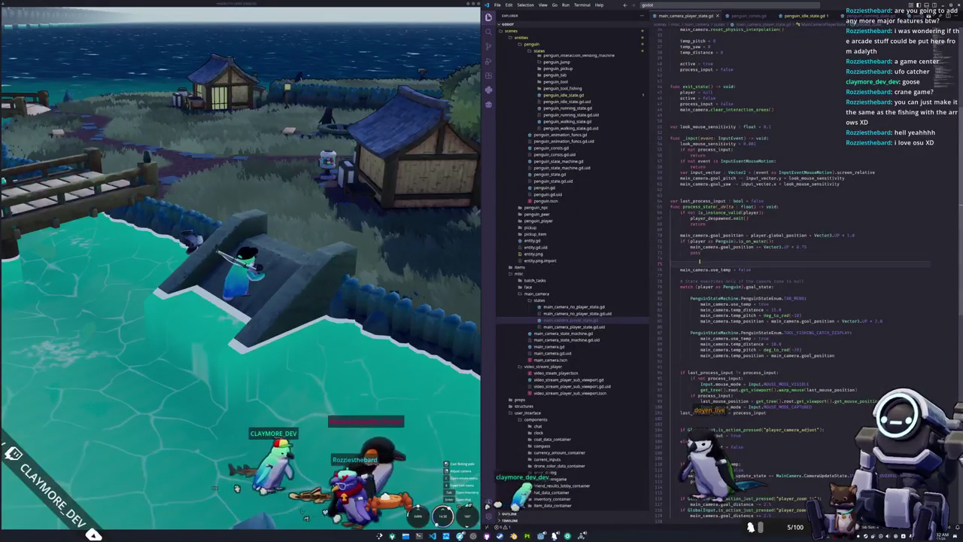
key("BackSpace")
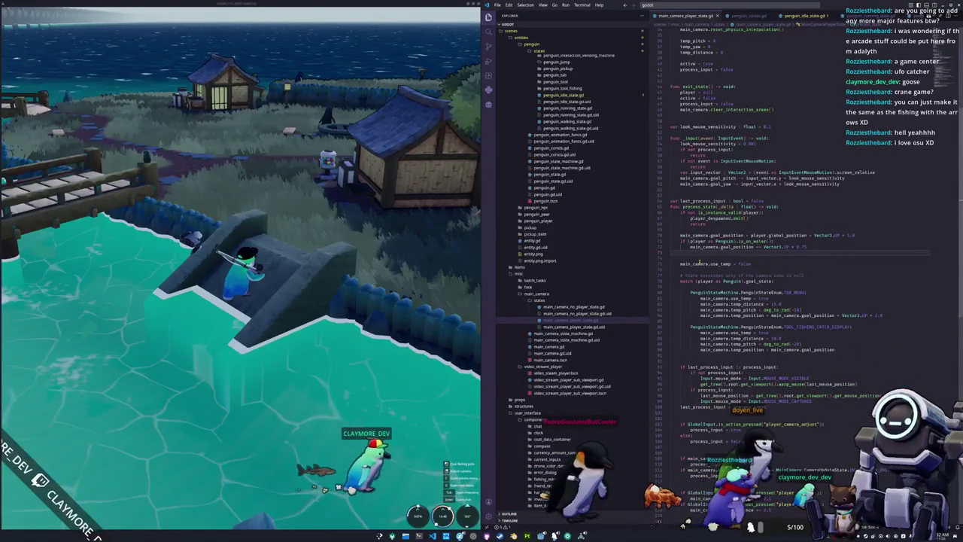
key("Return")
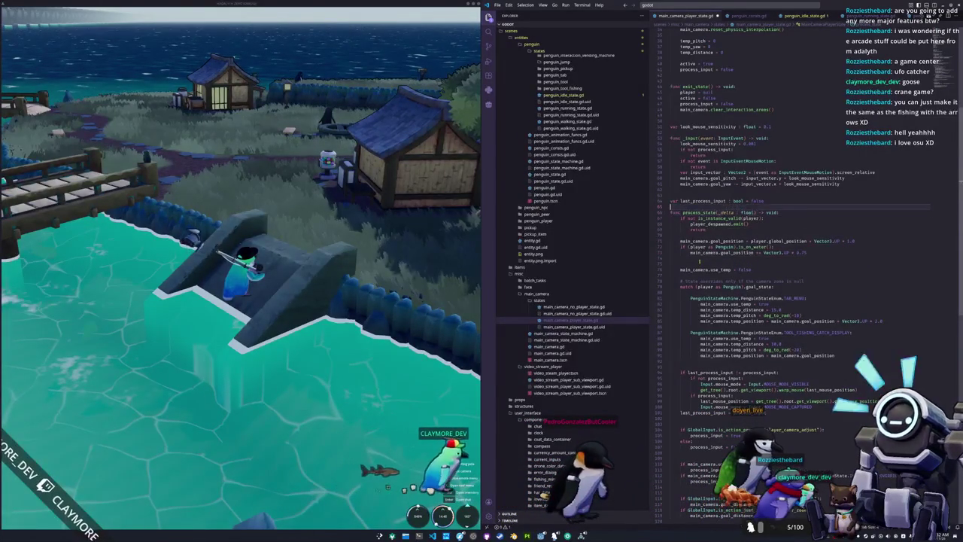
type("var water_")
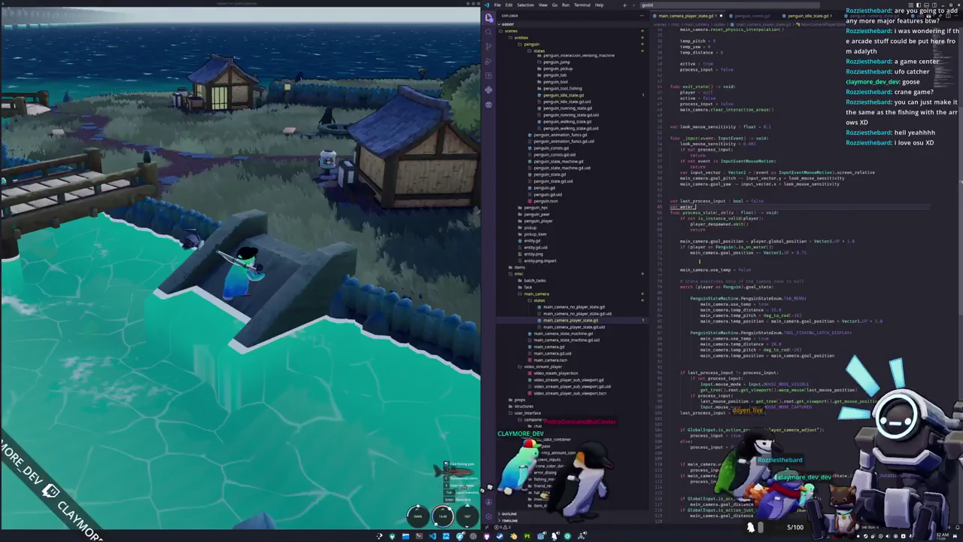
type("offset : Vector3 = Ve")
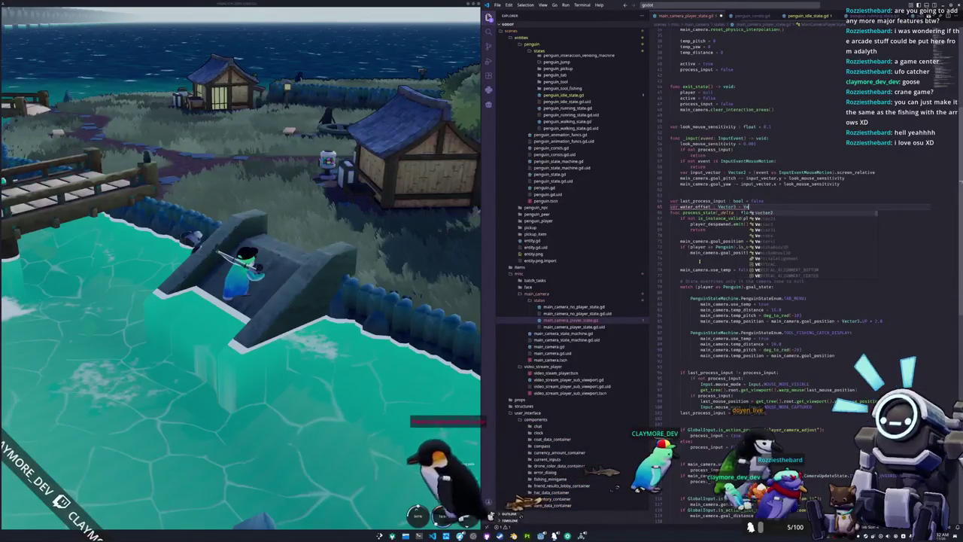
type("ctor3.ZERO")
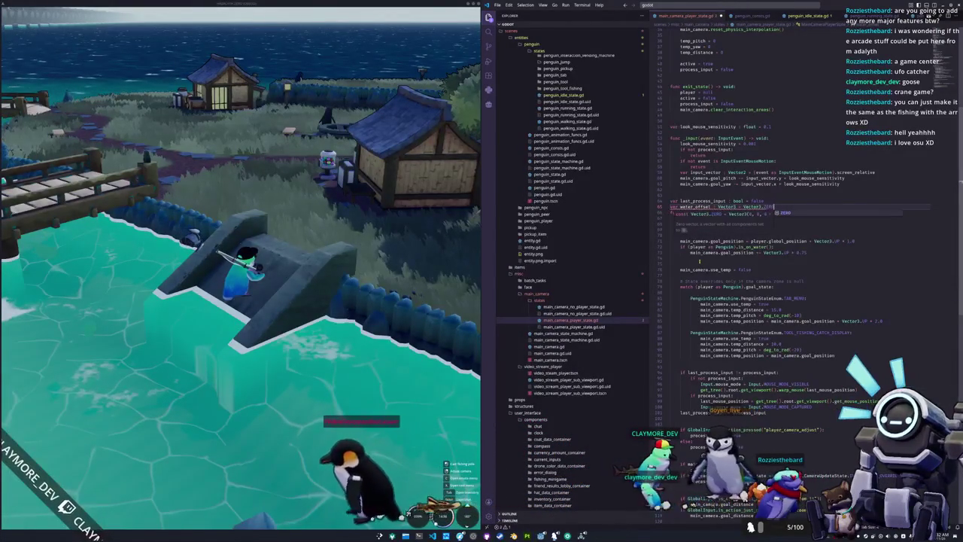
key("Return")
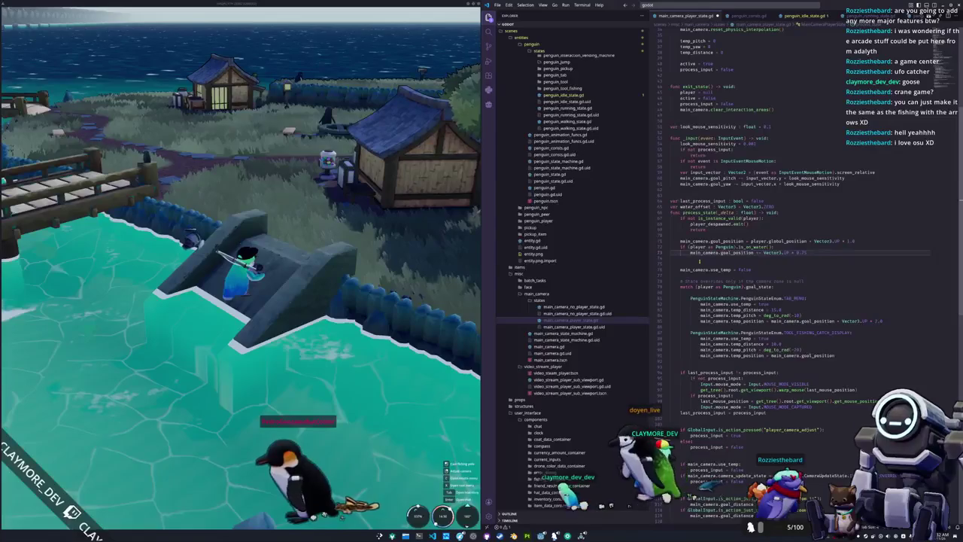
Lerp water_offset by delta in the is_on_water branch and add it to the camera goal
key("Return")
type("water_offset")
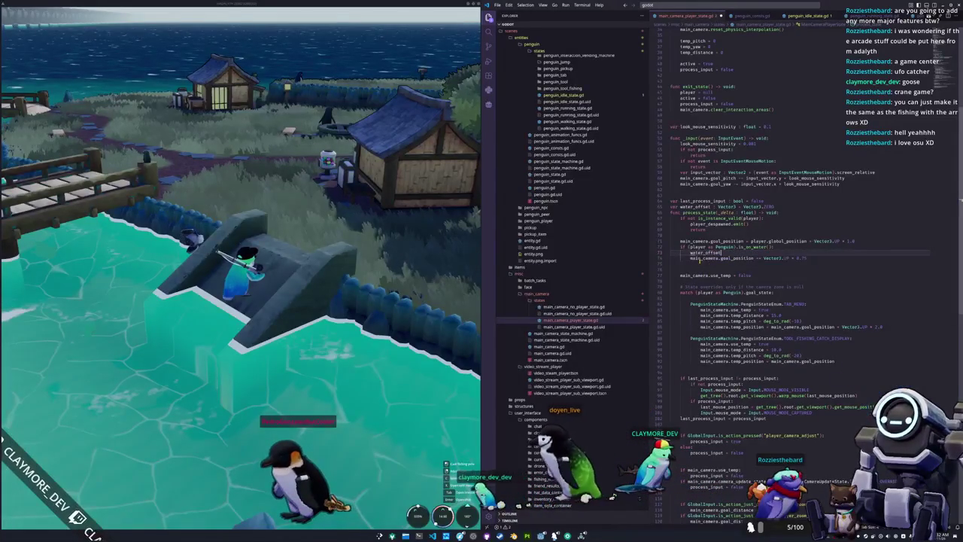
type(" = wate")
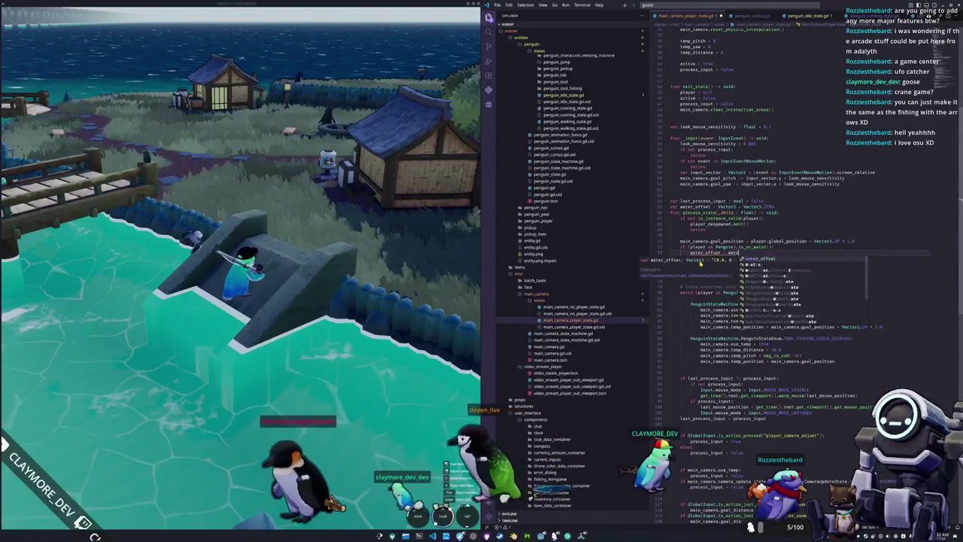
type("r_offset.lerp(")
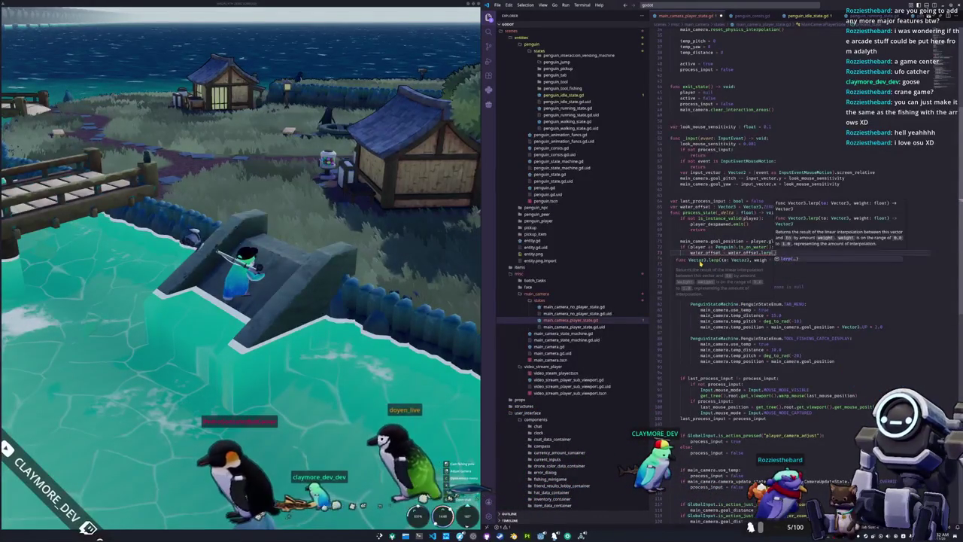
type("Vector3.")
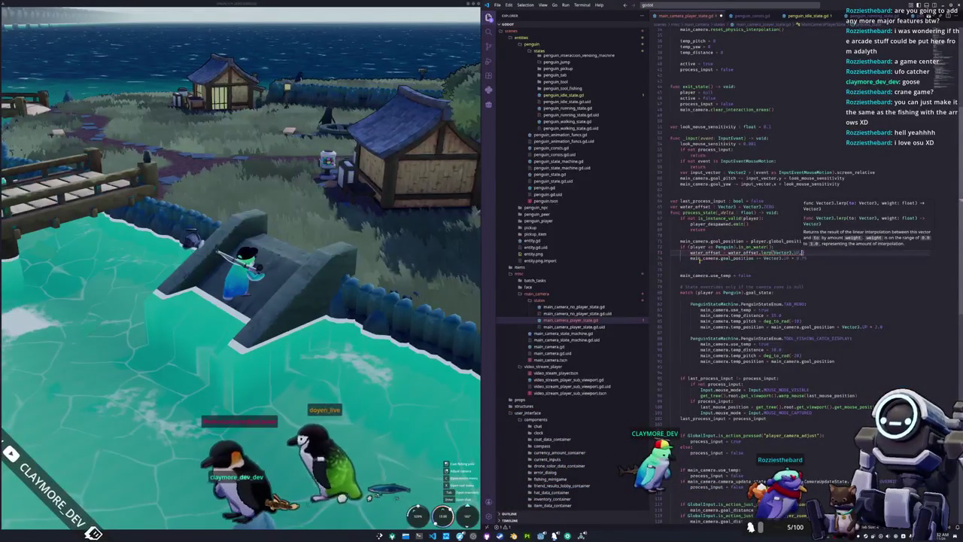
type("ZERO")
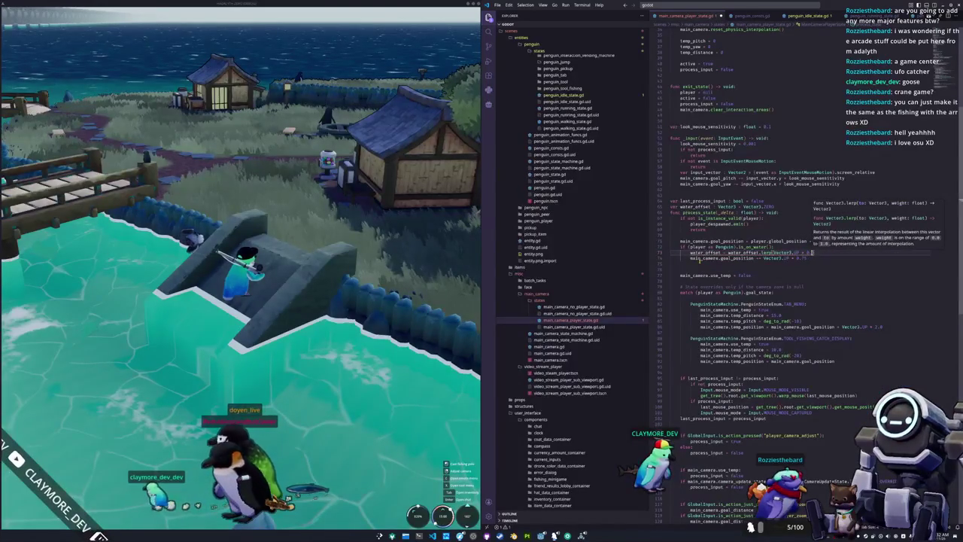
type(", delta")
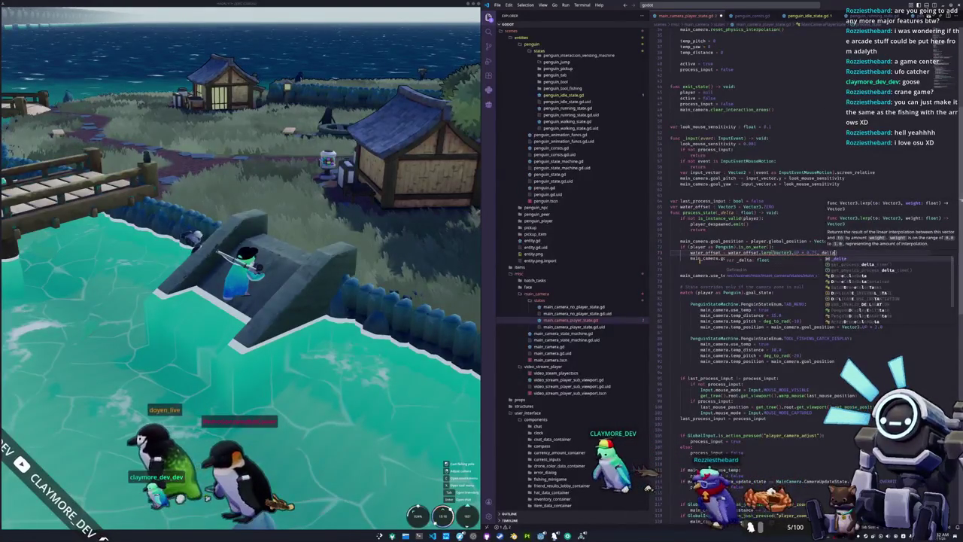
key("Escape")
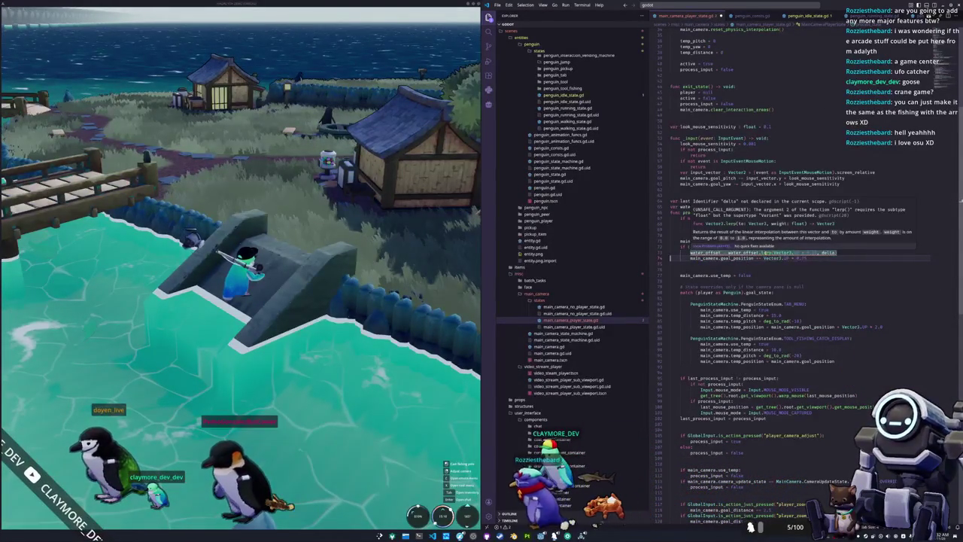
left_click(764, 252)
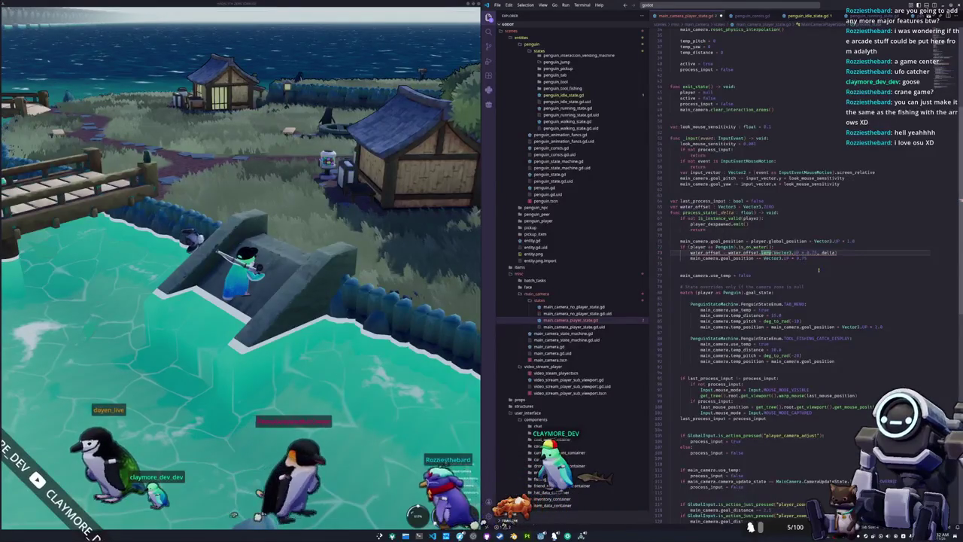
left_click(728, 263)
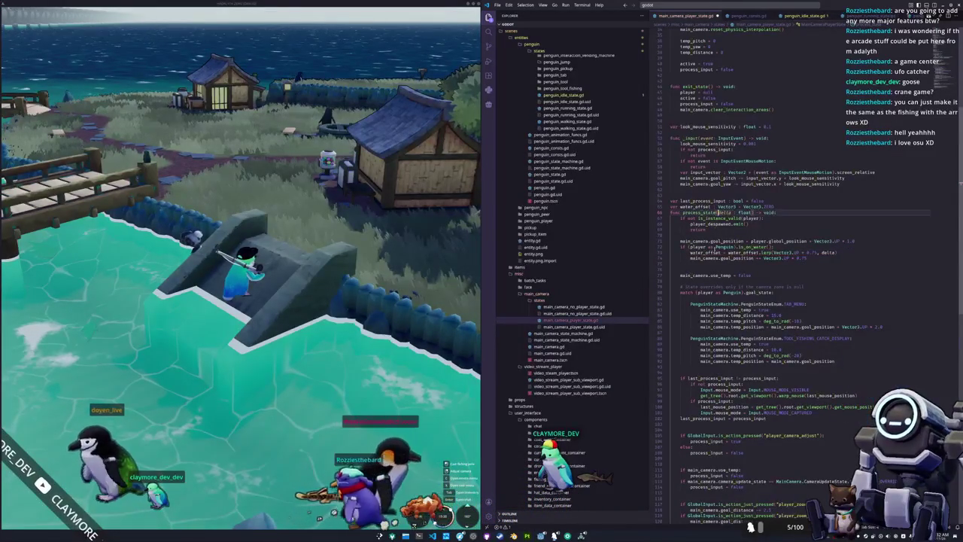
type("main_camera.goal_position += Vector3.UP * 0.75")
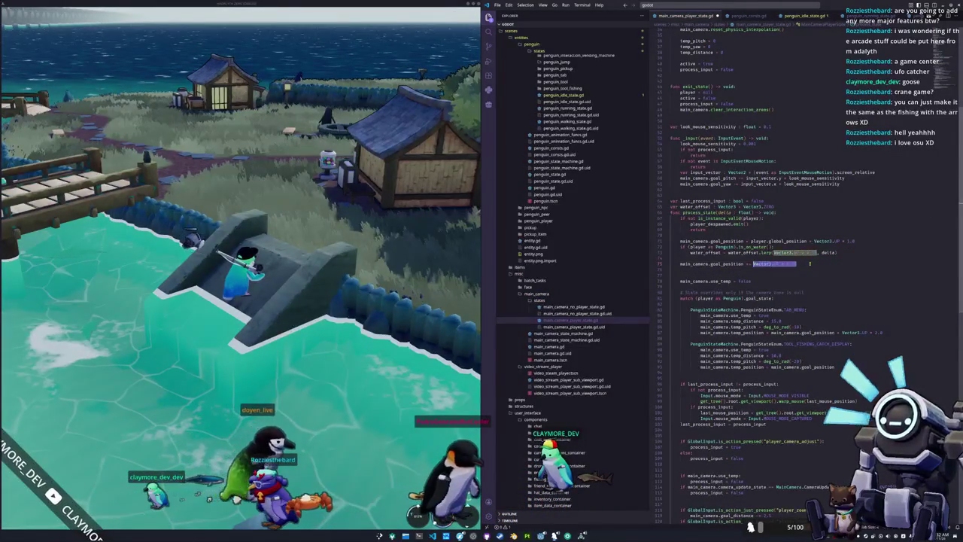
type("ater_offset")
Add an else branch easing water_offset back to Vector3.ZERO, then test in the game
key("ctrl+shift+Return")
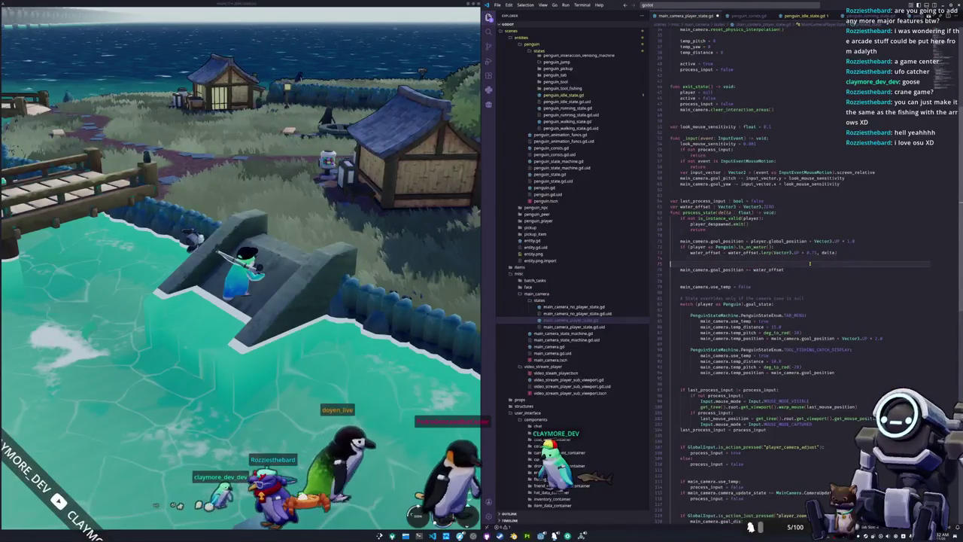
type("else:")
key("Return")
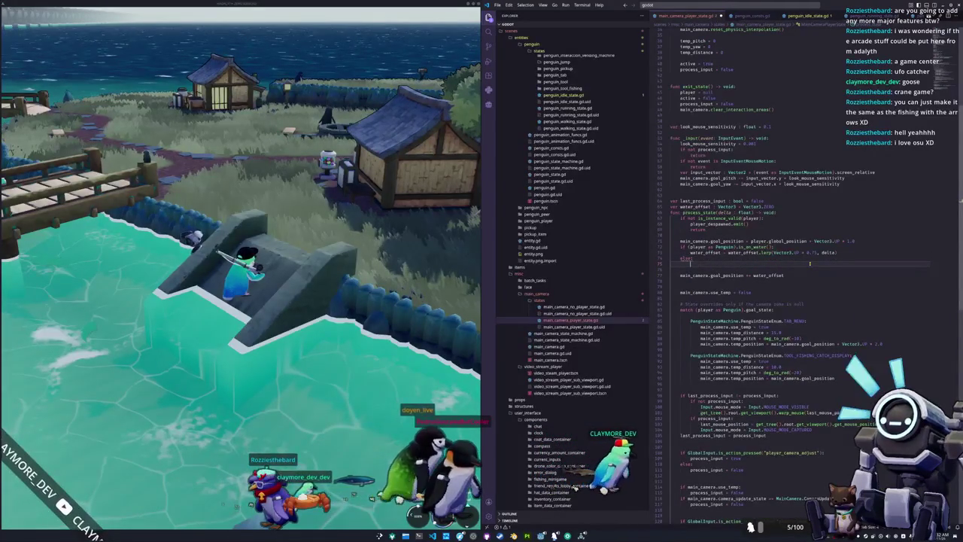
key("Up")
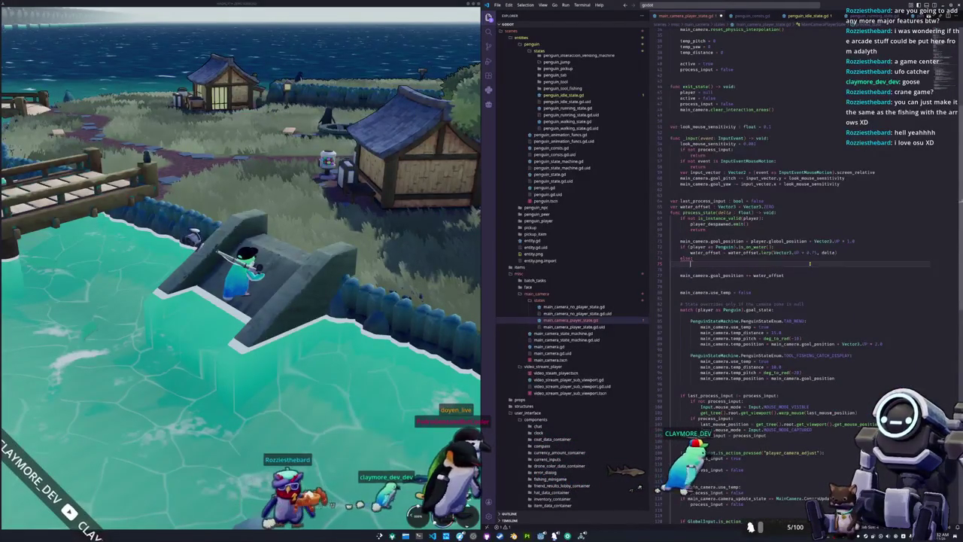
key("ctrl+v")
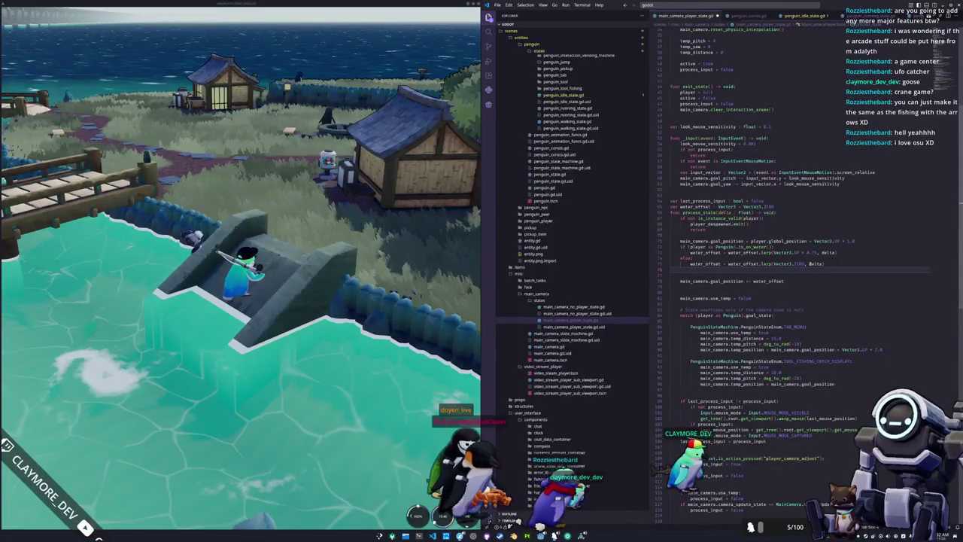
key("alt+Tab")
key("w")
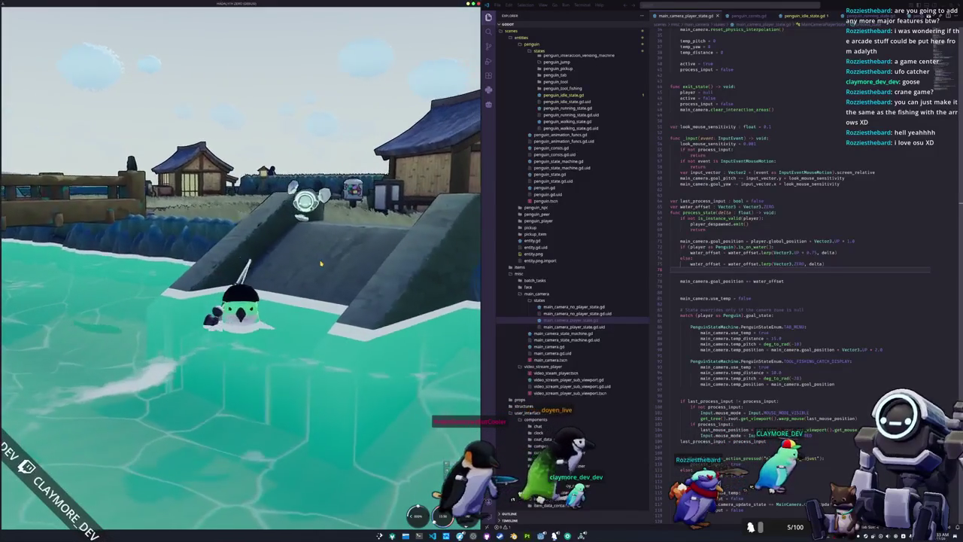
Append a speed multiplier to delta in both water_offset.lerp calls
double_click(812, 253)
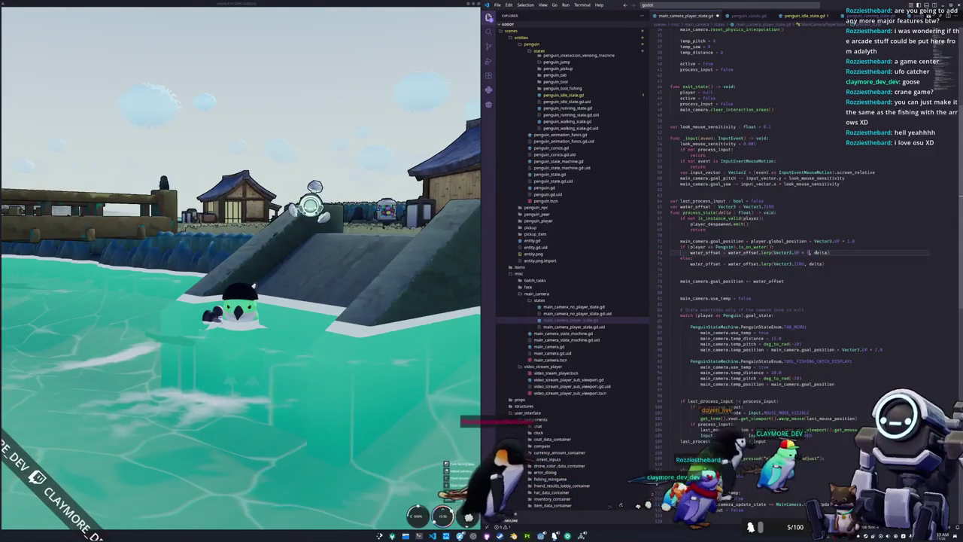
left_click(324, 231)
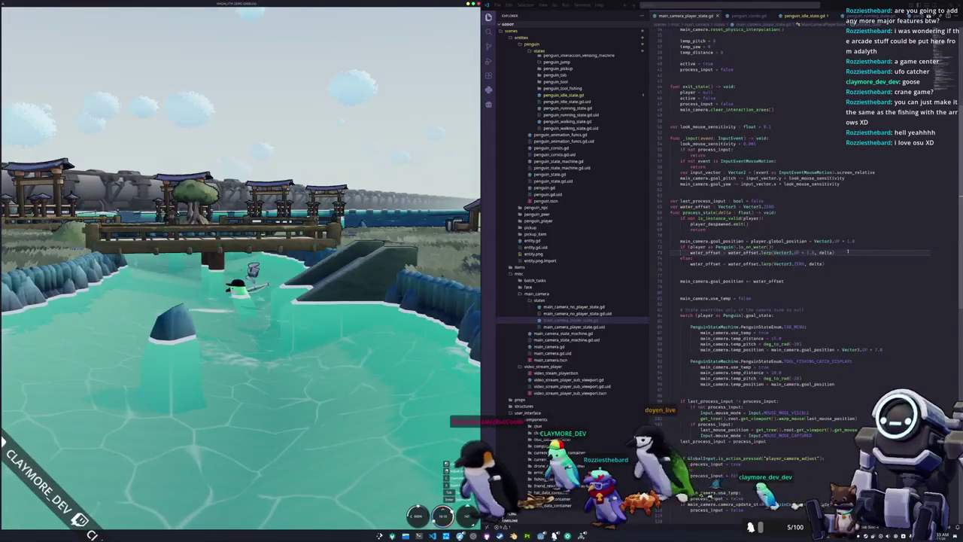
key("alt+Tab")
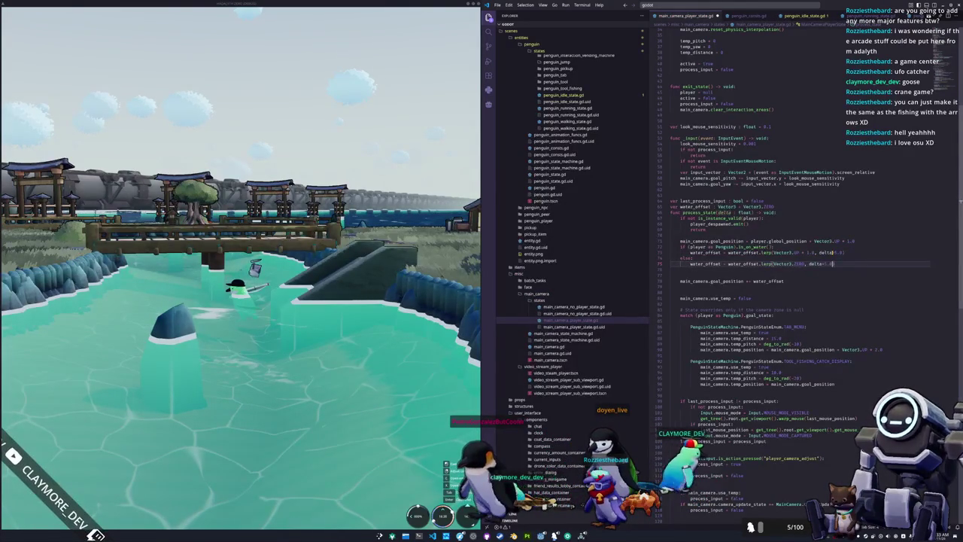
key("alt+Tab")
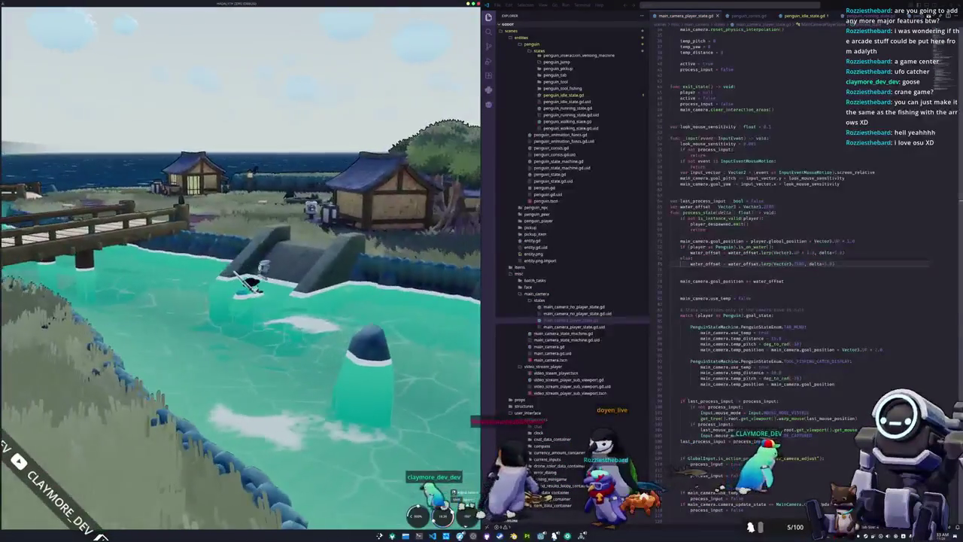
Swim the penguin in and out of the water onto the ramp to check the camera height
key("s")
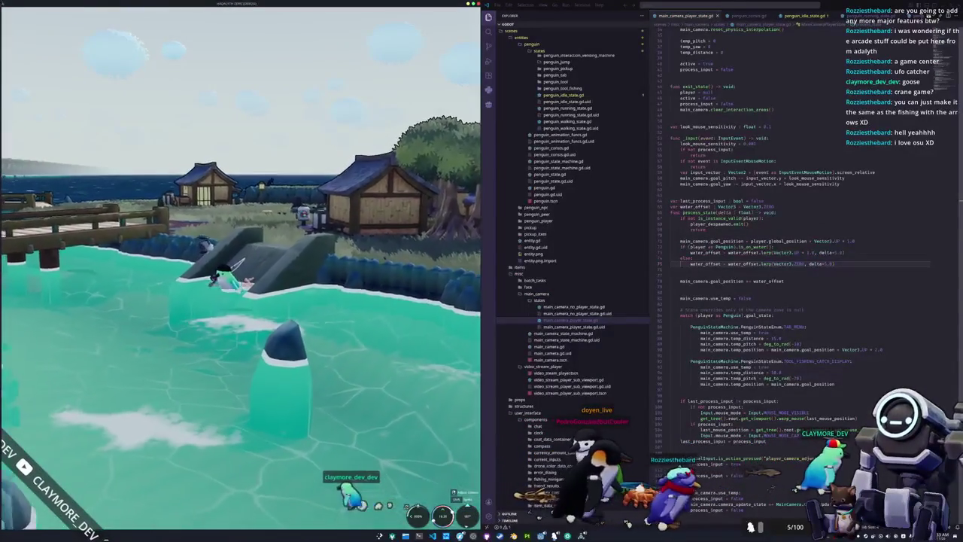
key("w")
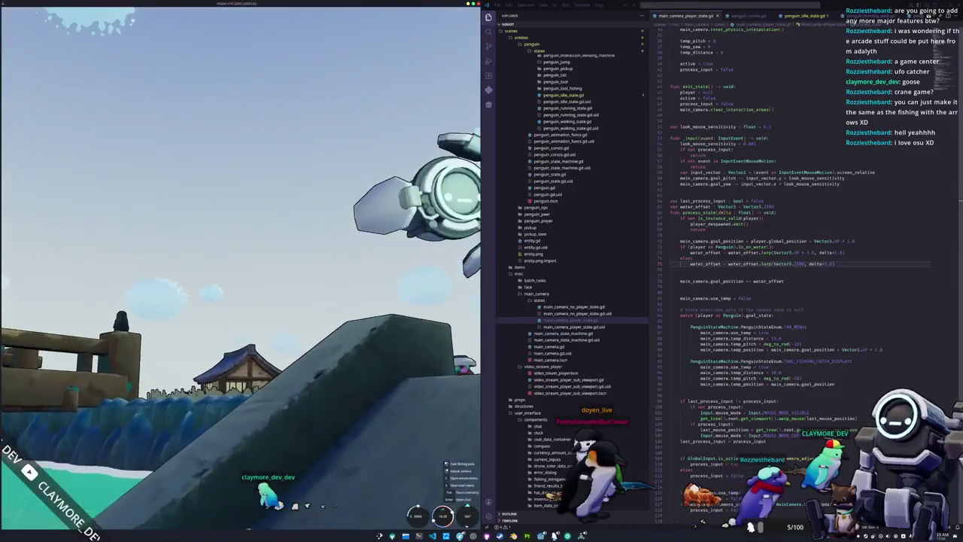
key("w")
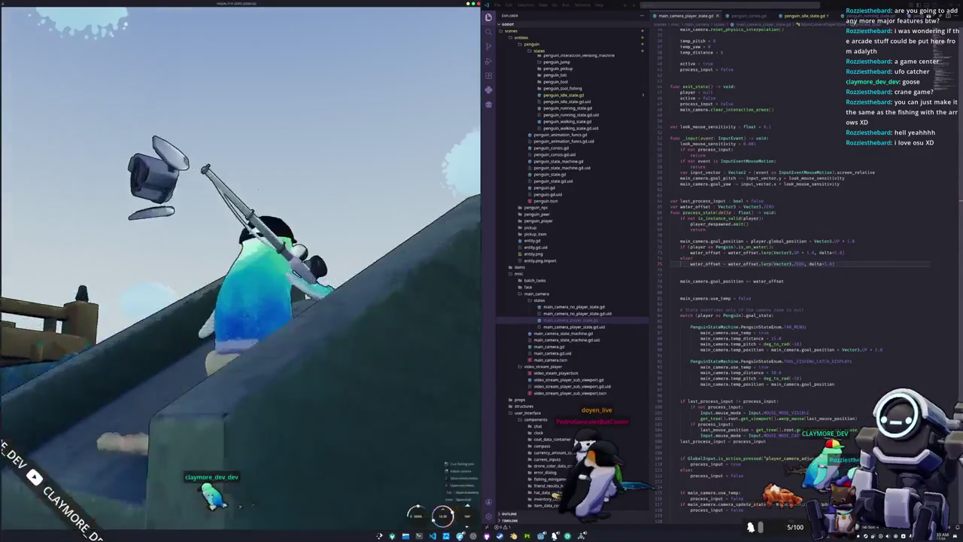
key("s")
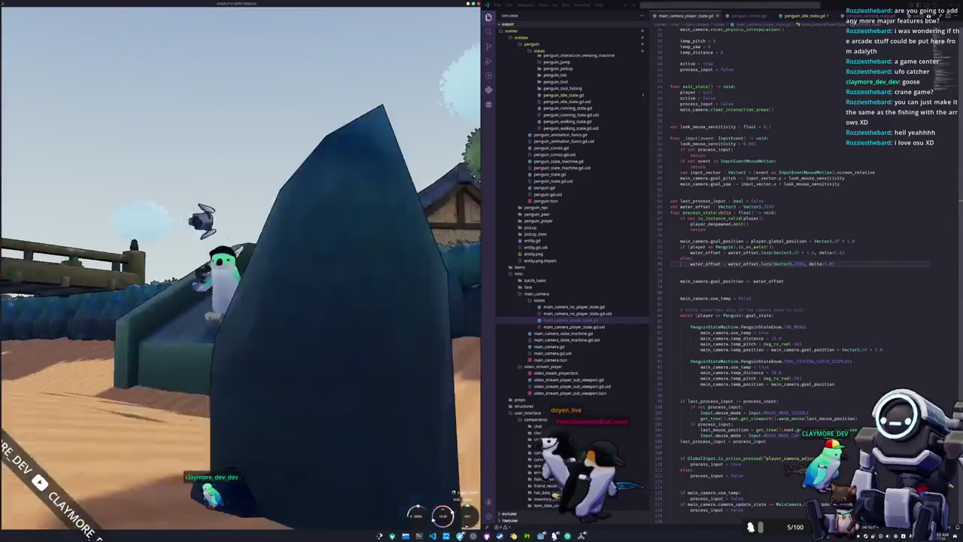
key("w")
key("w")
key("w")
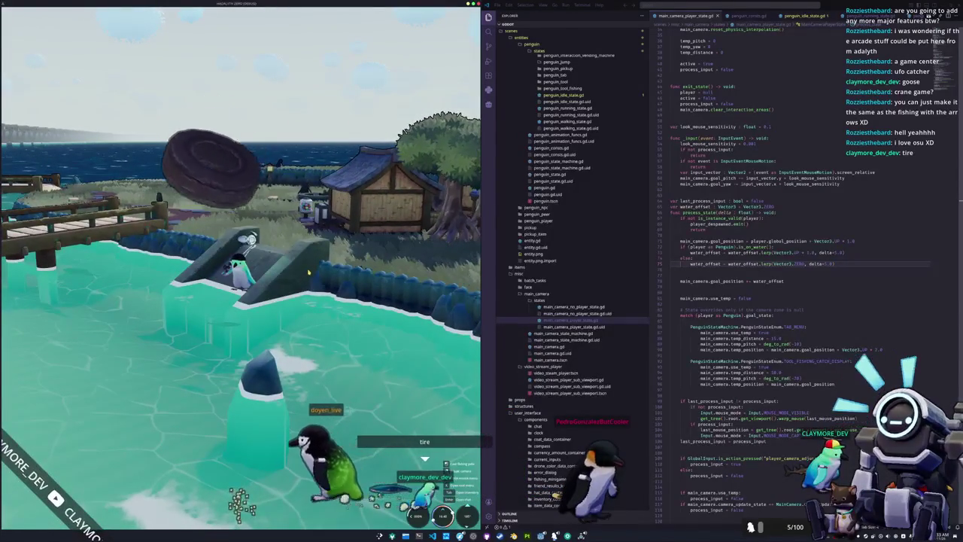
key("w")
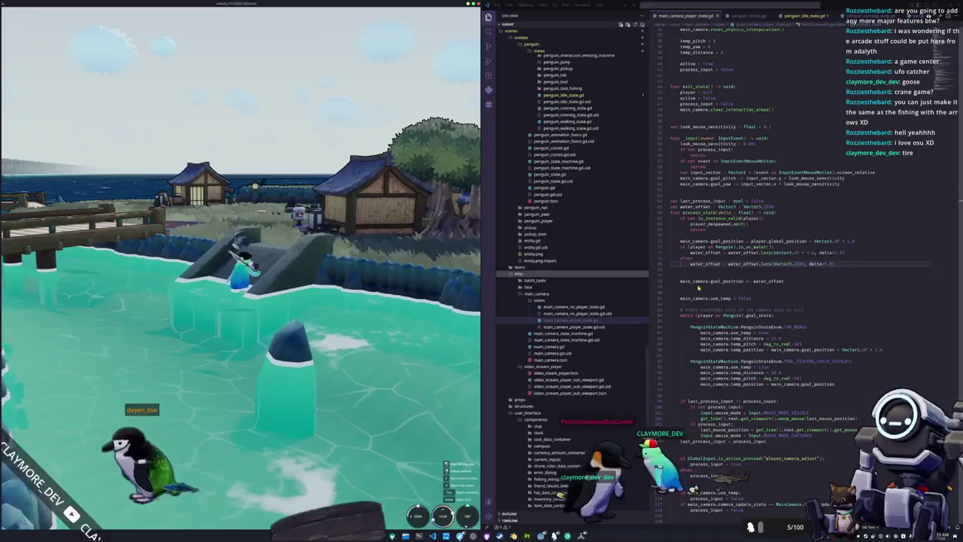
key("alt+Tab")
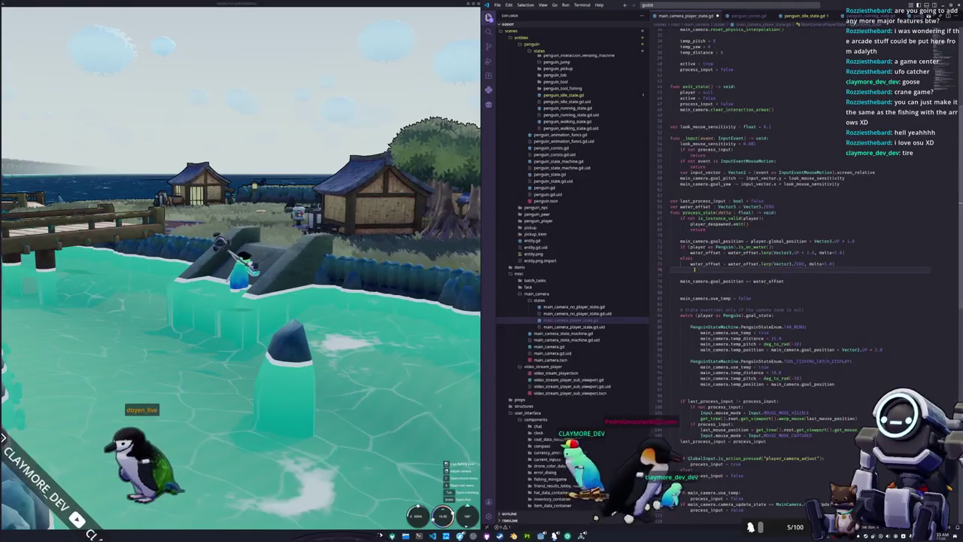
On line 78, set main_camera.goal_position.y to max(main_camera.goal_position.y, 0.0)
type("main_came")
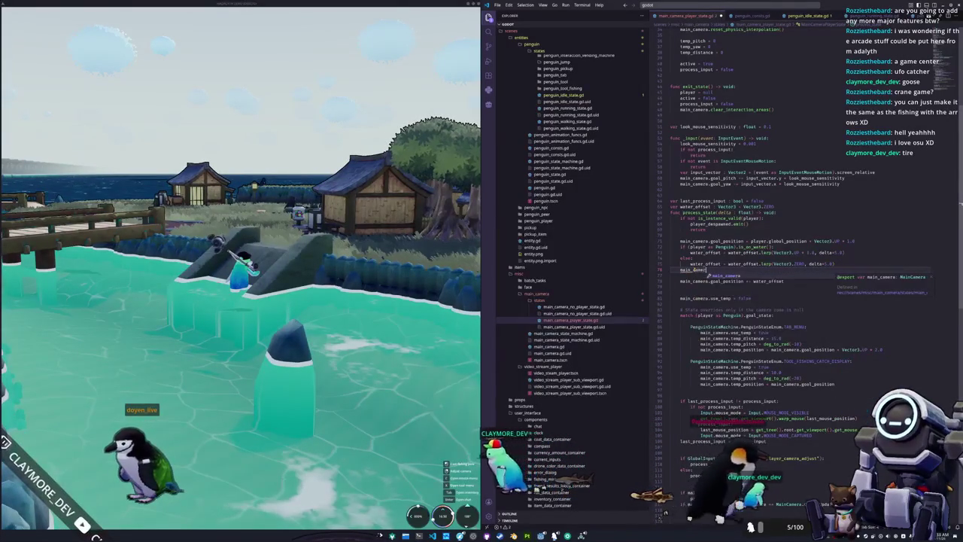
type("ra.goal_position = ")
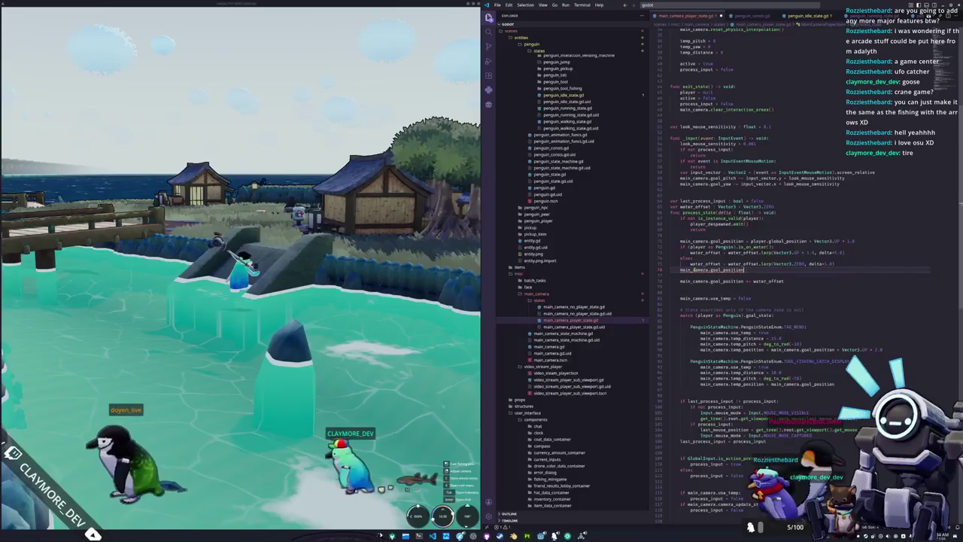
type("y = clamp")
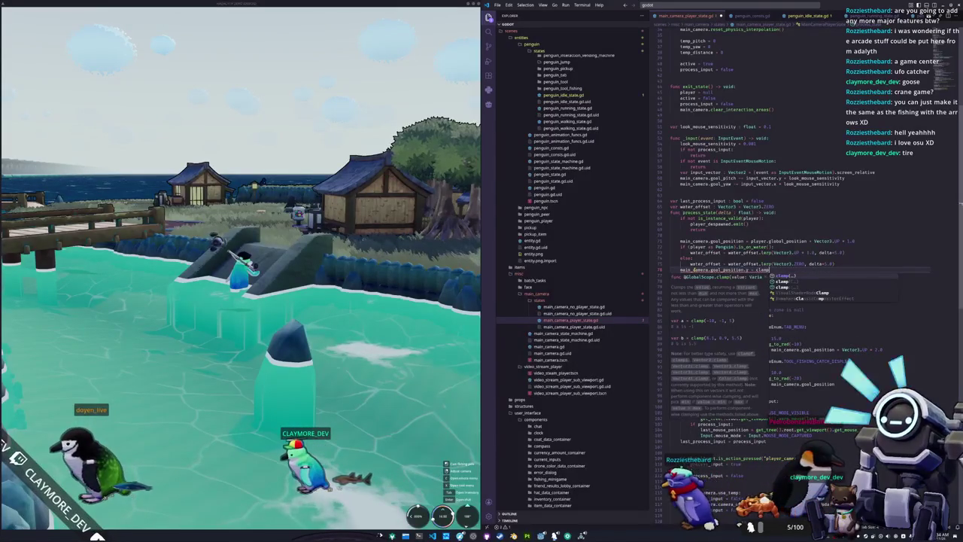
type("f(main_ca")
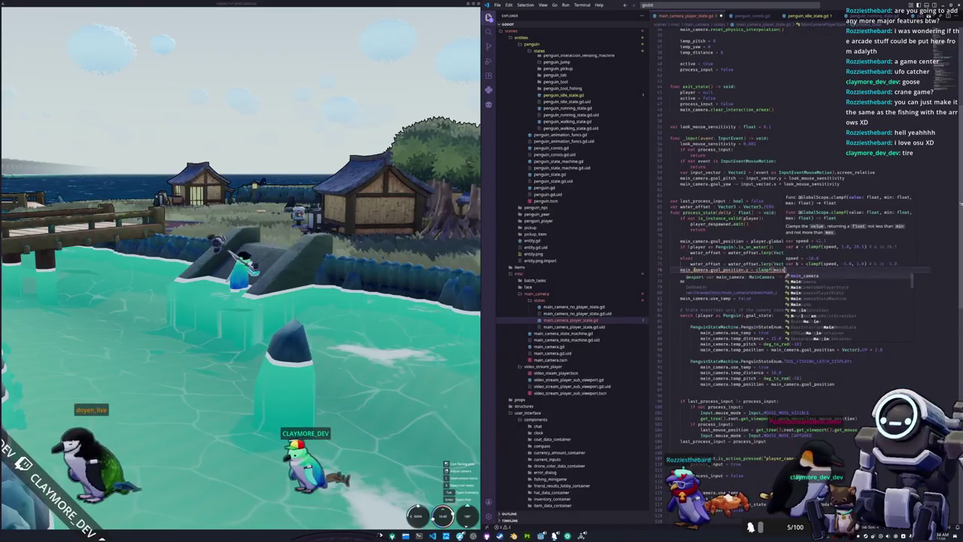
type("mera.goal_position.y,")
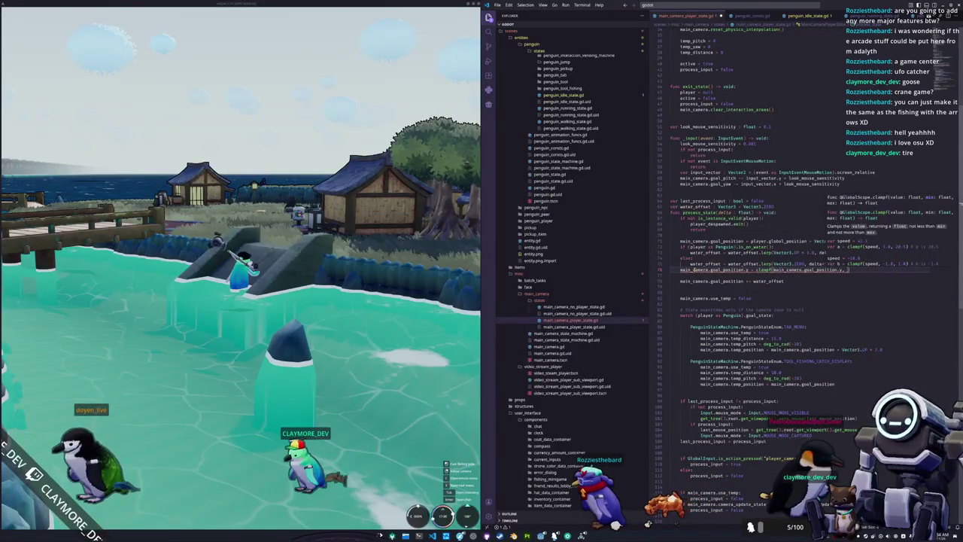
type("0.0, in")
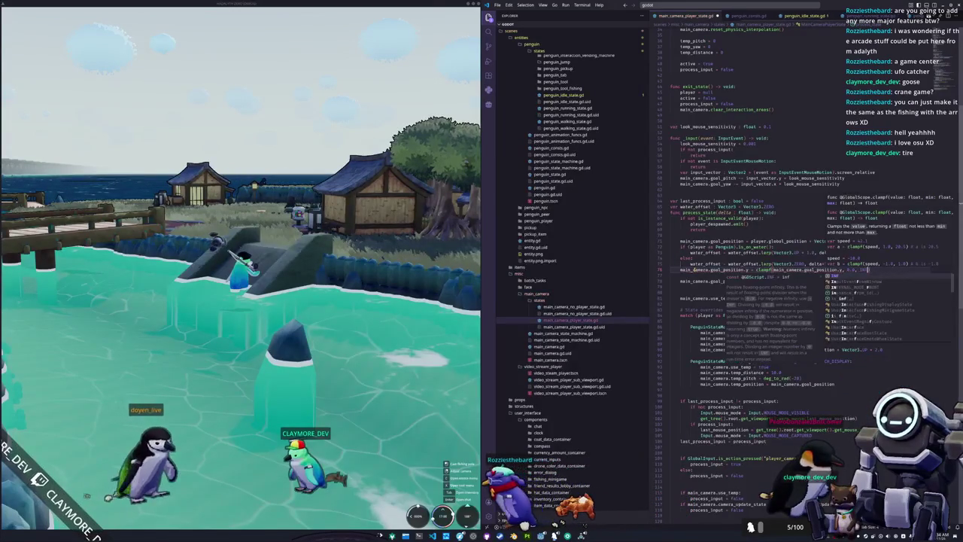
key("Return")
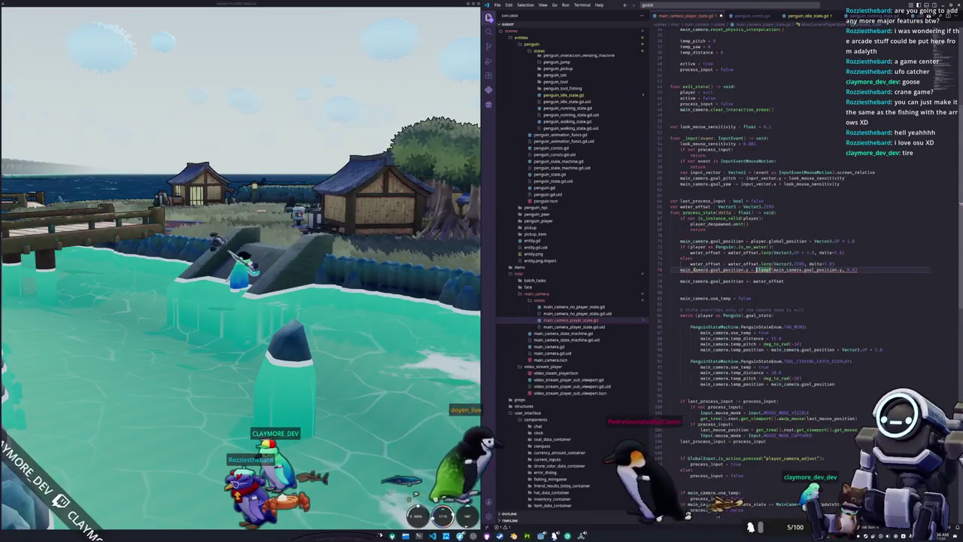
double_click(767, 270)
type("max")
key("Escape")
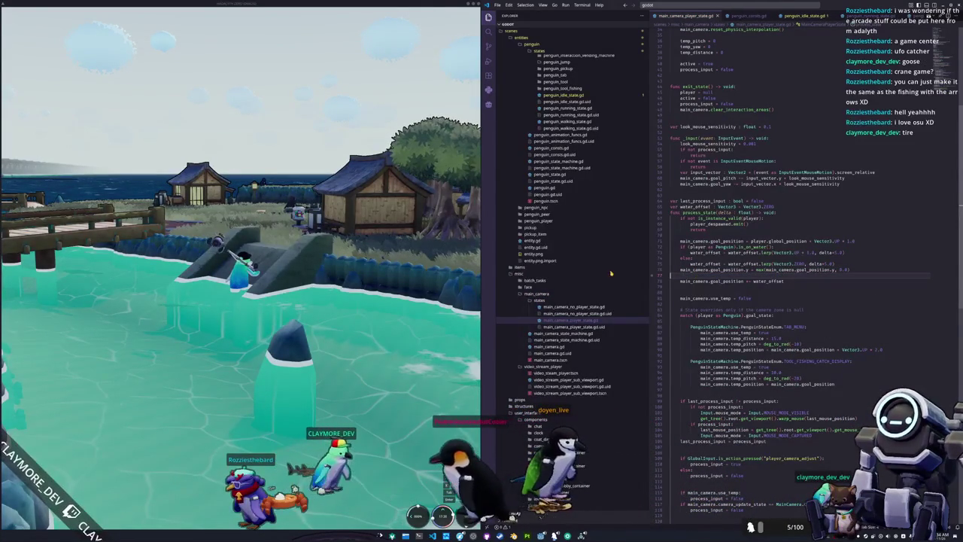
left_click(301, 226)
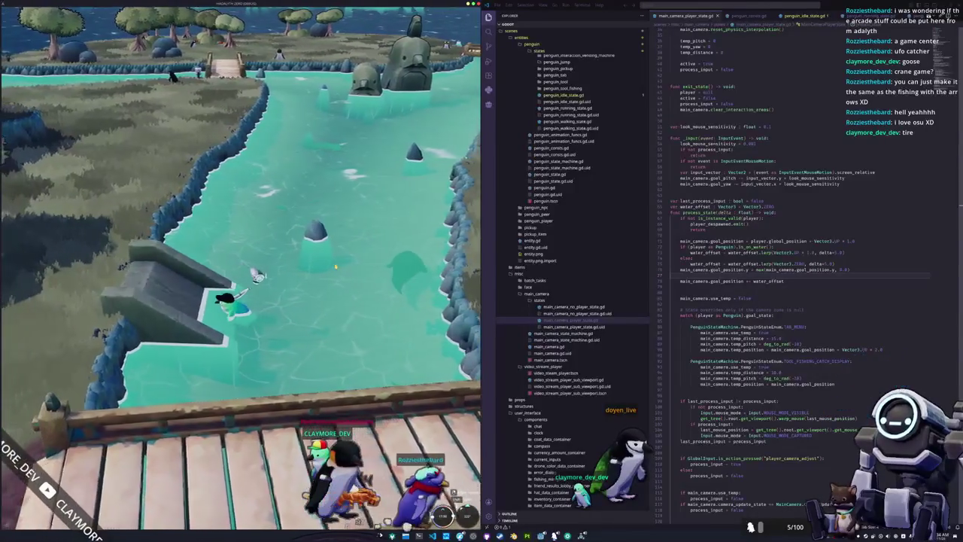
Delete the multipliers after delta on both lerp lines, save, and swim the penguin to retest
left_click(834, 253)
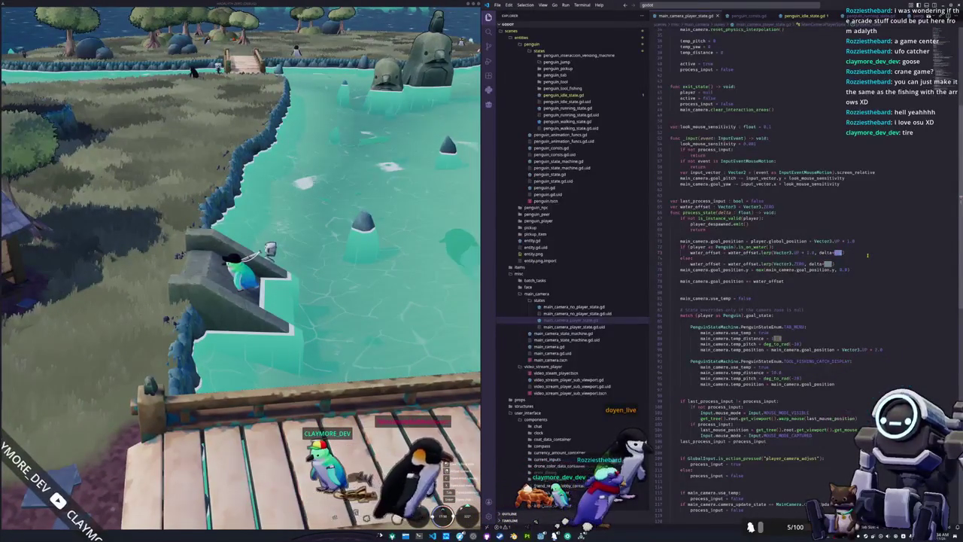
key("Delete")
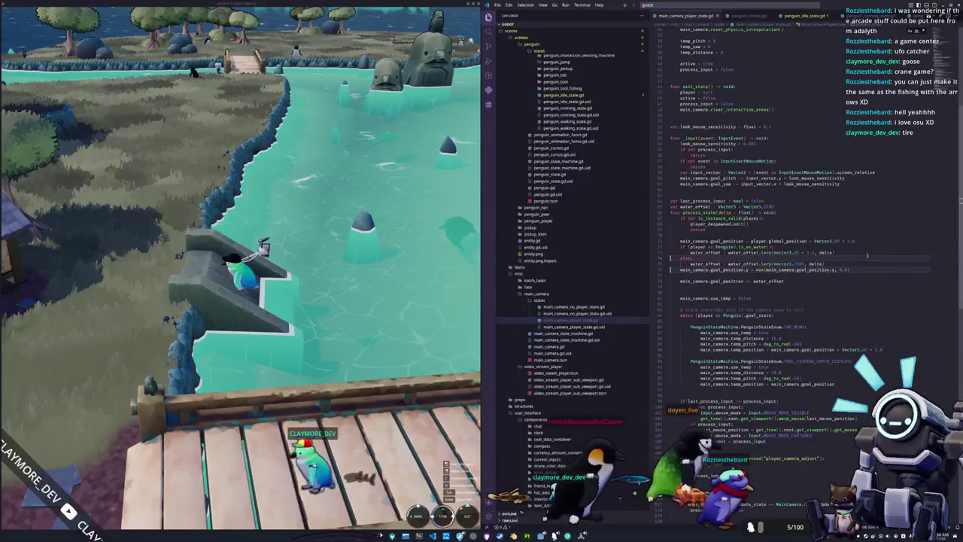
key("ctrl+s")
key("s")
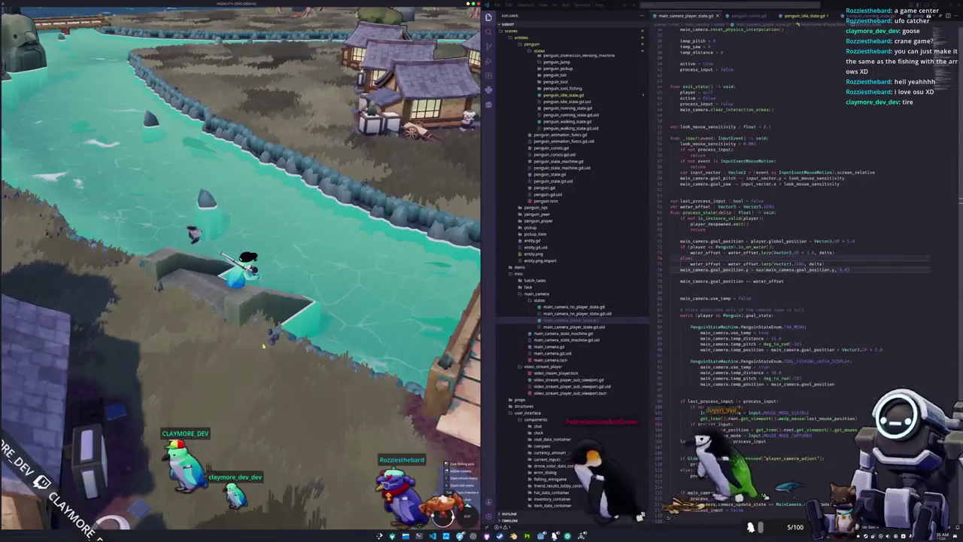
Move the goal_position += water_offset line above the max() height limit and collapse the states folder
left_click(724, 284)
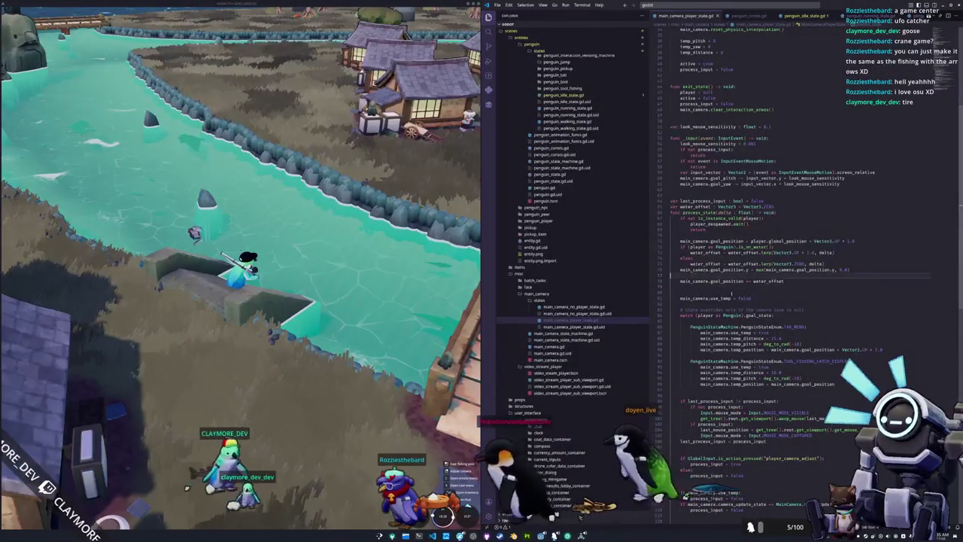
key("BackSpace")
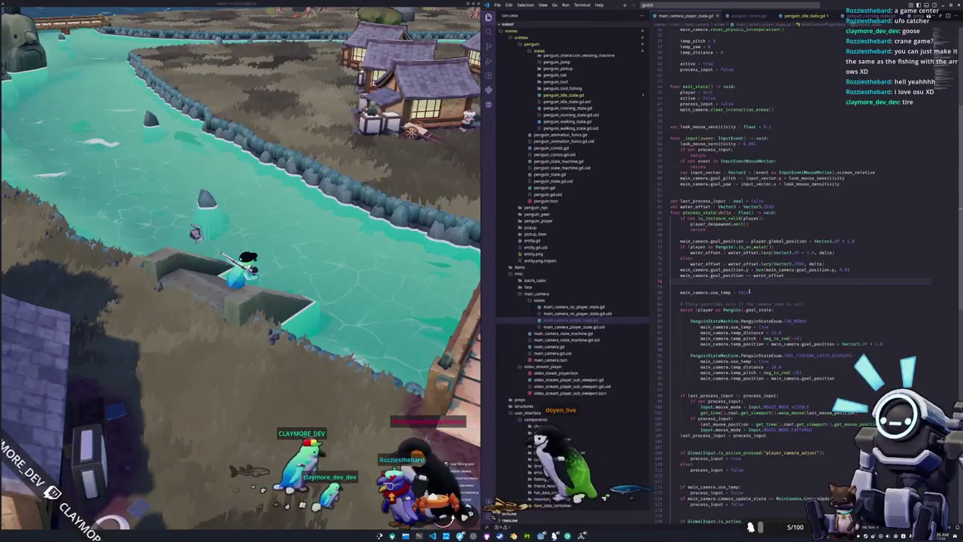
key("shift+Up")
key("BackSpace")
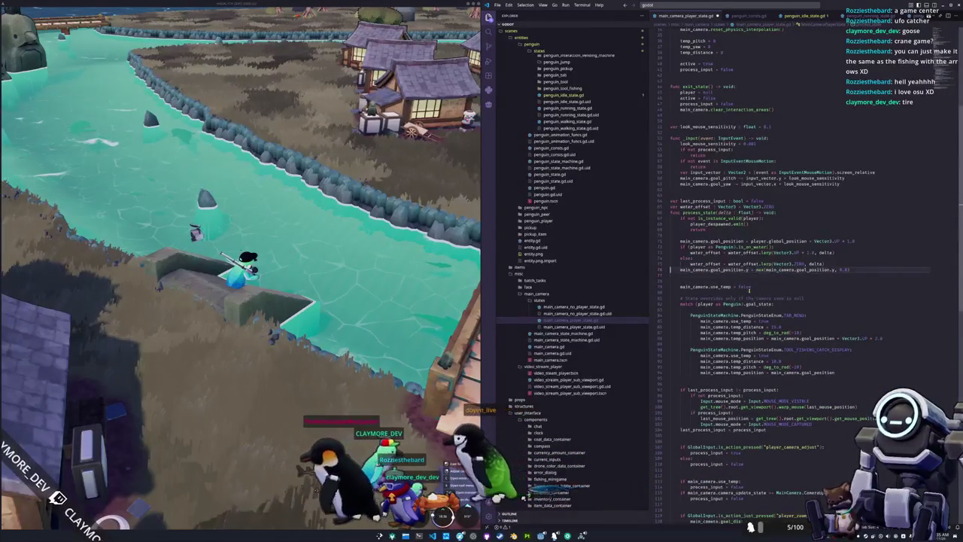
key("ctrl+z")
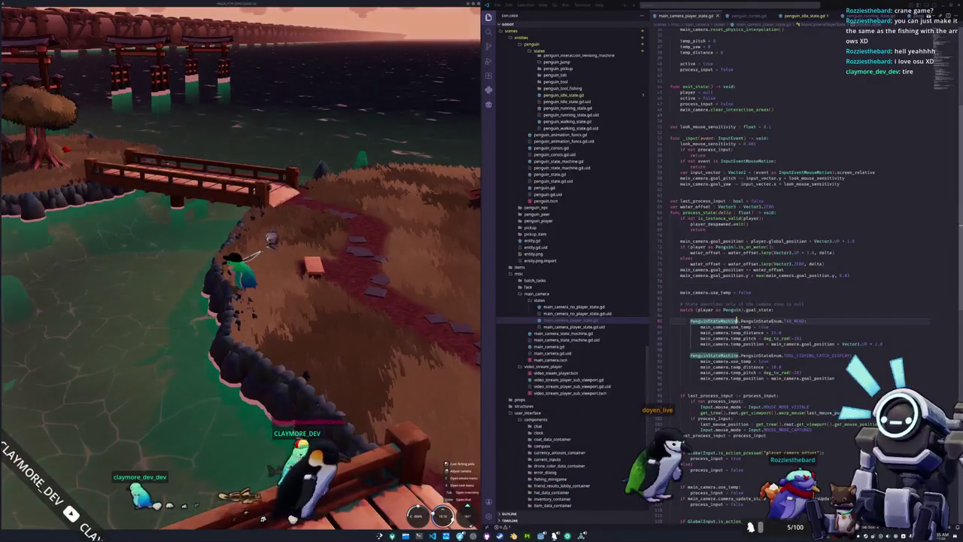
scroll(572, 301, "down", 3)
left_click(539, 249)
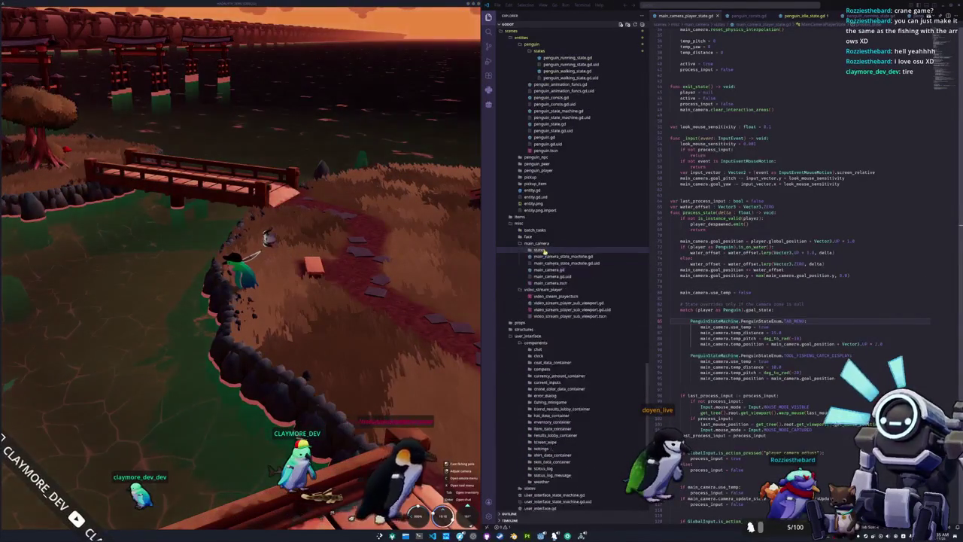
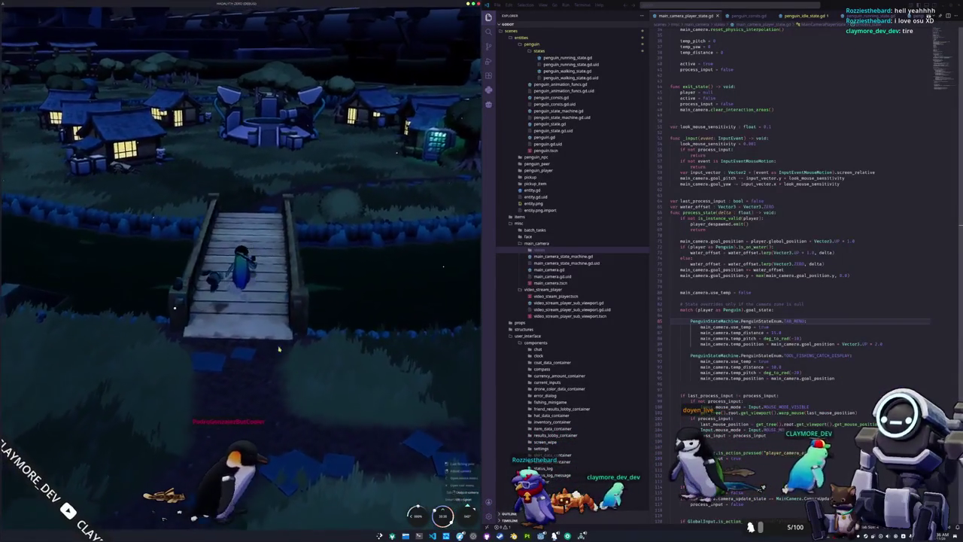
Stop the game with F8 and look down over the island, docks, beetles and airship
key("F8")
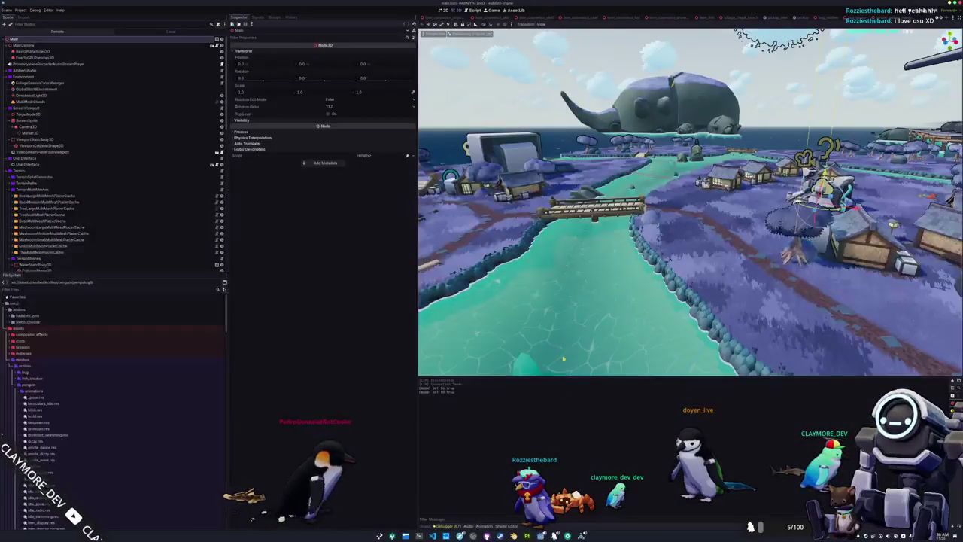
scroll(677, 279, "down", 6)
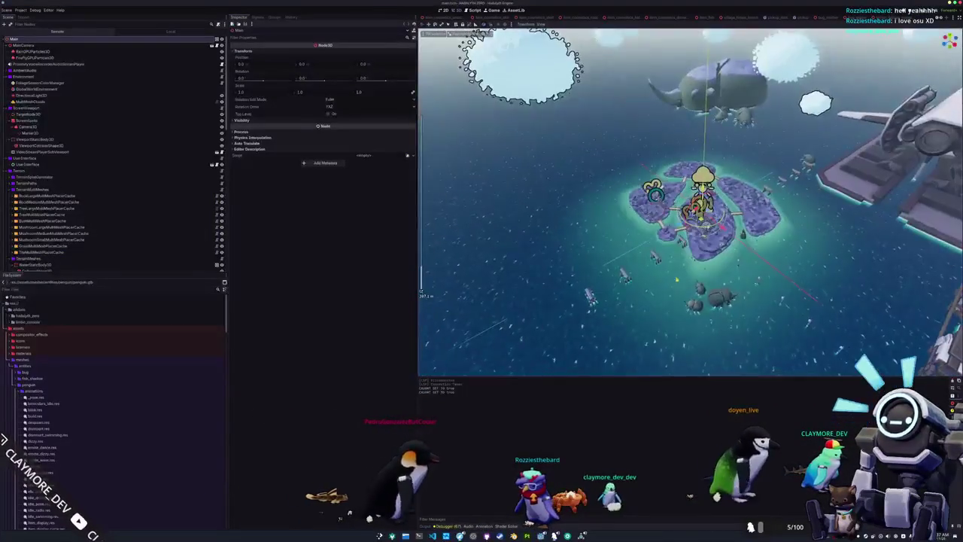
mouse_move(676, 279)
left_mouse_down()
mouse_move(698, 309)
mouse_move(708, 256)
left_mouse_up()
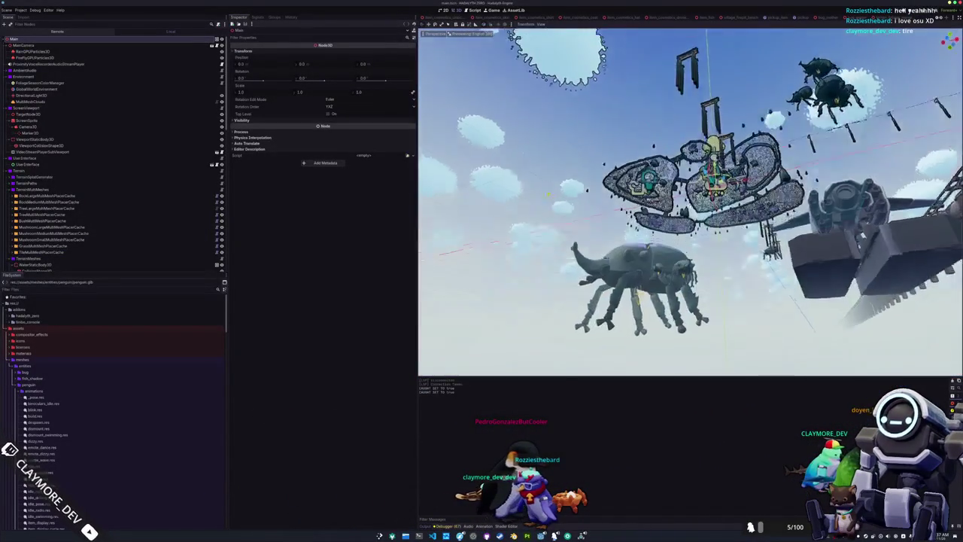
scroll(543, 237, "up", 3)
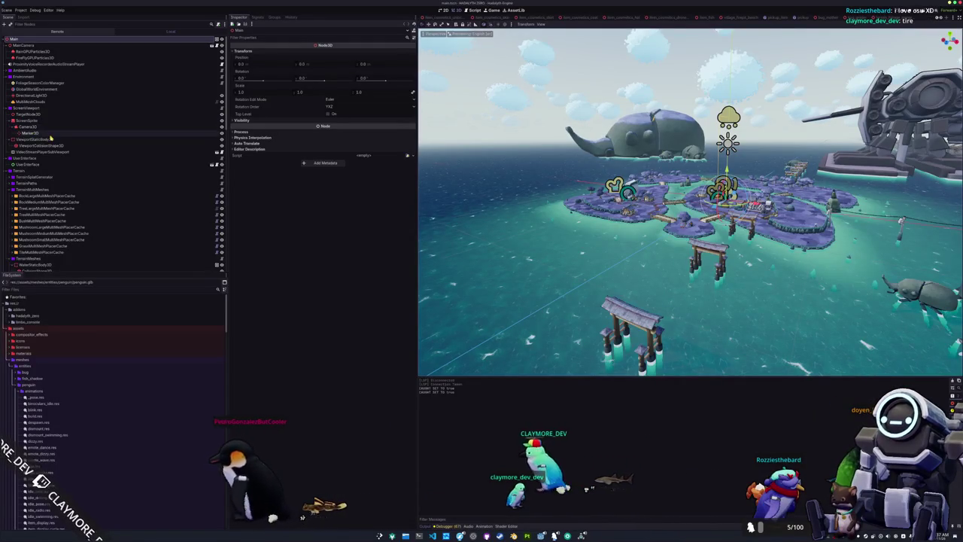
Add a StaticBody3D node as a child of the scene root
right_click(19, 40)
left_click(30, 47)
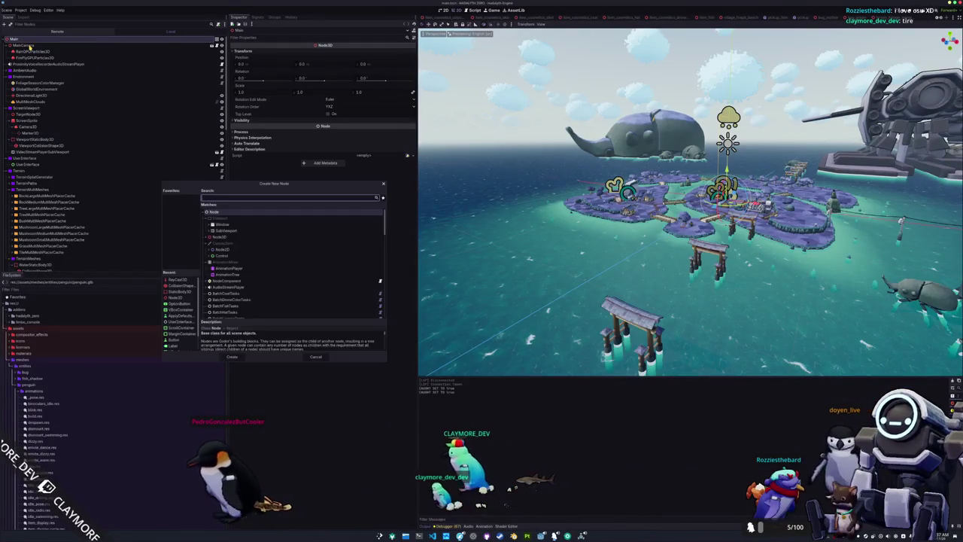
type("static")
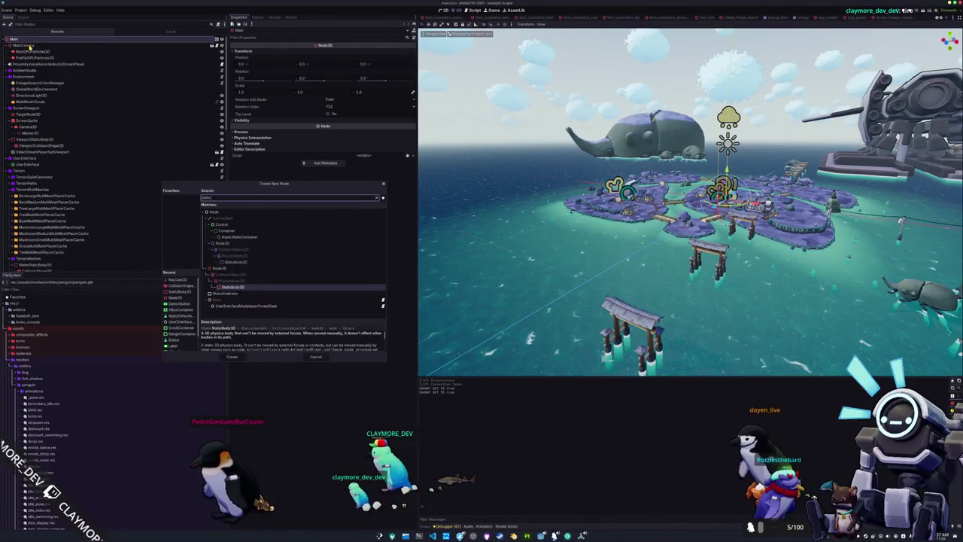
key("Return")
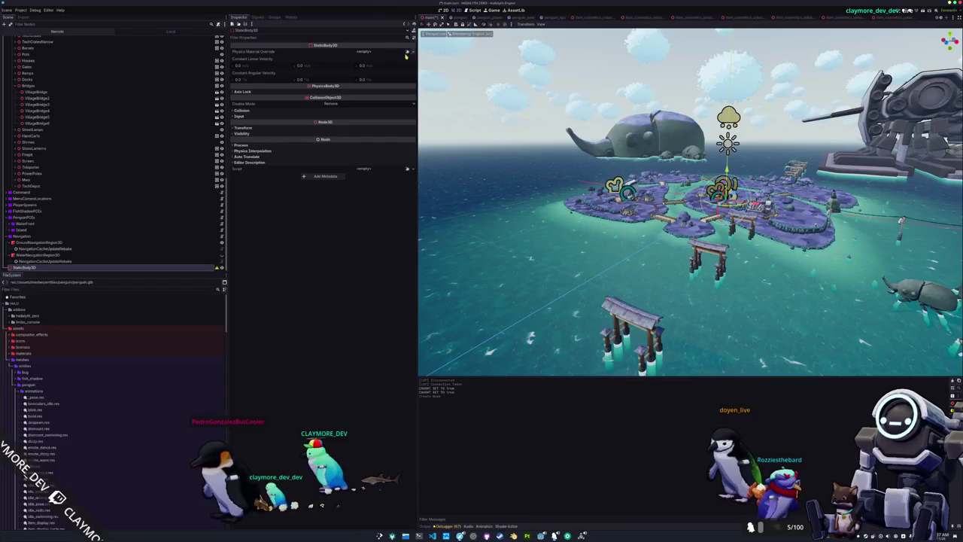
left_click(406, 51)
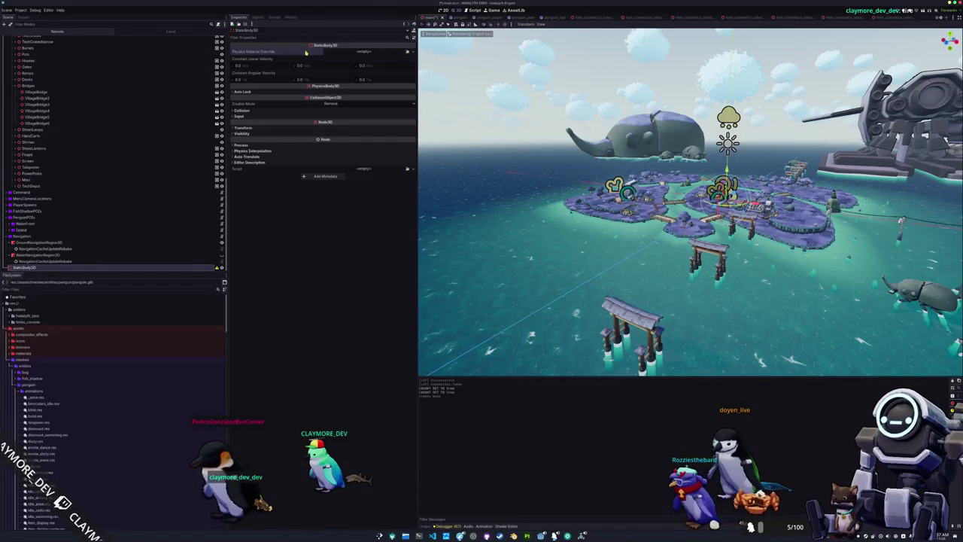
Give the StaticBody3D a CollisionShape3D child using a SphereShape3D with an enlarged radius
right_click(23, 268)
left_click(45, 270)
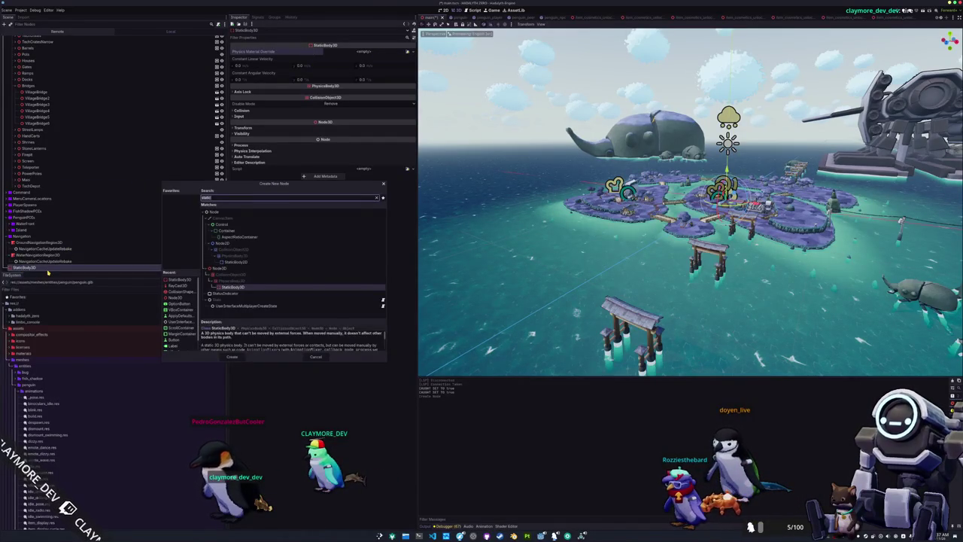
type("collision")
key("Return")
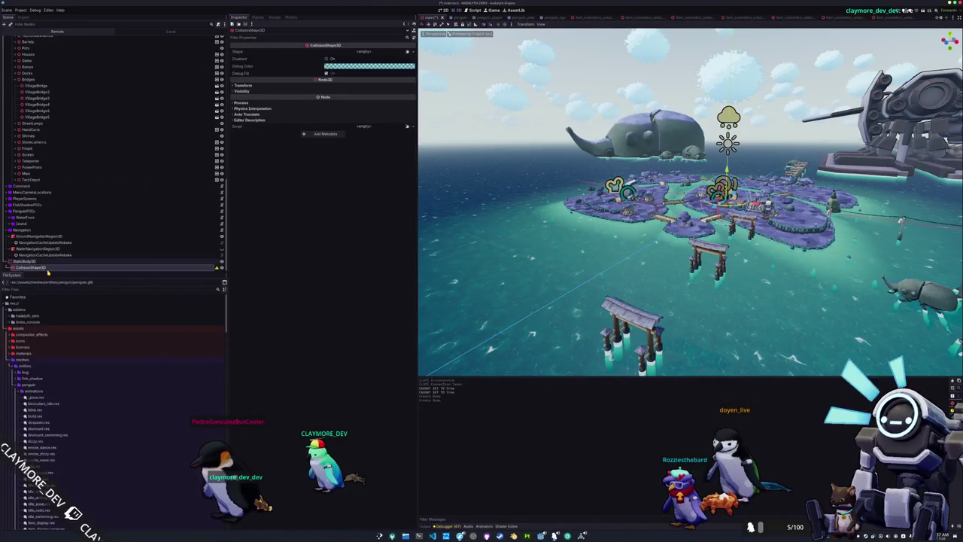
left_click(413, 52)
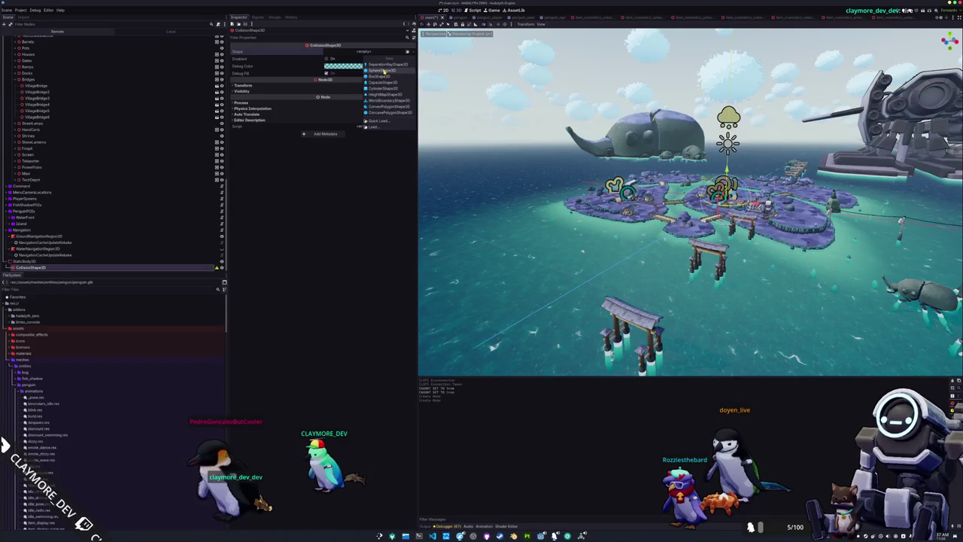
left_click(383, 70)
left_click(370, 51)
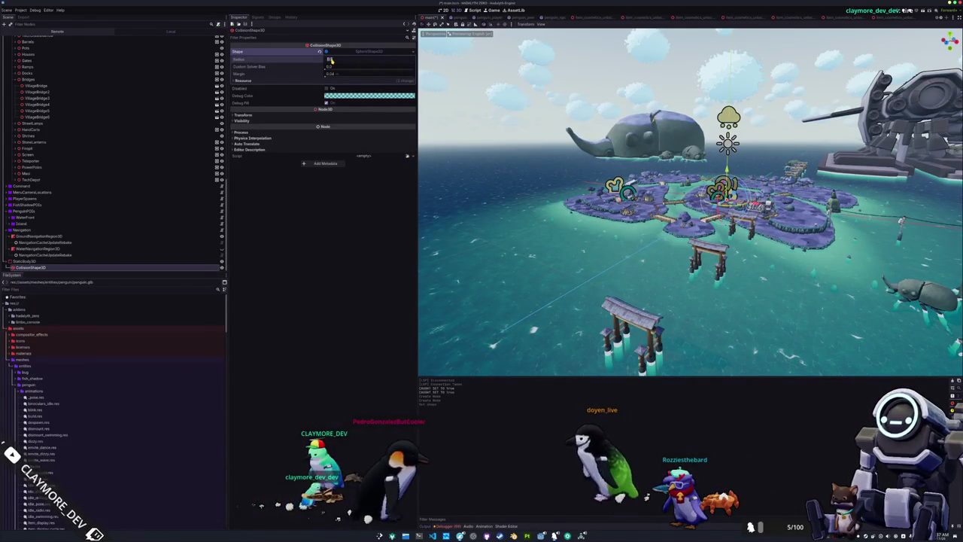
scroll(528, 216, "down", 5)
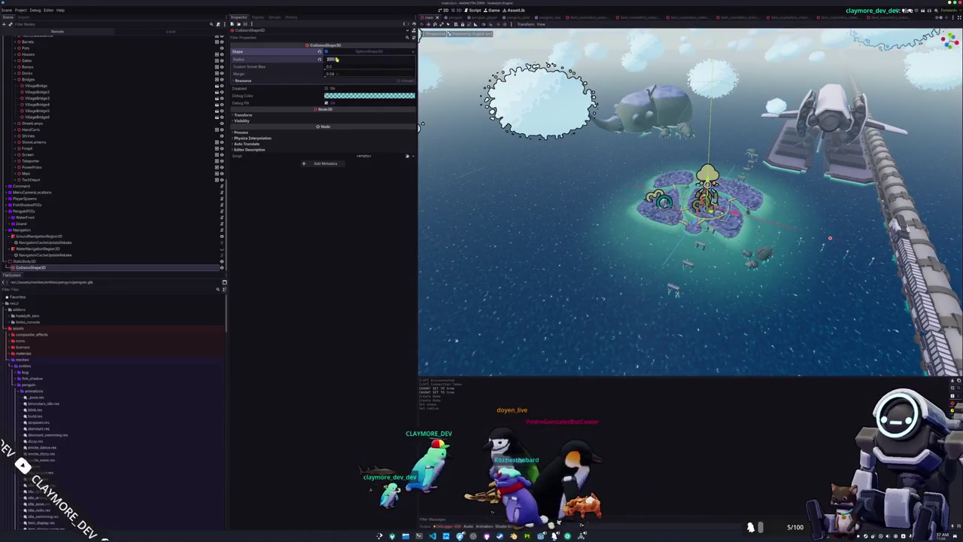
scroll(690, 203, "up", 5)
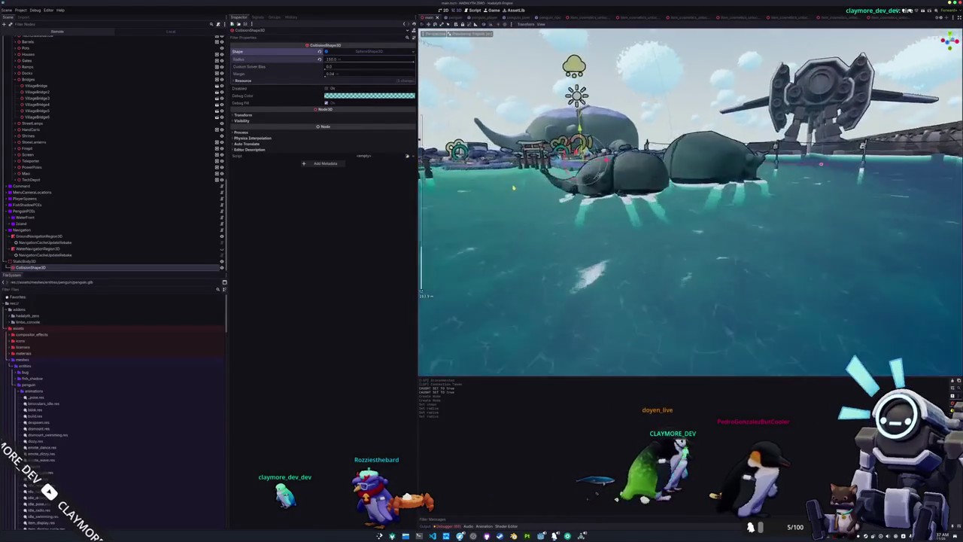
Save the scene and rebake the GroundNavigationRegion3D navigation mesh
key("ctrl+s")
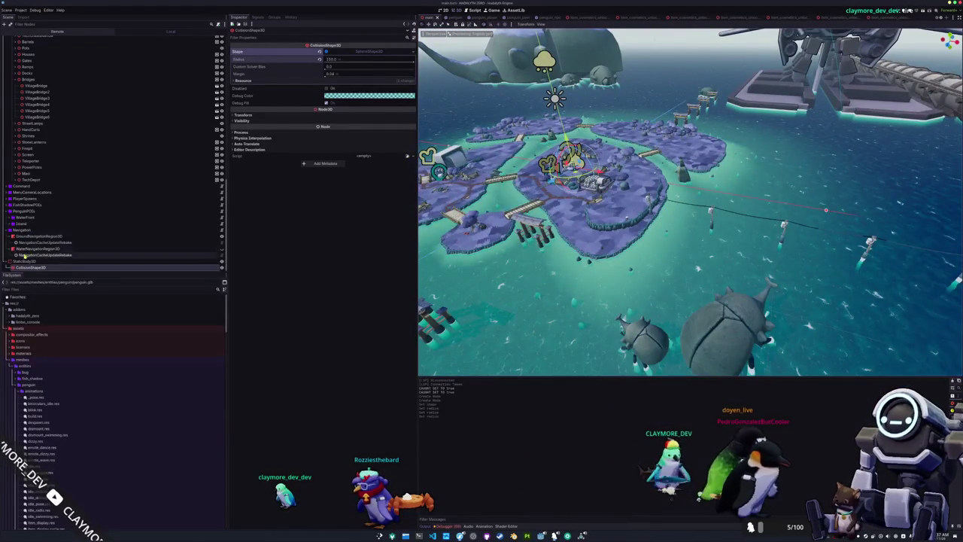
left_click(31, 237)
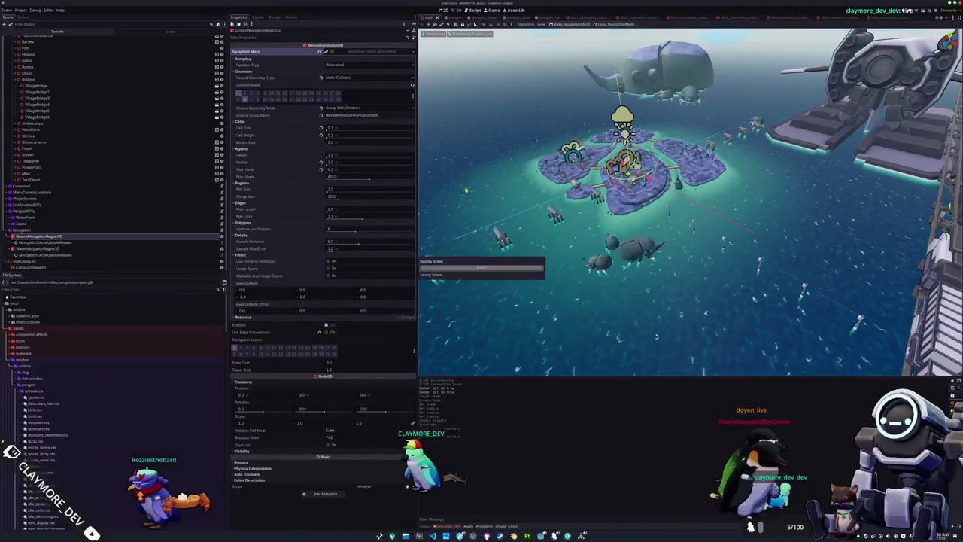
scroll(144, 195, "down", 5)
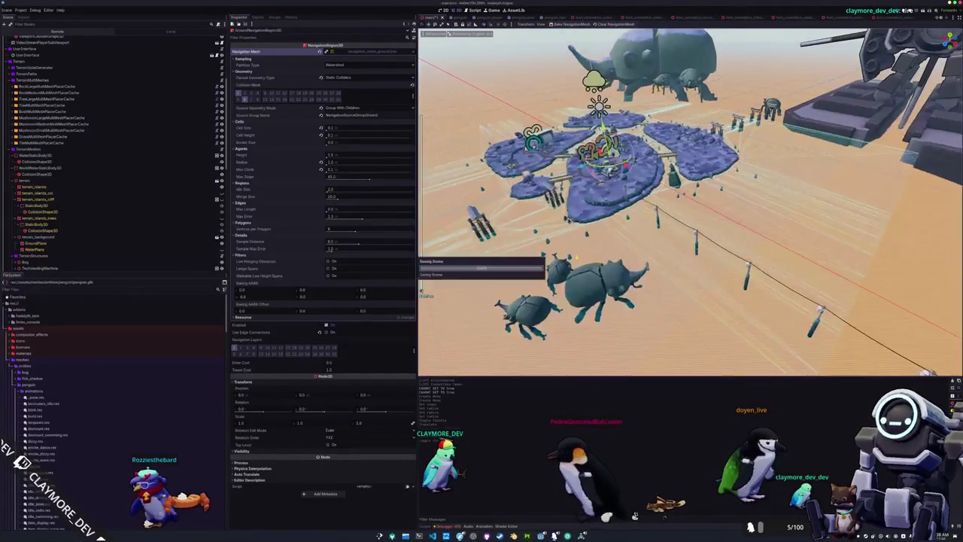
Inspect WaterPlane and GroundPlane, then reselect CollisionShape3D to review the rebaked navmesh
left_click(76, 250)
left_click(79, 243)
scroll(77, 243, "down", 5)
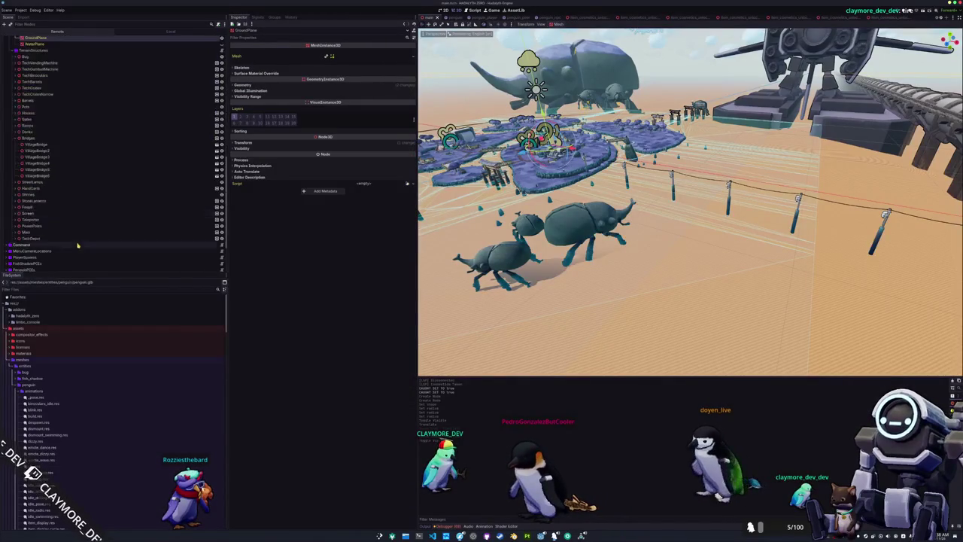
left_click(45, 267)
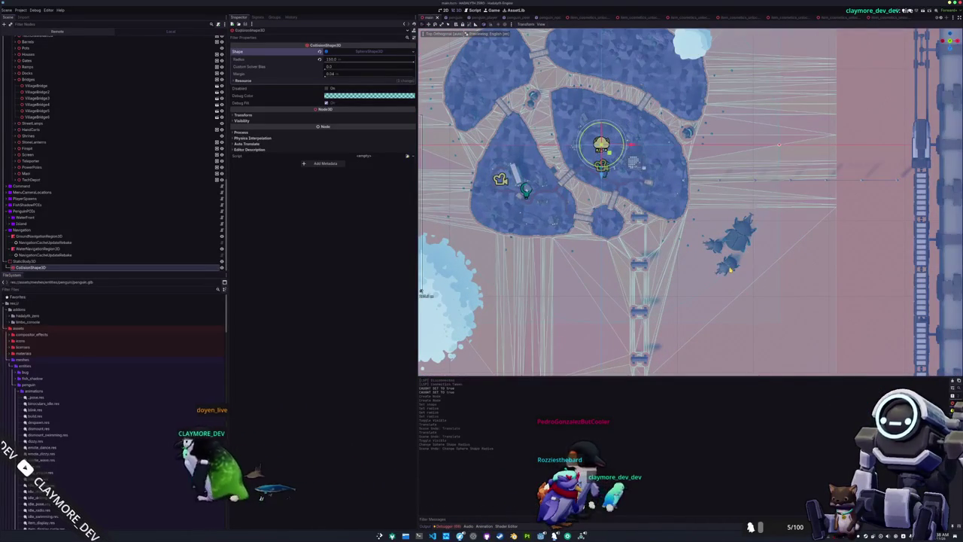
Select the BugGrazer beetles, reselect the sphere CollisionShape3D and save the scene
left_click(726, 259)
left_click(742, 225, "shift")
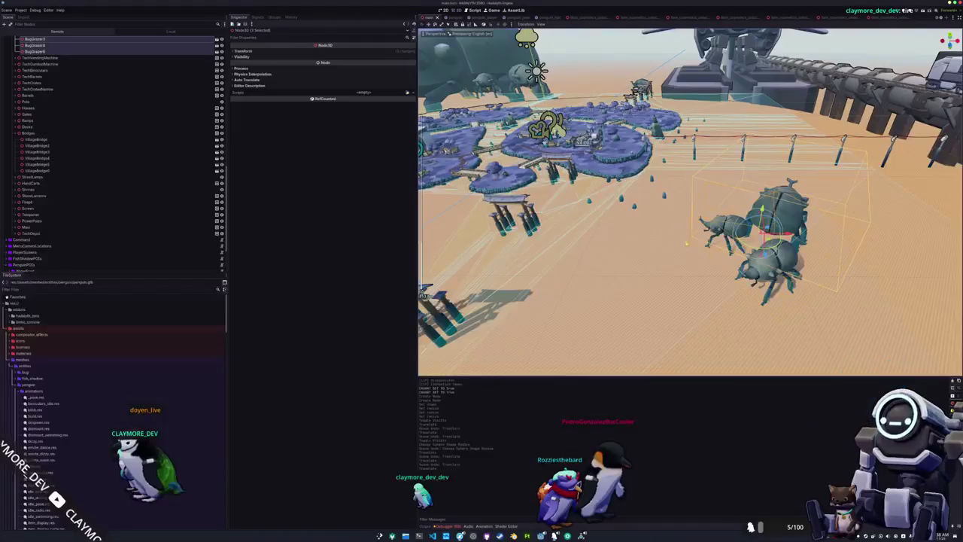
scroll(113, 225, "down", 3)
left_click(79, 268)
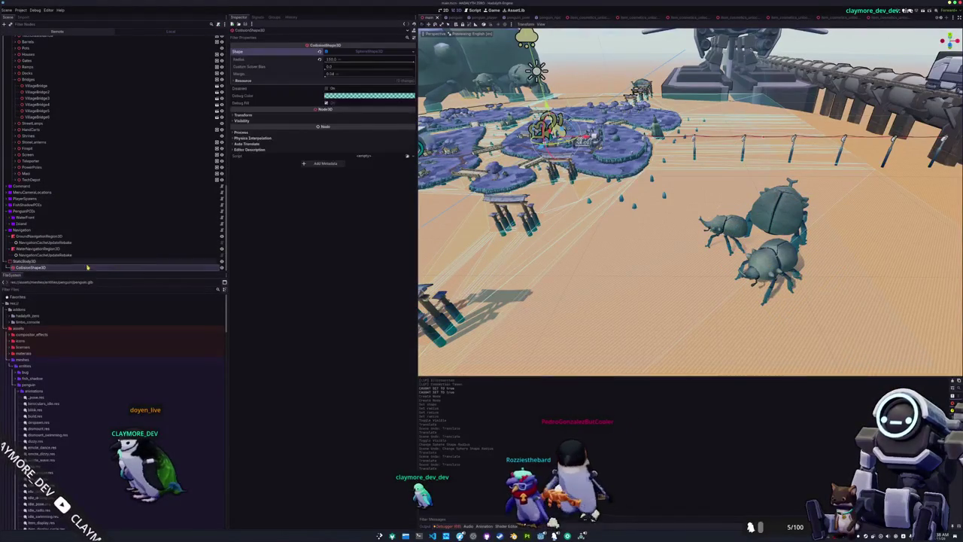
key("ctrl+s")
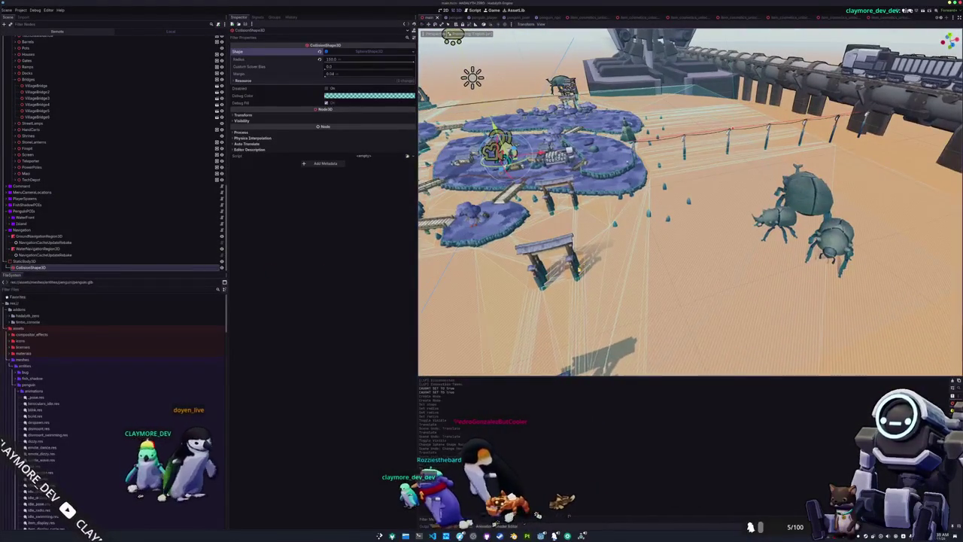
Frame the selected beetles in Top view, then select WaterNavigationRegion3D
left_click(767, 218)
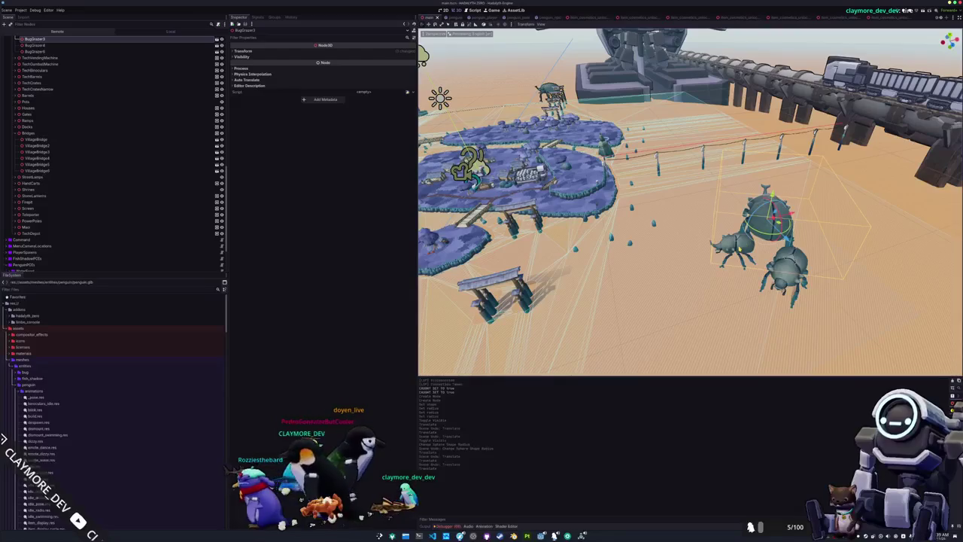
left_click(786, 274)
key("KP_7")
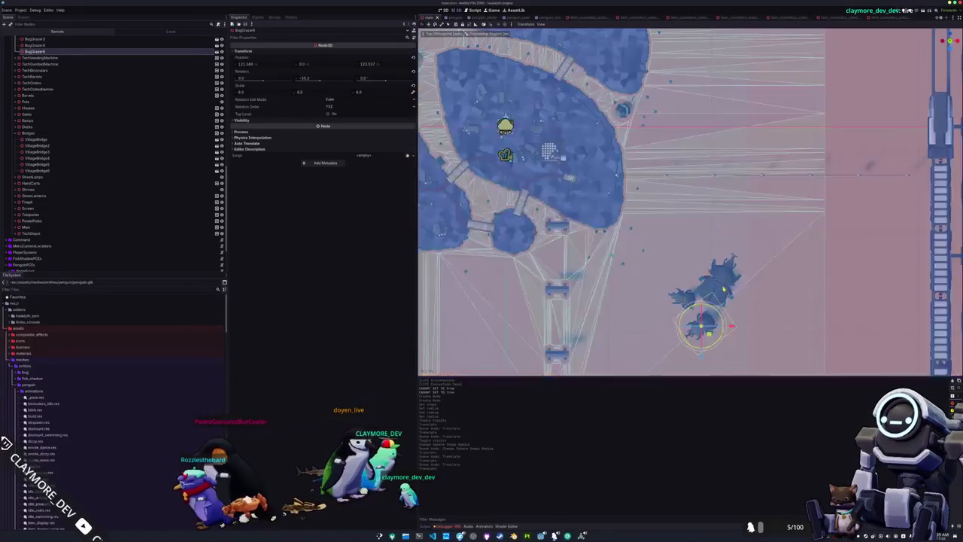
left_click(721, 274, "shift")
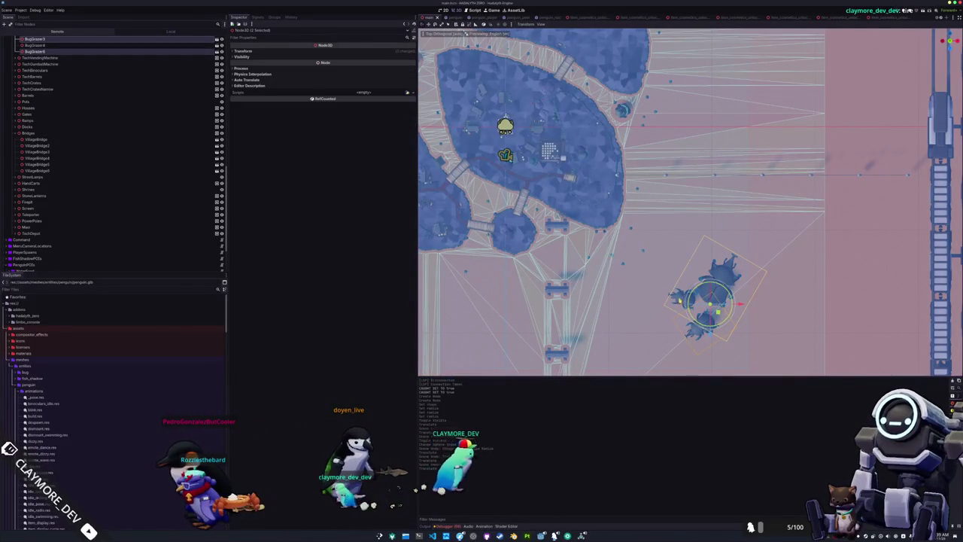
key("f")
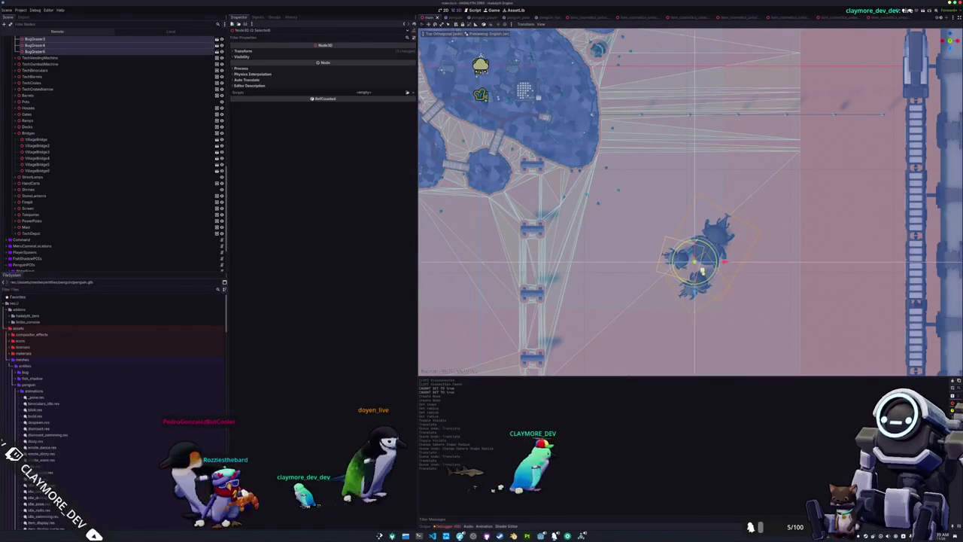
scroll(711, 211, "down", 4)
scroll(712, 211, "up", 2)
scroll(752, 188, "down", 2)
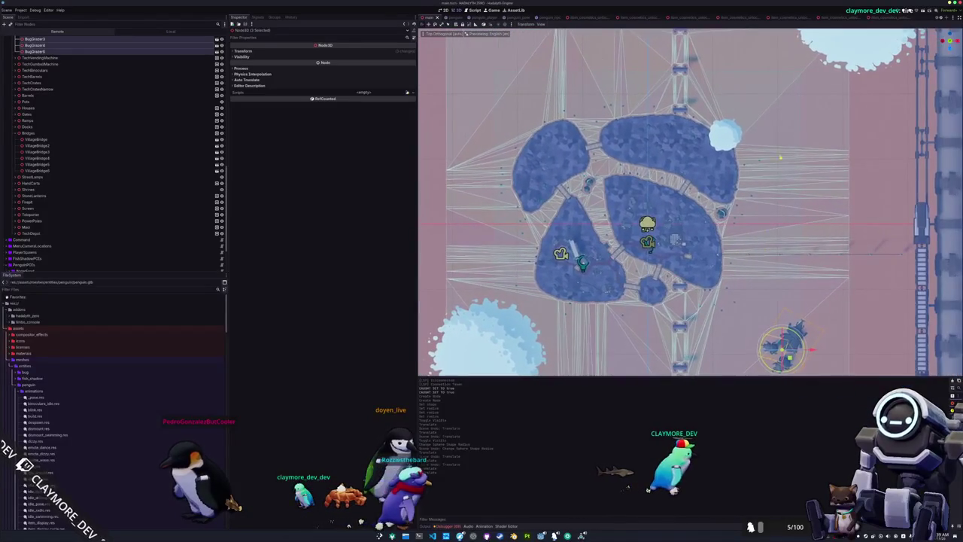
left_click(800, 137)
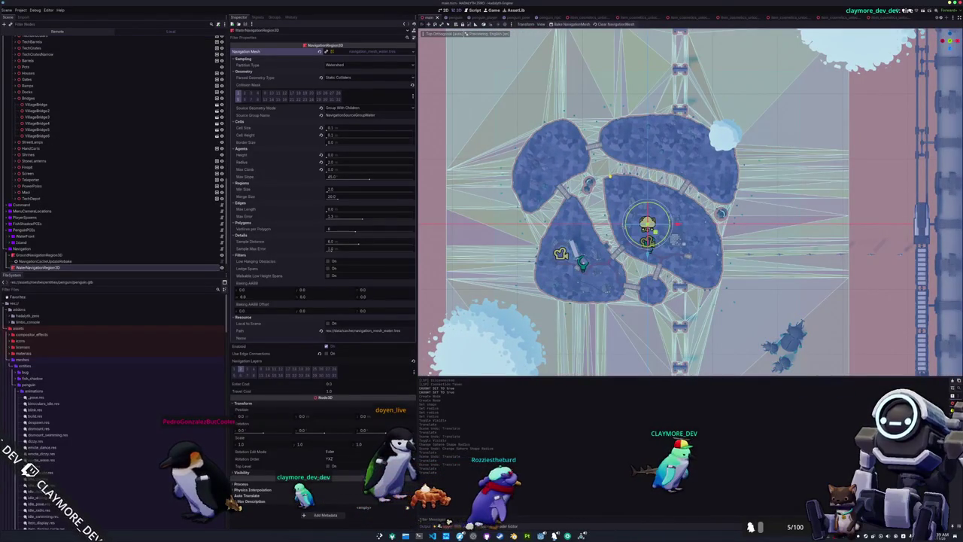
scroll(52, 255, "down", 1)
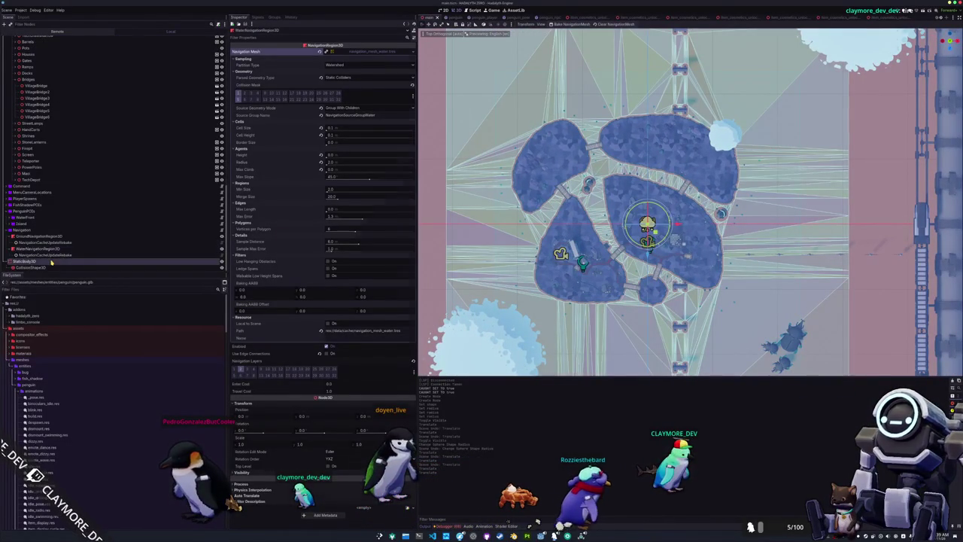
left_click(51, 261)
left_click(75, 267)
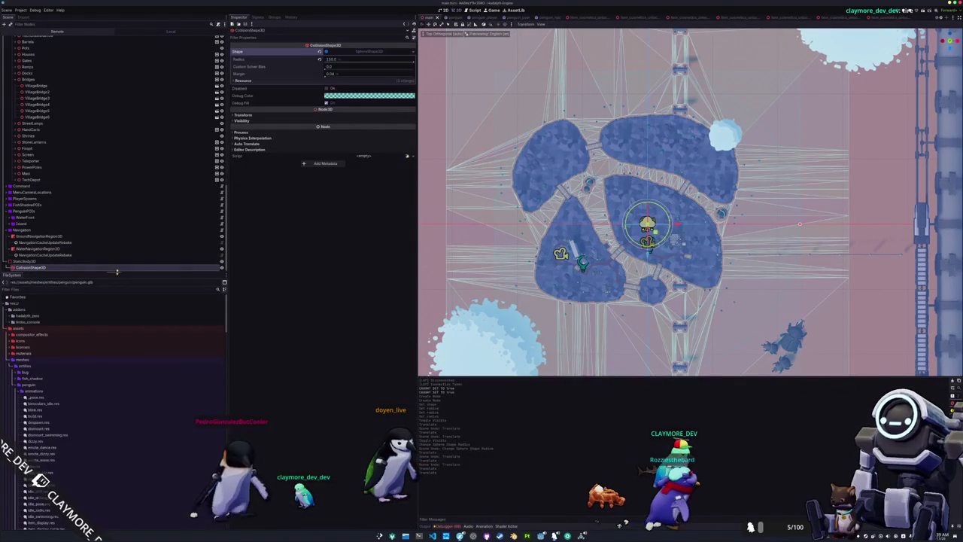
scroll(608, 276, "down", 2)
scroll(595, 304, "up", 1)
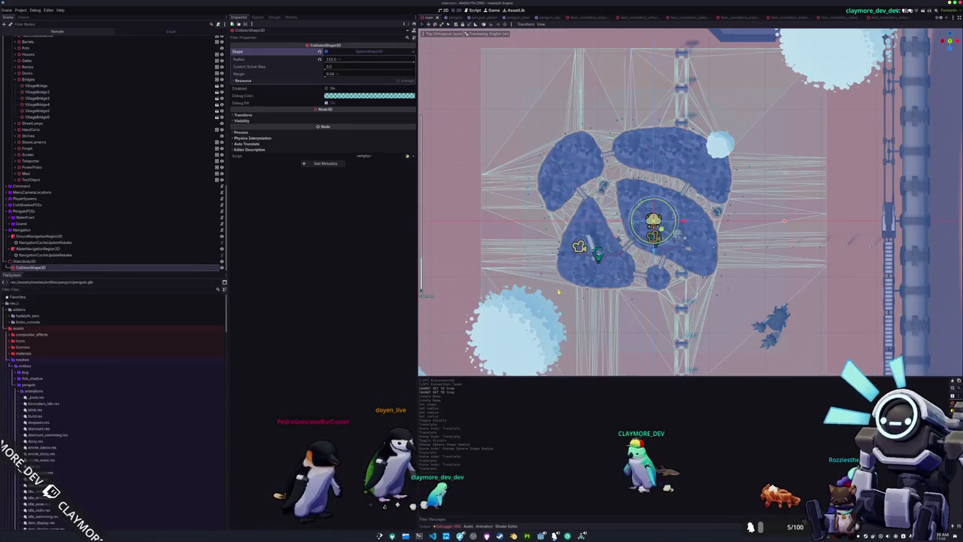
left_click_drag(559, 295, 571, 304)
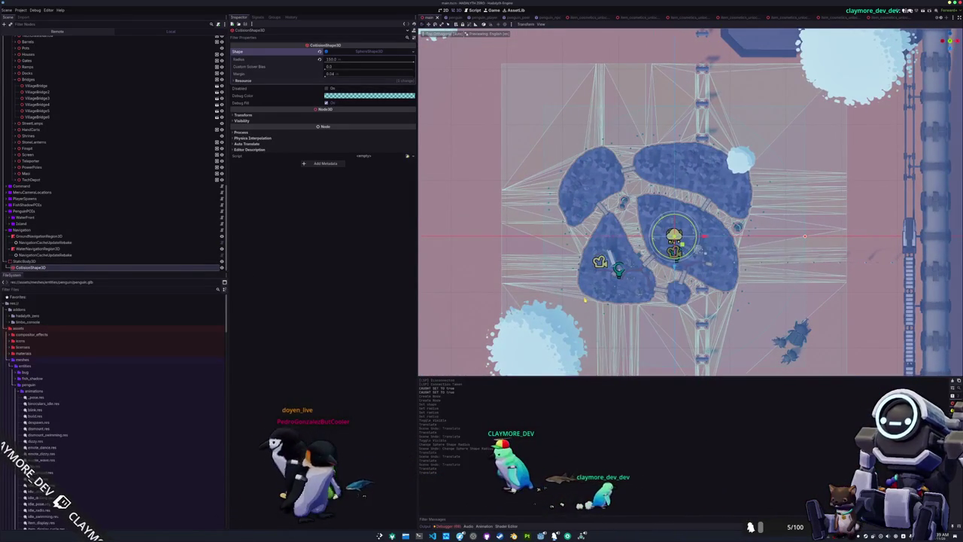
scroll(585, 299, "down", 1)
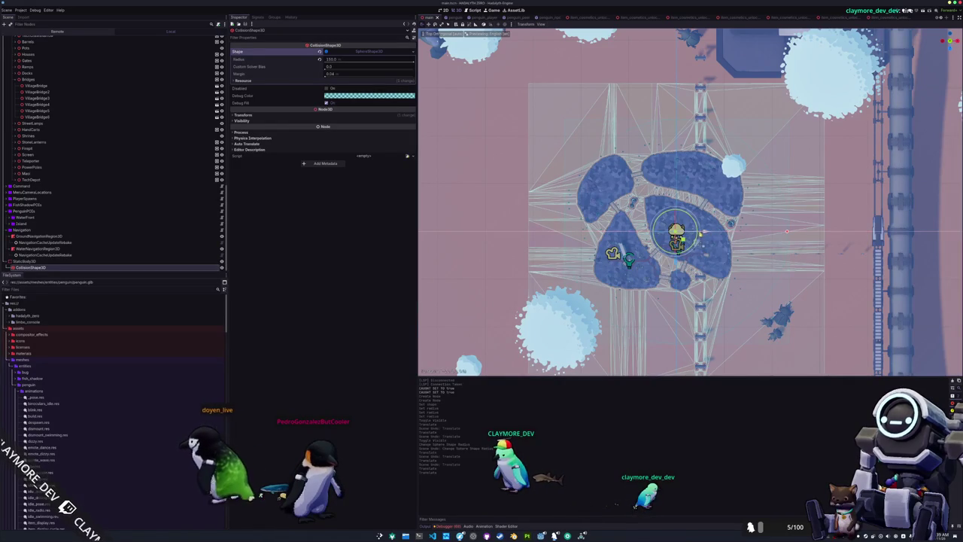
left_click(681, 237)
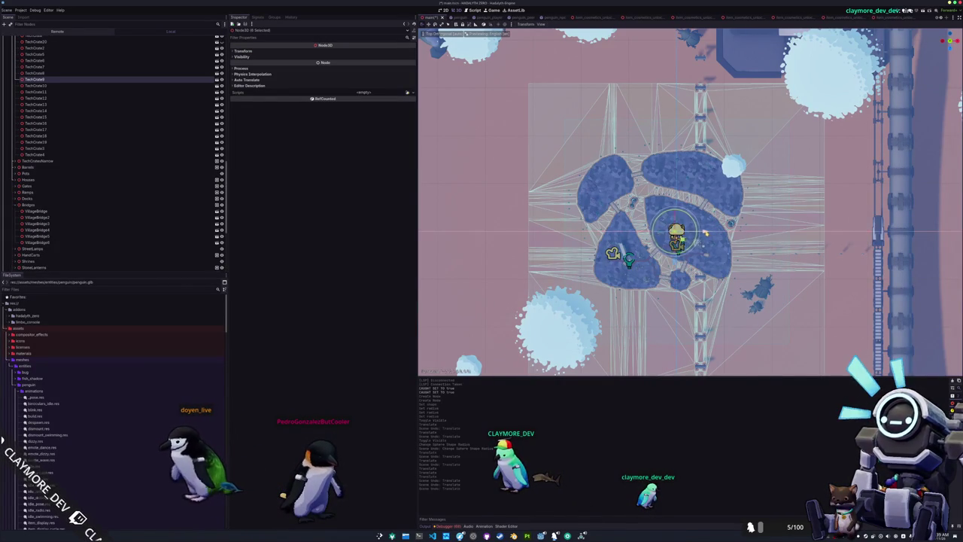
scroll(95, 209, "down", 5)
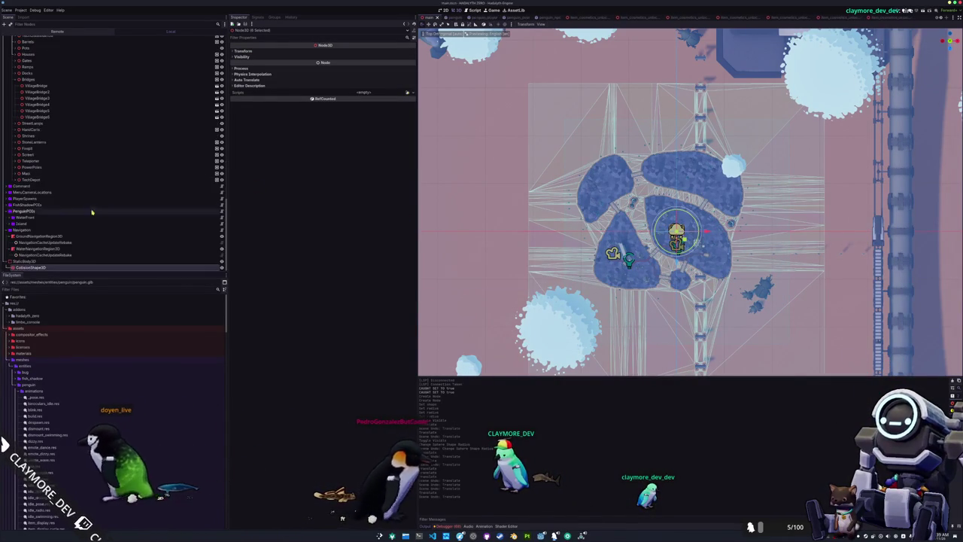
left_click(34, 267)
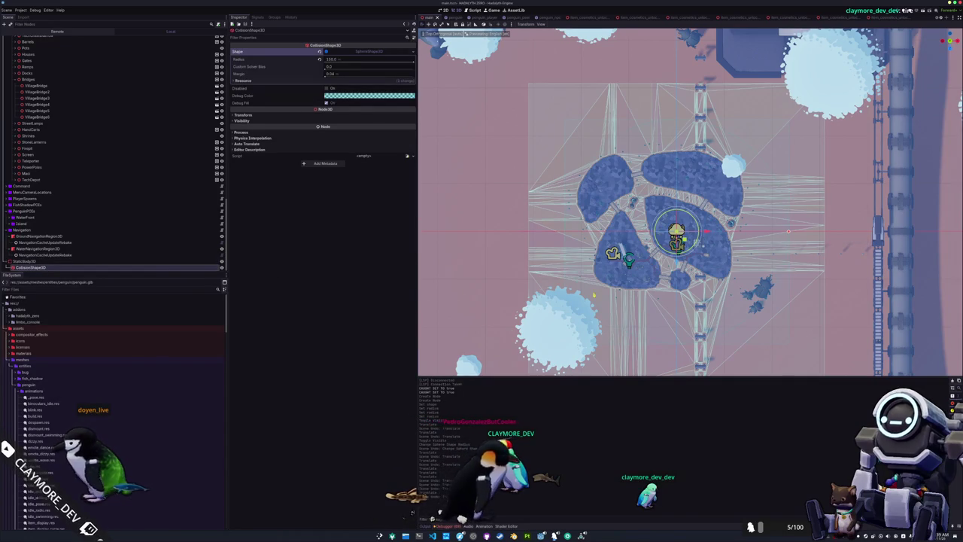
scroll(690, 202, "up", 2)
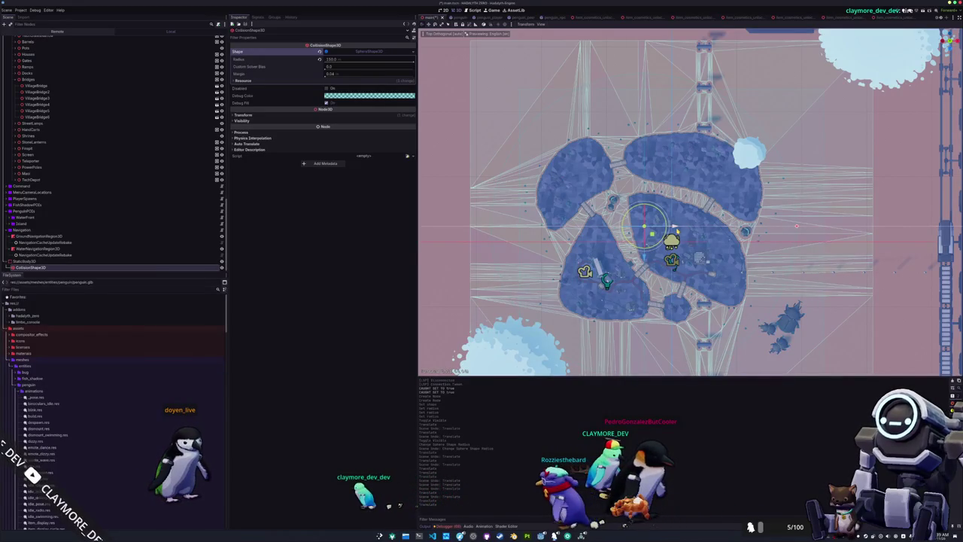
scroll(688, 201, "down", 2)
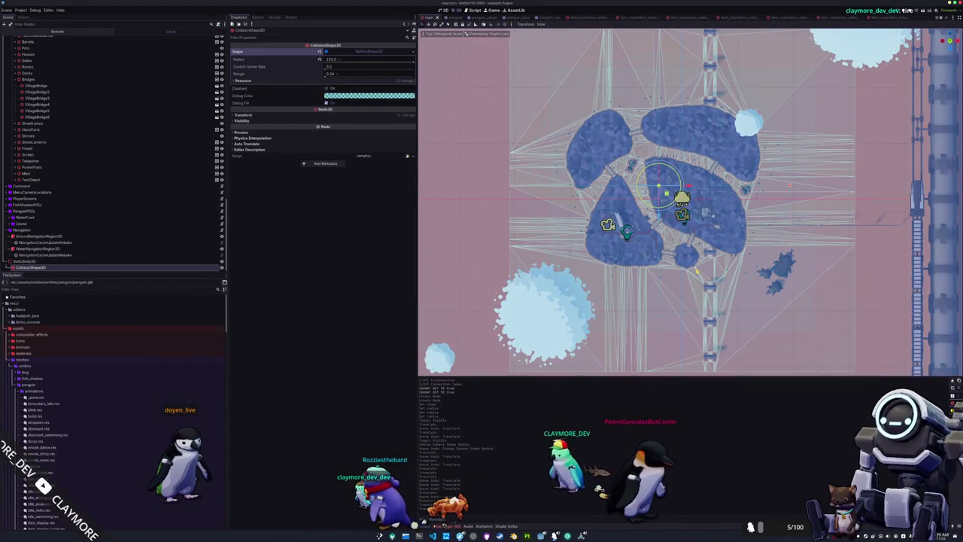
scroll(691, 201, "up", 2)
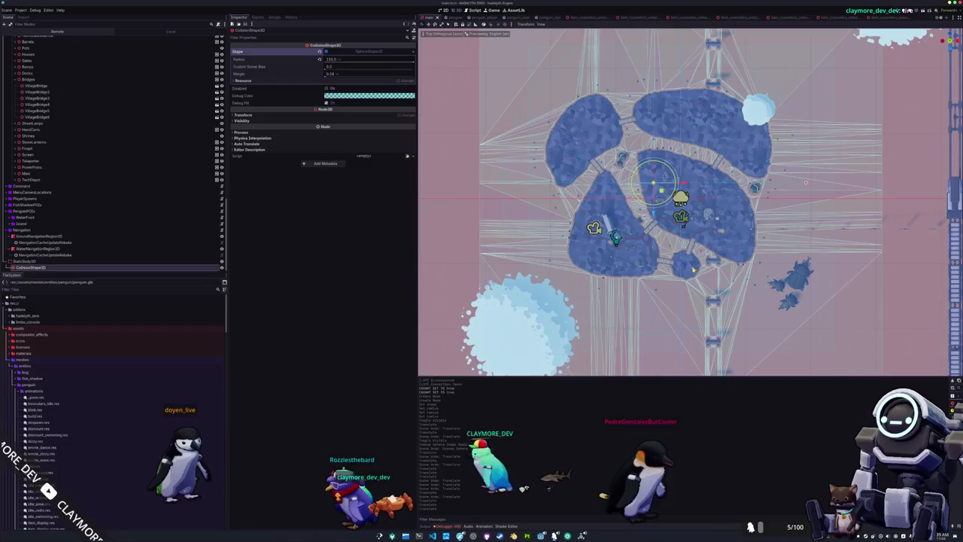
mouse_move(692, 269)
left_mouse_down()
mouse_move(420, 291)
mouse_move(422, 327)
left_mouse_up()
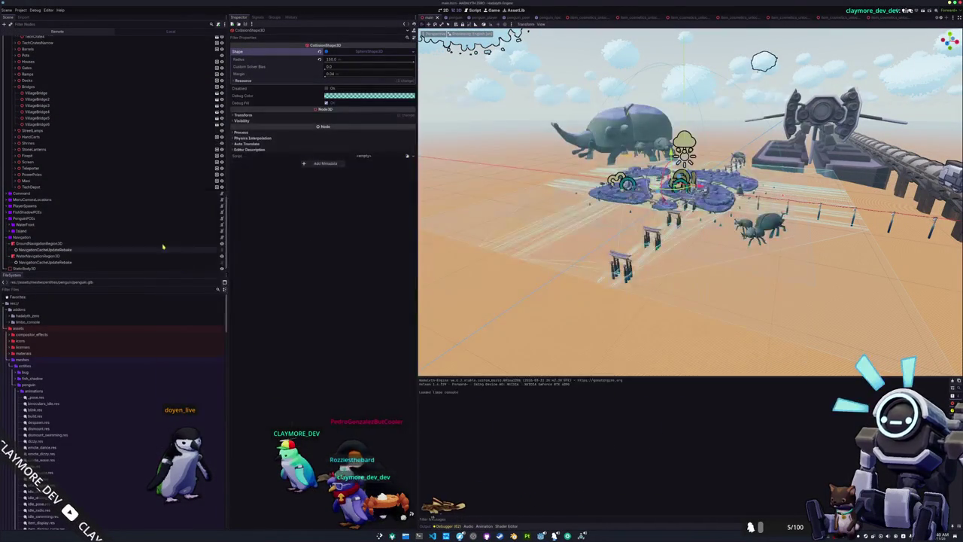
Inspect the StaticBody3D collision layers and run the project with F5
left_click(180, 261)
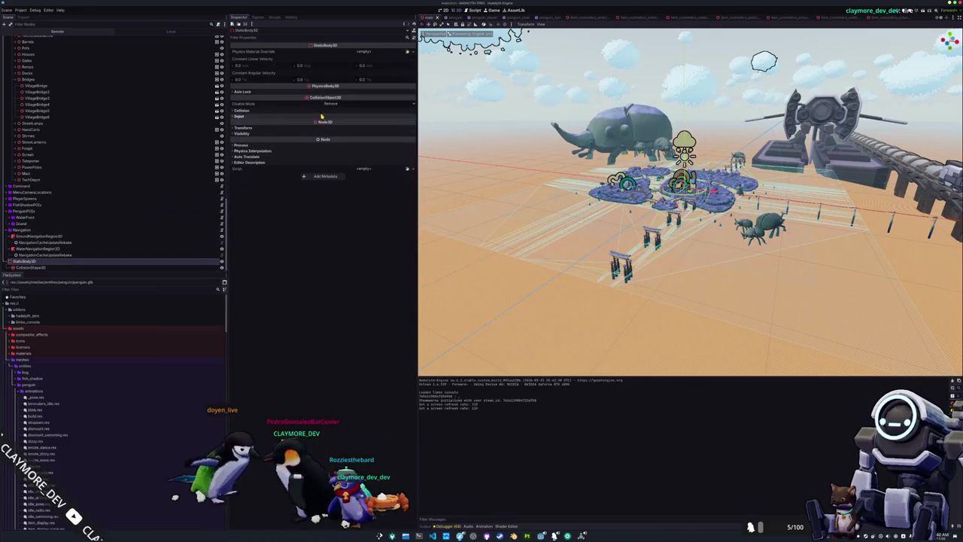
left_click(267, 111)
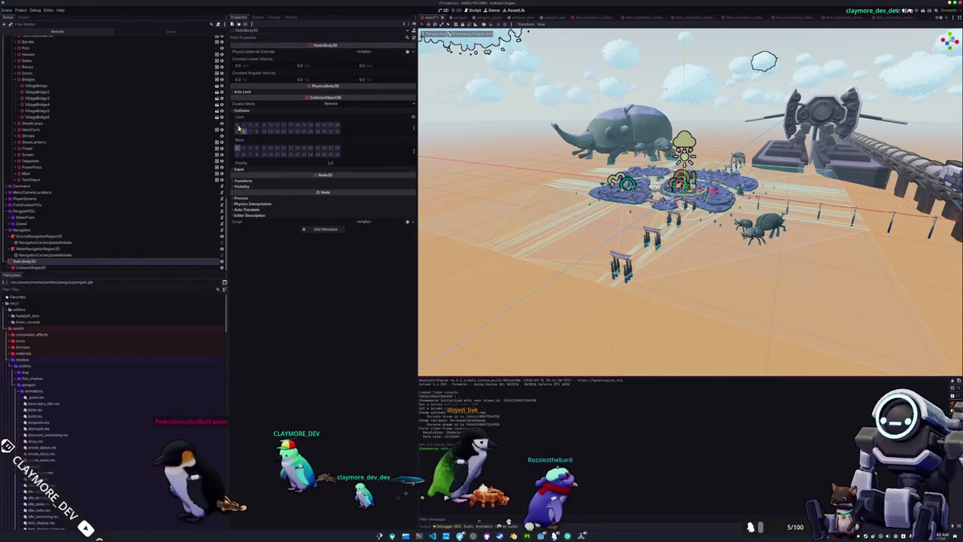
key("F5")
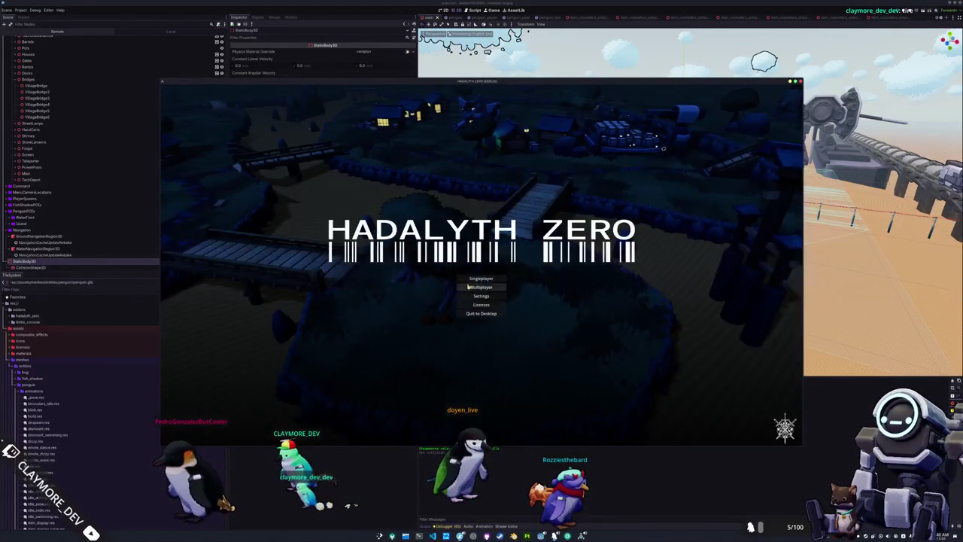
Start a session, rerun the game with F5 to play on the island, then switch to Blender
left_click(476, 280)
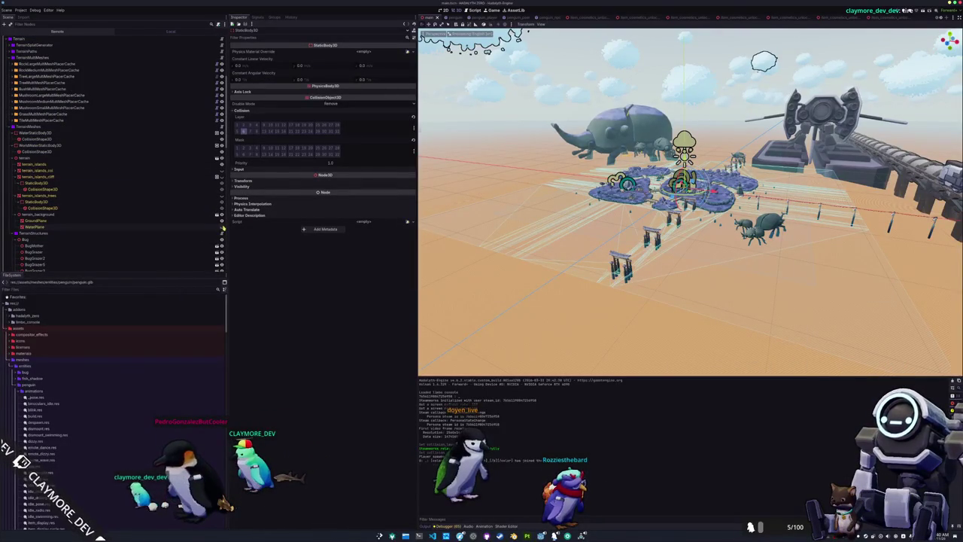
key("F5")
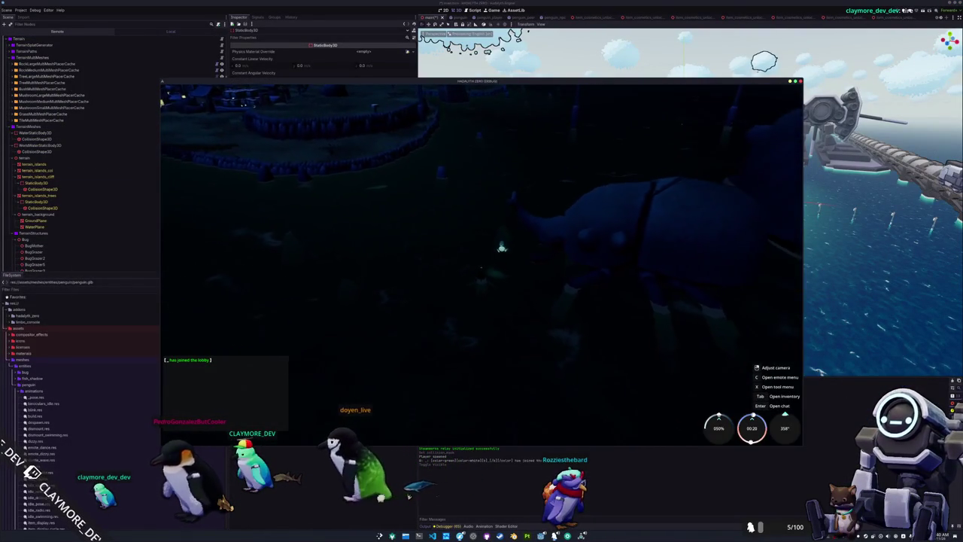
scroll(603, 343, "up", 5)
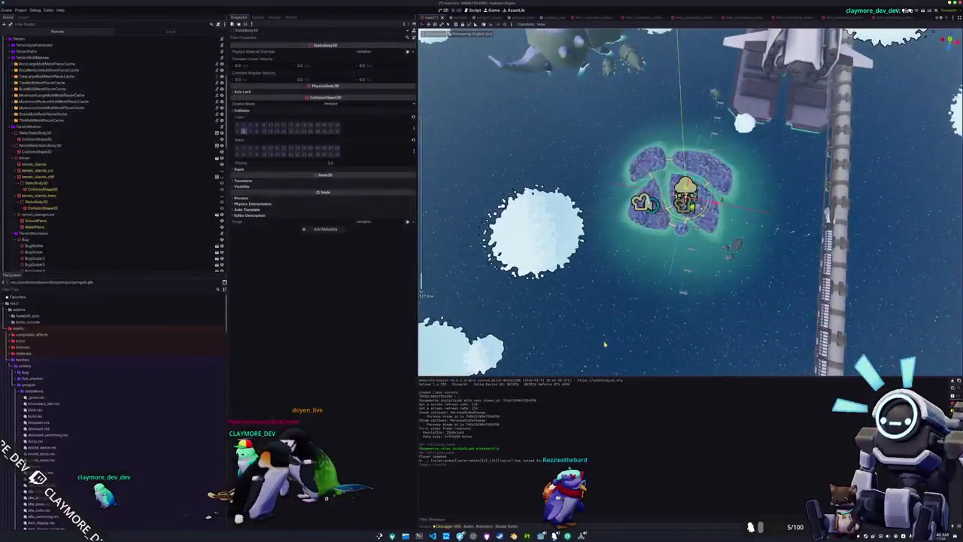
key("F5")
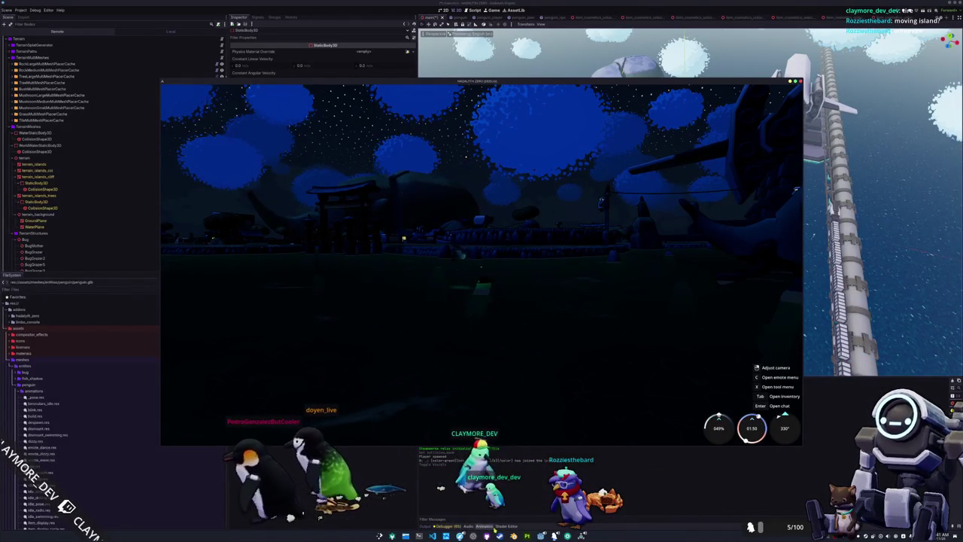
key("alt+Tab")
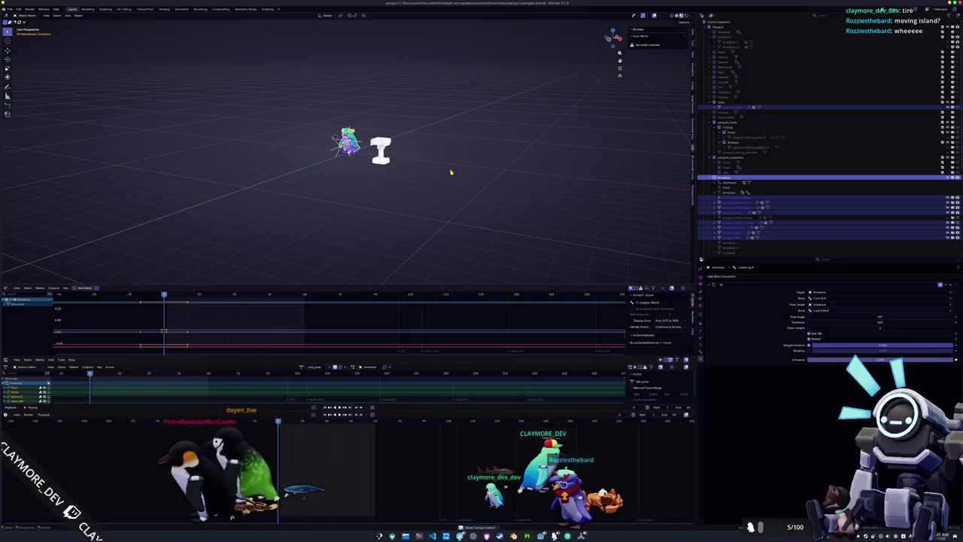
Save the penguin project and start a new General file
key("ctrl+s")
left_click(10, 9)
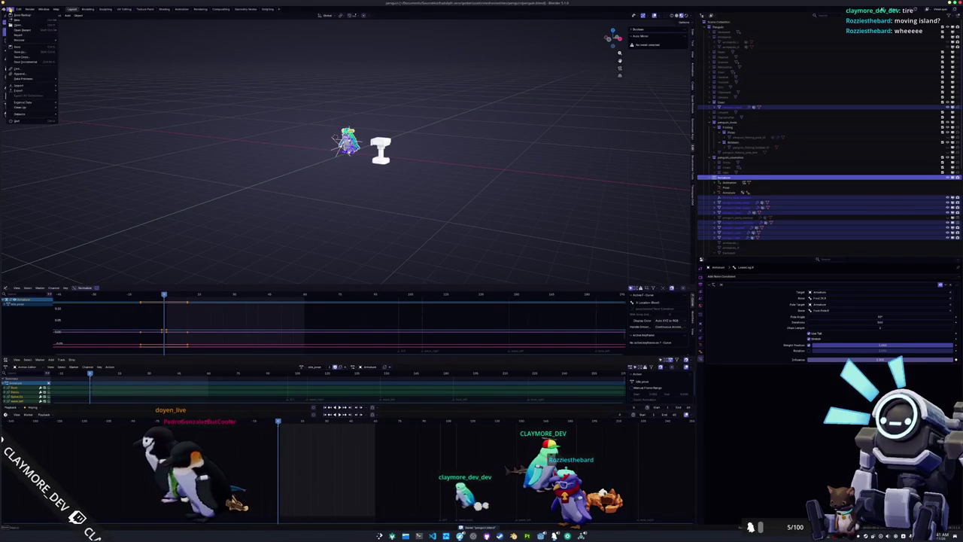
mouse_move(29, 21)
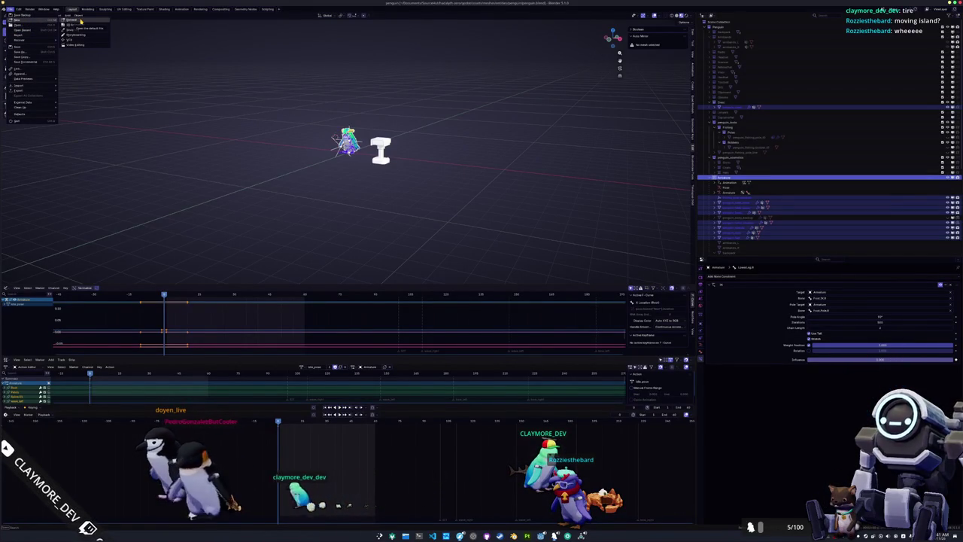
left_click(80, 20)
Save the empty scene over terrain.blend in the terrain assets folder
key("ctrl+s")
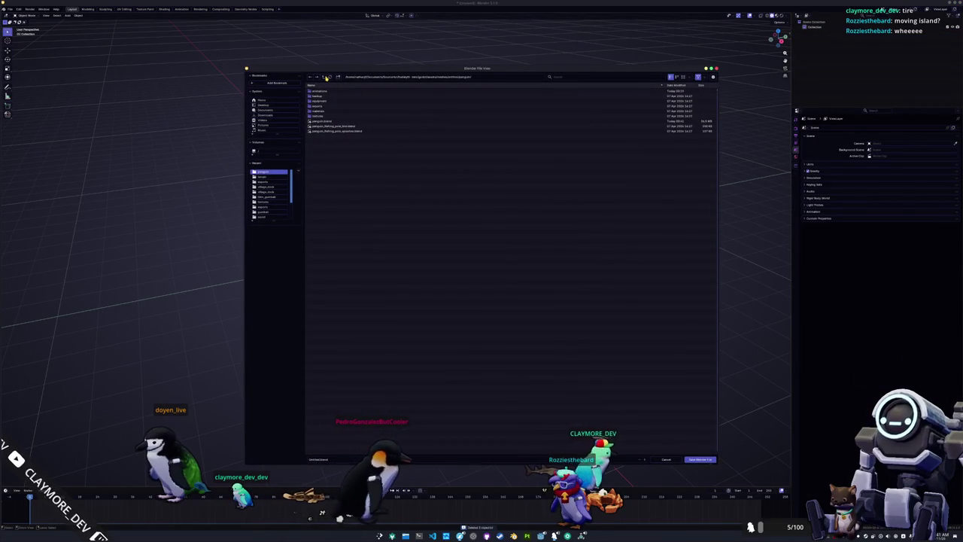
left_click(326, 78)
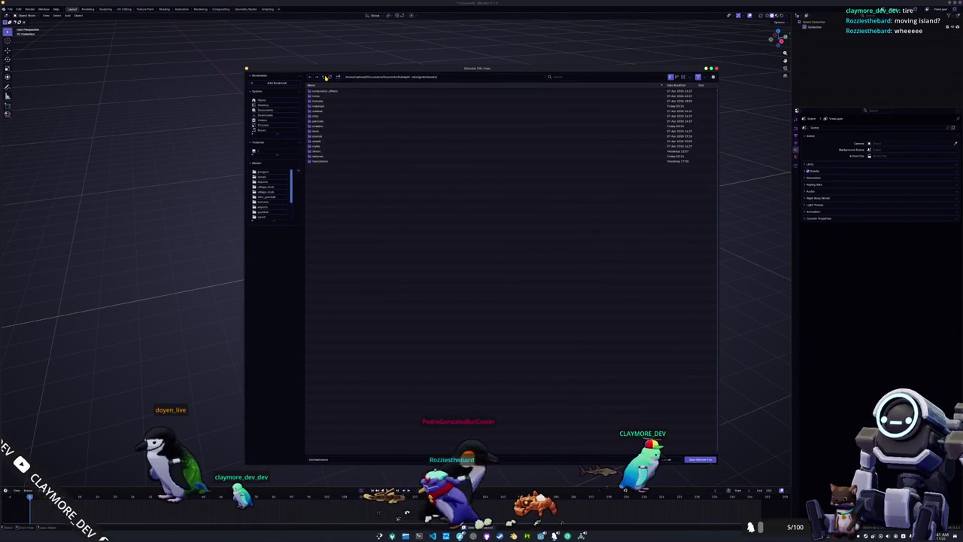
double_click(319, 153)
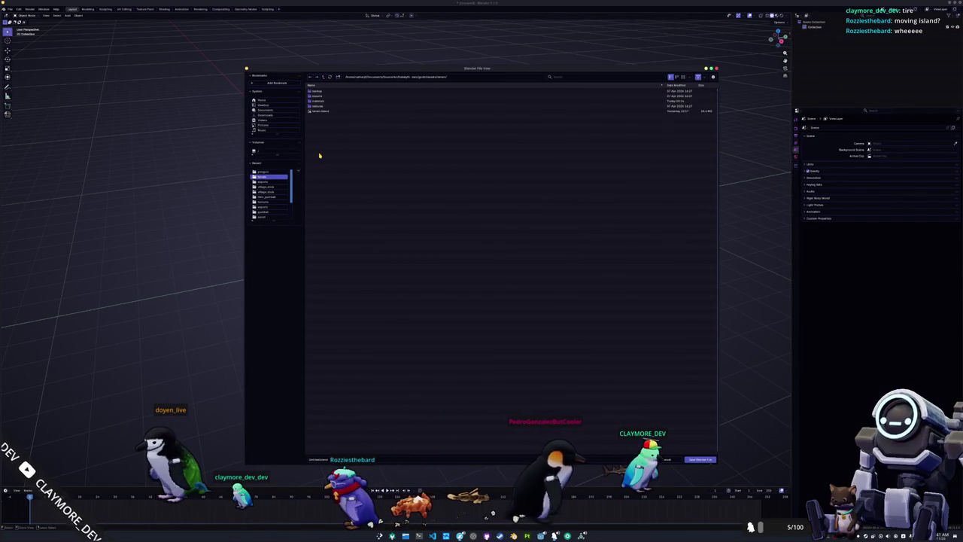
left_click(320, 112)
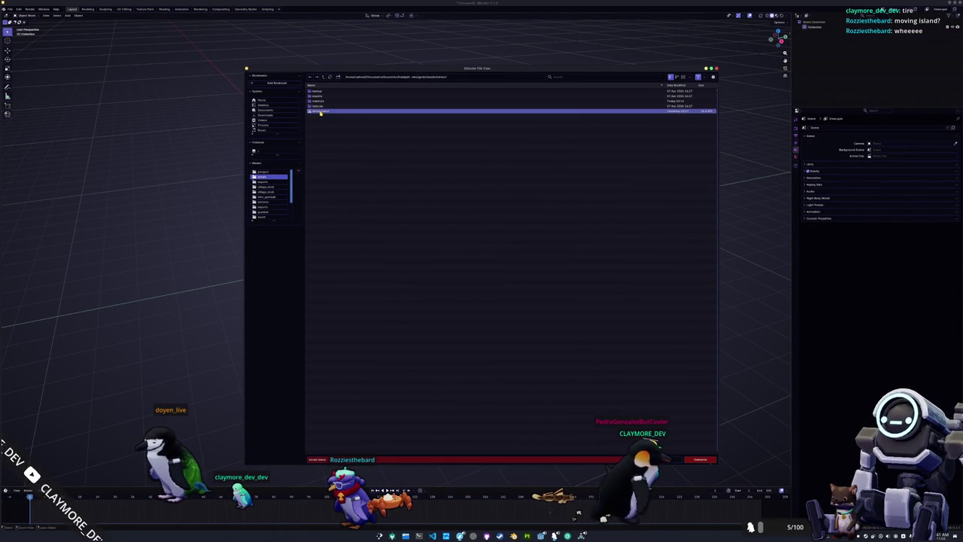
left_click(325, 142)
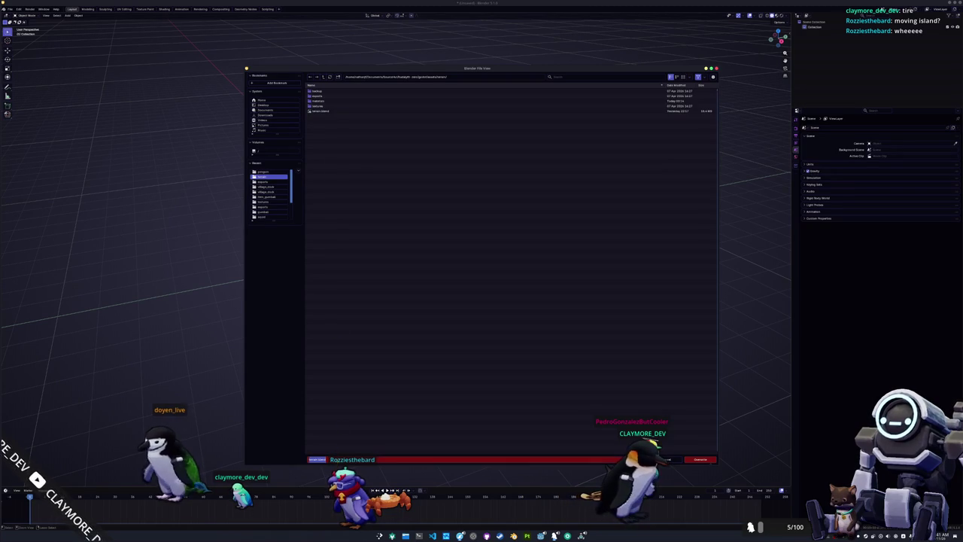
left_click(333, 113)
double_click(333, 113)
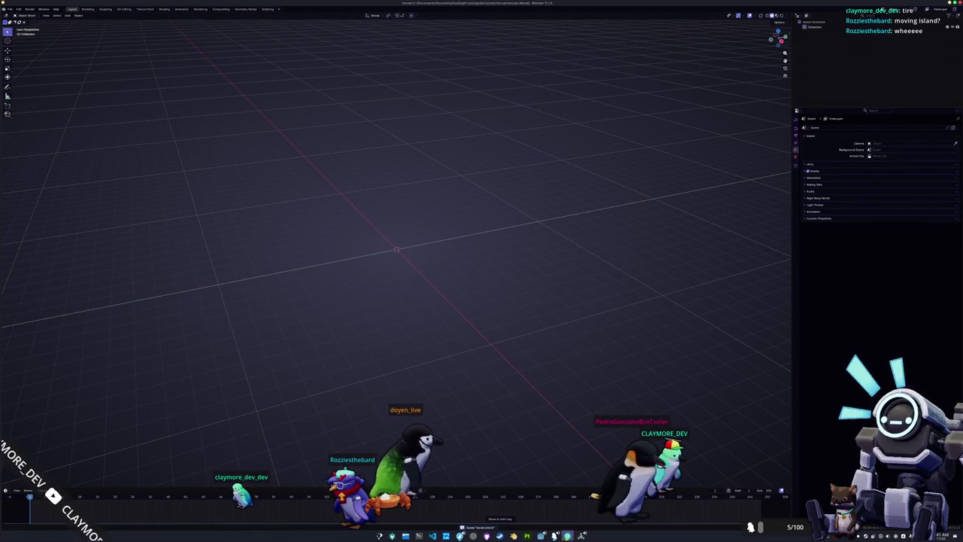
In Konsole, run git status and stage the changed files with git add
mouse_move(513, 536)
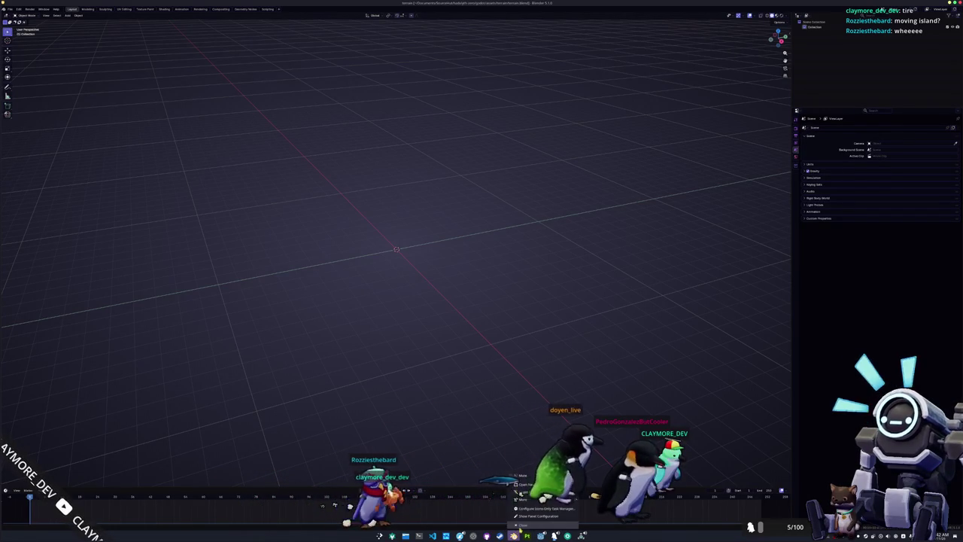
left_click(513, 535)
left_click(419, 535)
type("git st")
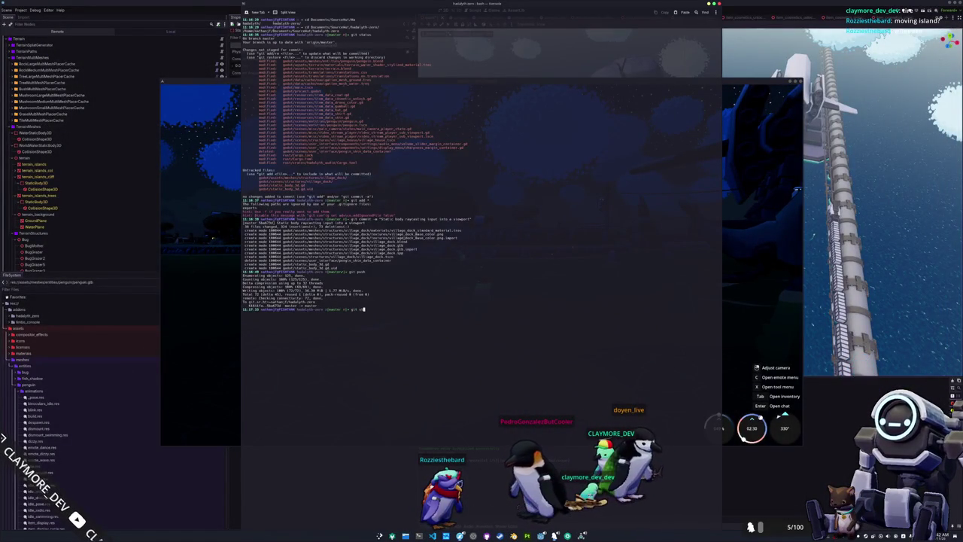
type("atus")
key("Return")
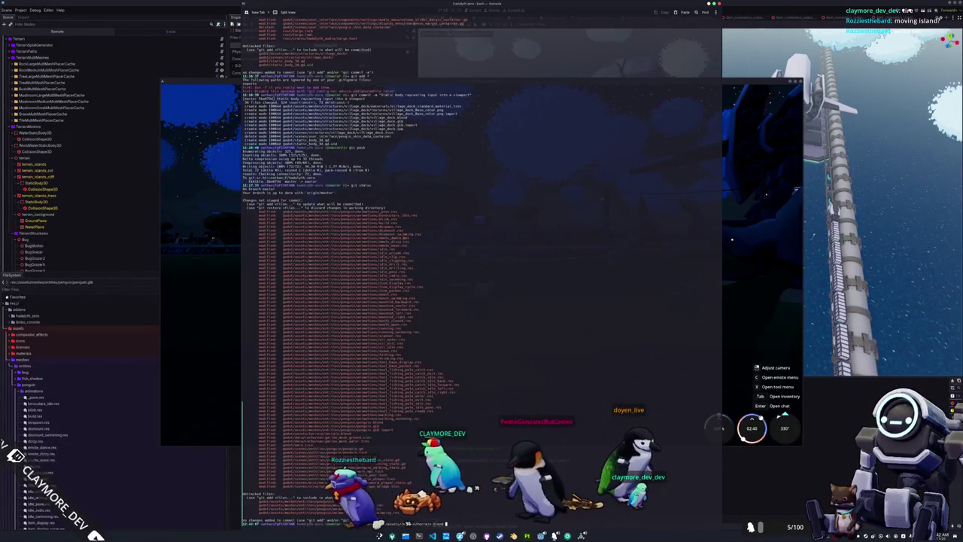
key("Return")
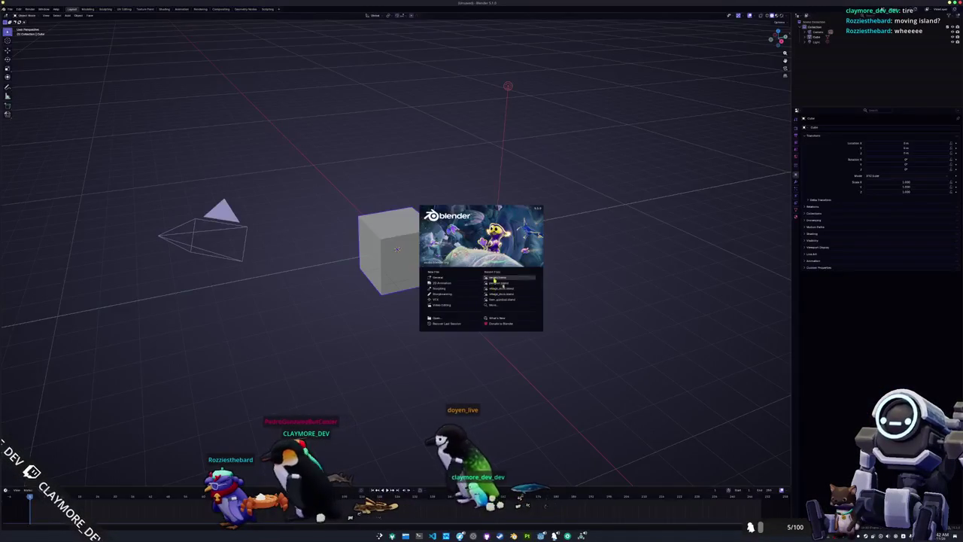
Open the recent terrain.blend, add a cylinder over the central island and enter Edit Mode
left_click(495, 278)
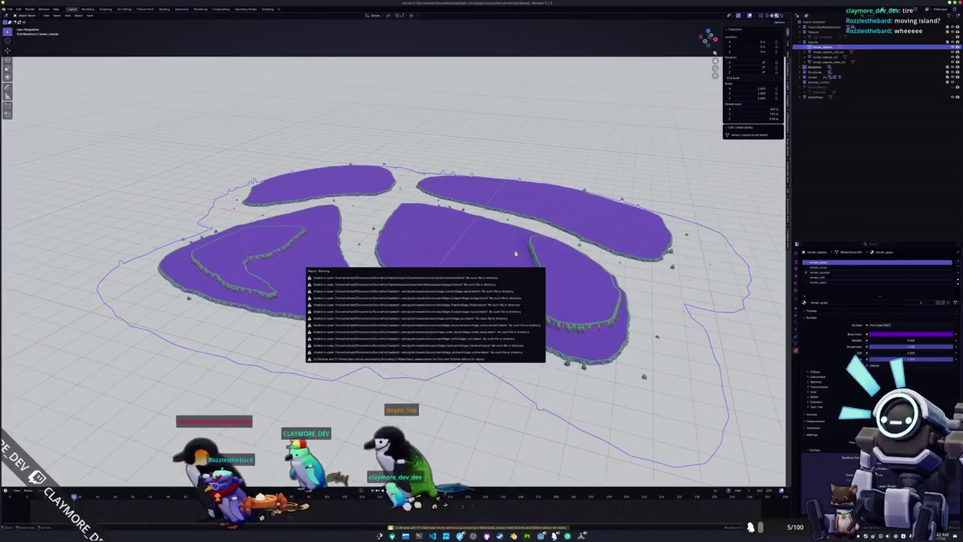
scroll(504, 264, "down", 5)
key("shift+a")
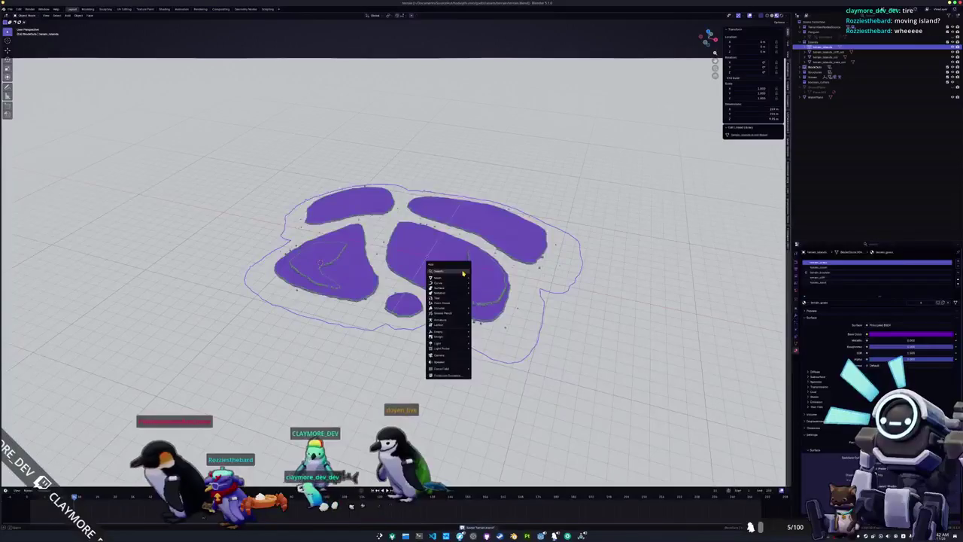
mouse_move(460, 278)
left_click(485, 292)
left_click_drag(455, 291, 465, 278)
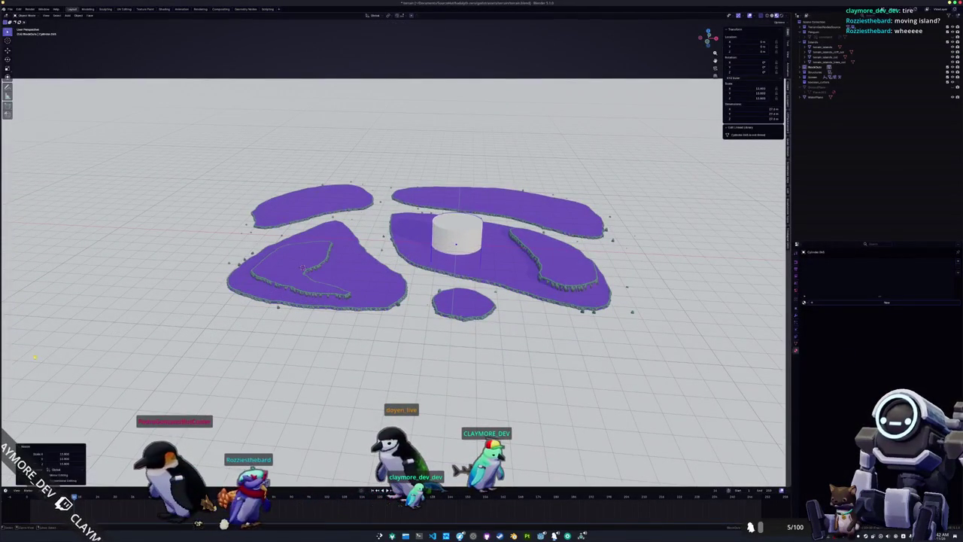
key("Tab")
left_click_drag(465, 278, 468, 241)
Delete the cylinder's cap faces and switch to a top-down view
key("x")
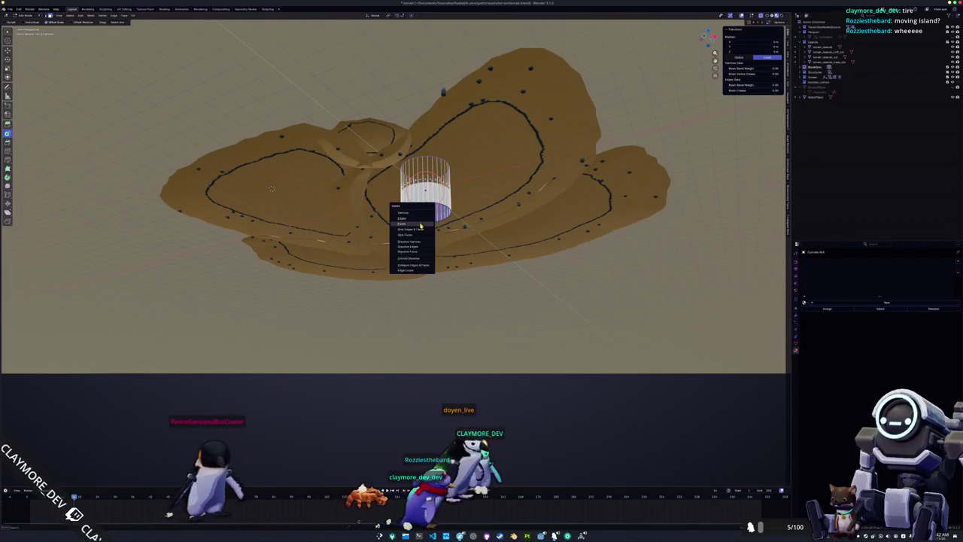
left_click(421, 225)
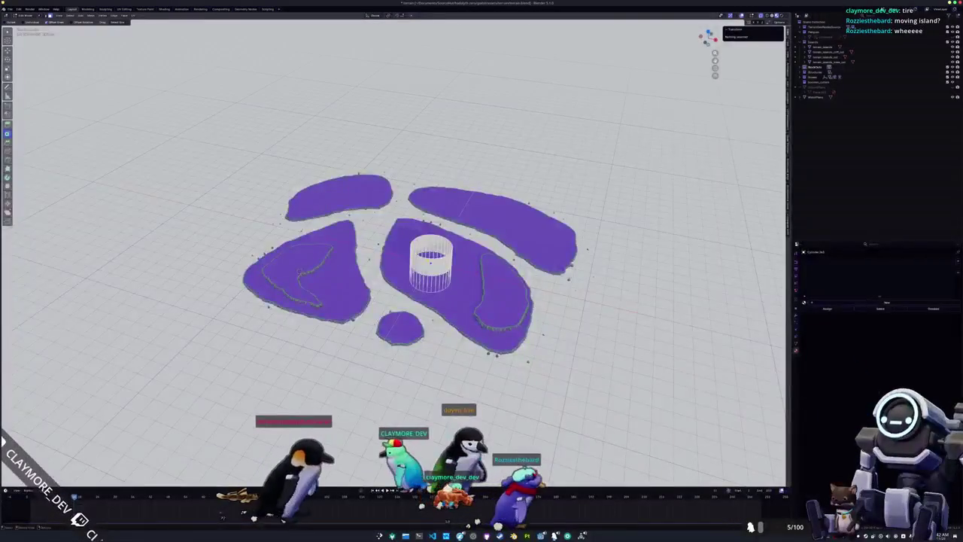
key("Tab")
key("KP_7")
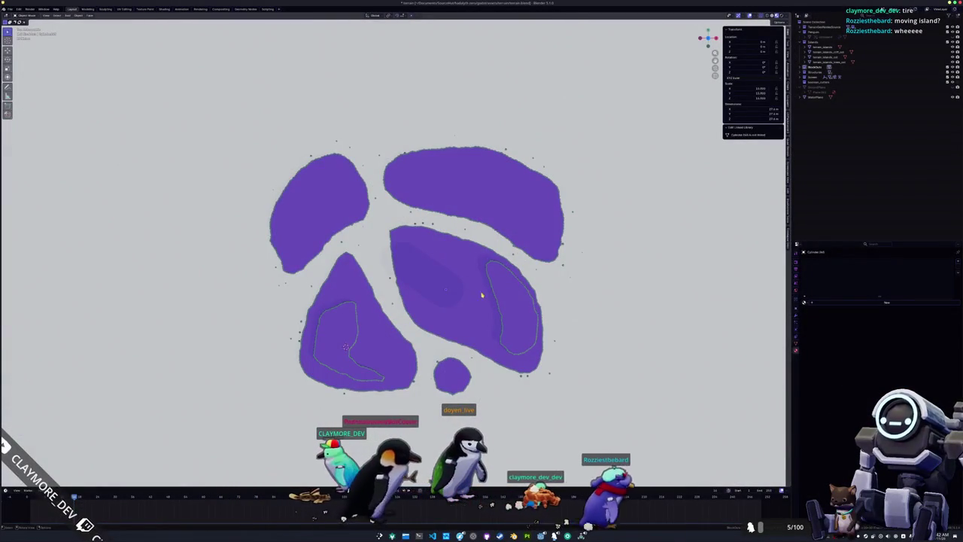
Scale the cylinder mesh outward around the islands and move it into place
key("Tab")
key("s")
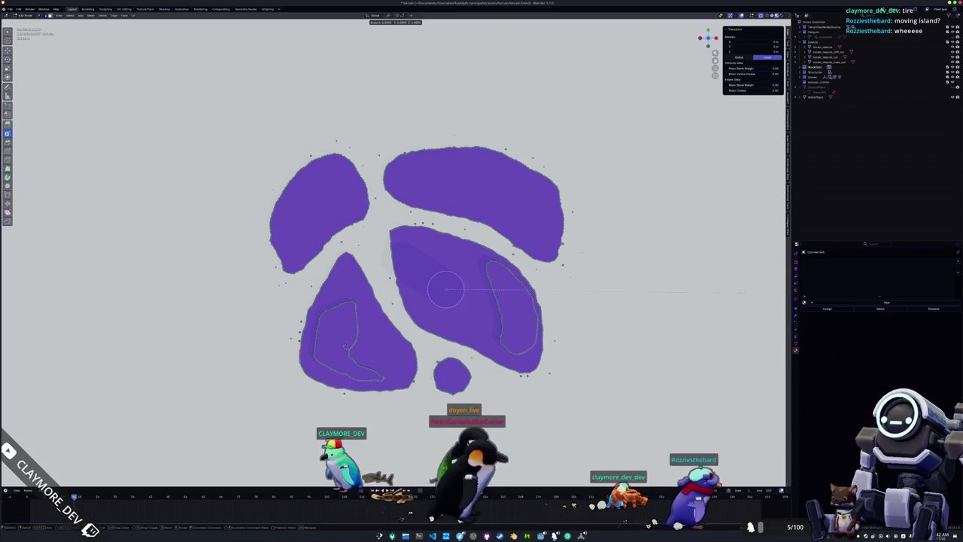
scroll(711, 286, "down", 9)
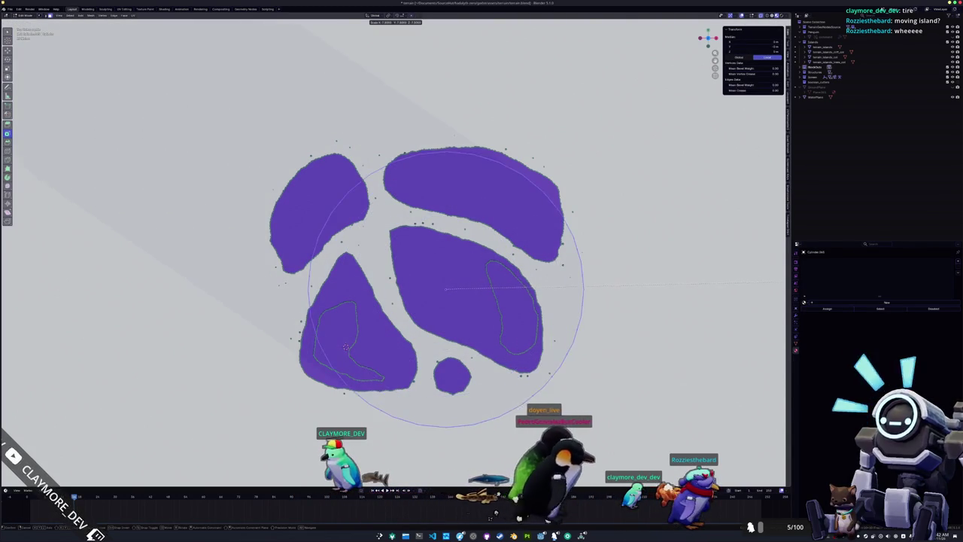
scroll(779, 284, "down", 10)
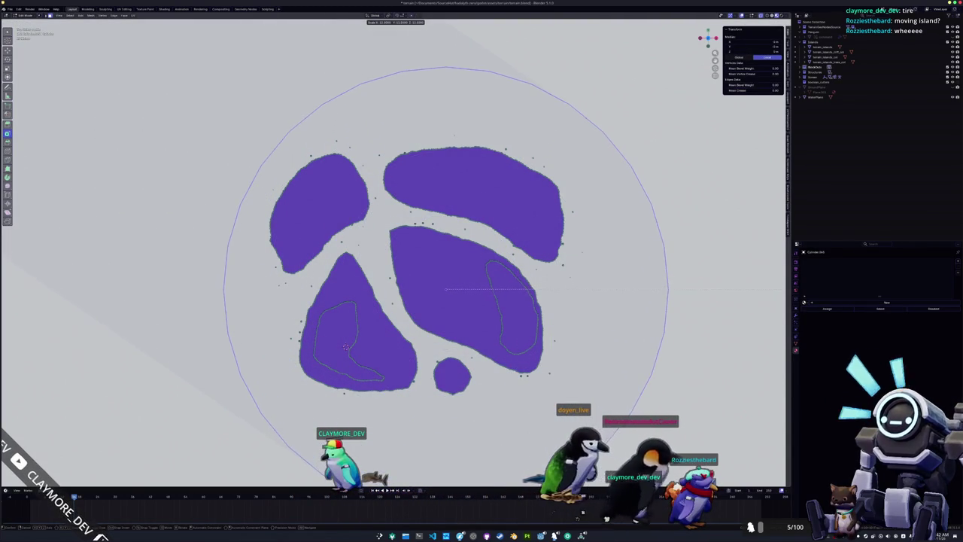
key("Return")
scroll(430, 278, "down", 2)
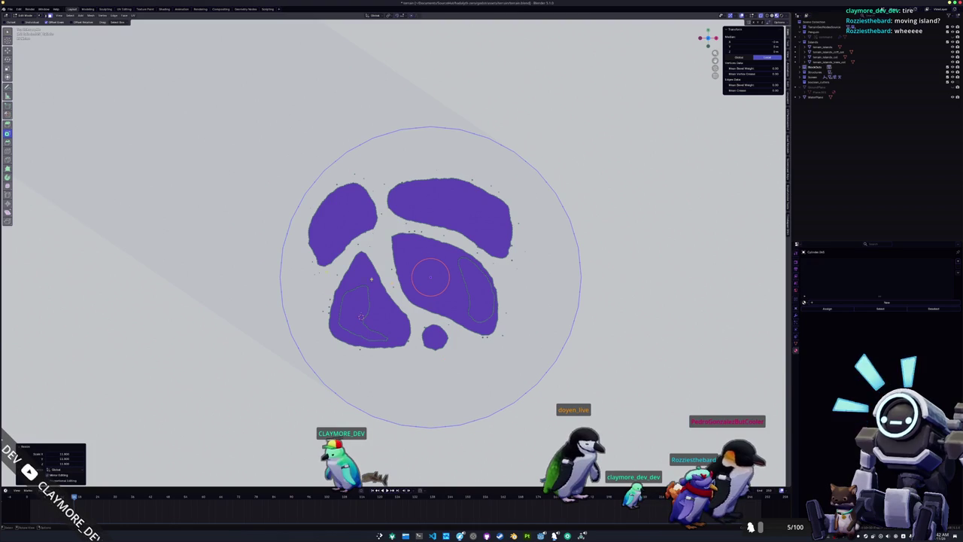
scroll(485, 303, "up", 2)
key("g")
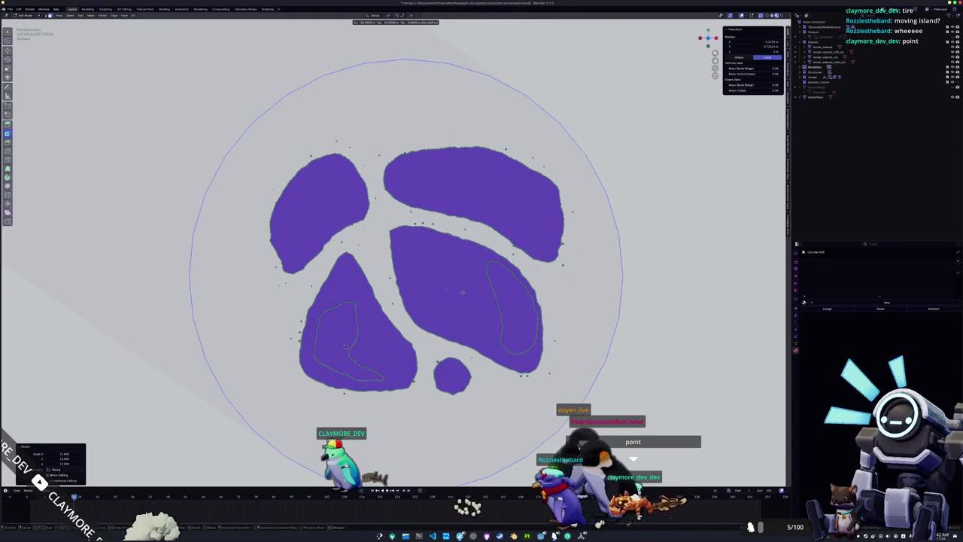
left_click(464, 294)
key("Tab")
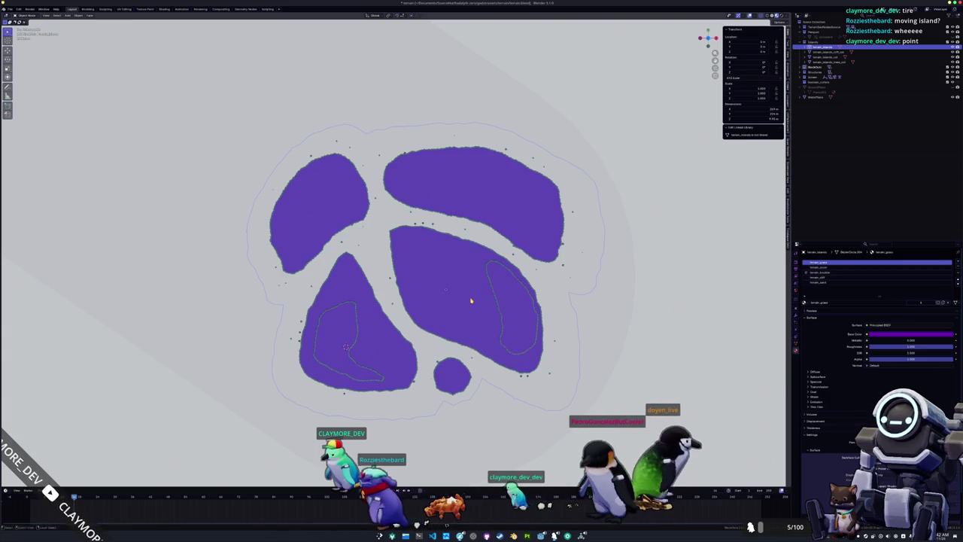
Check the terrain mesh's vertices in Edit Mode, then reselect the cylinder ring
key("Tab")
key("Tab")
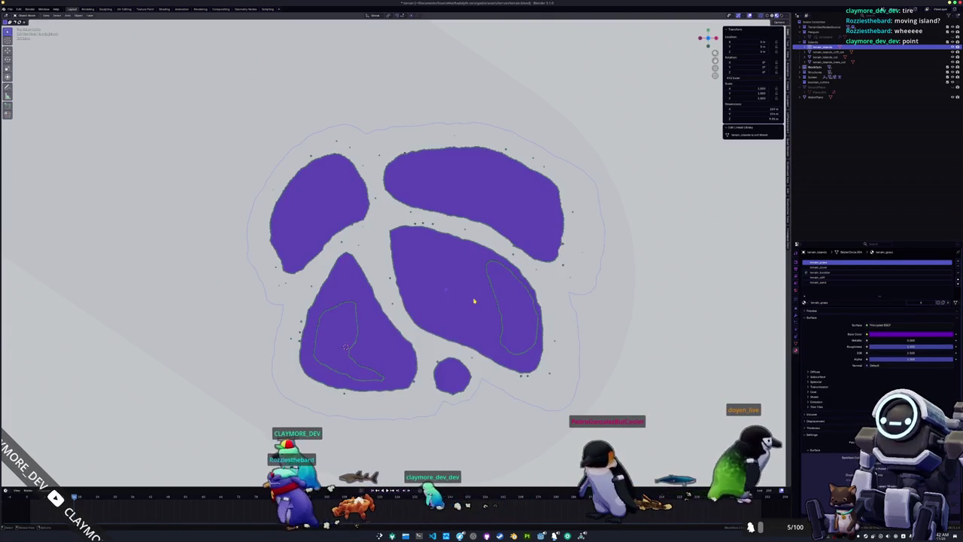
key("Tab")
key("a")
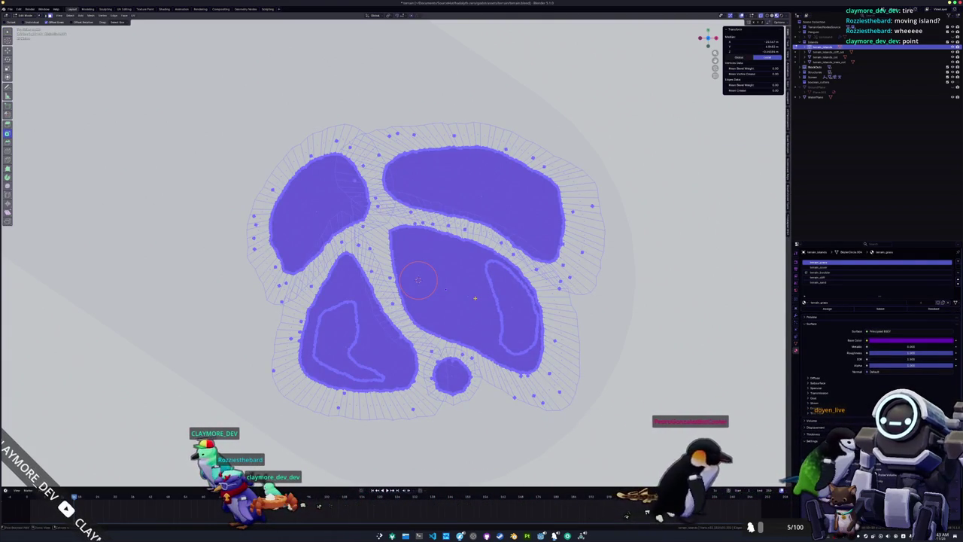
key("Tab")
left_click(445, 289)
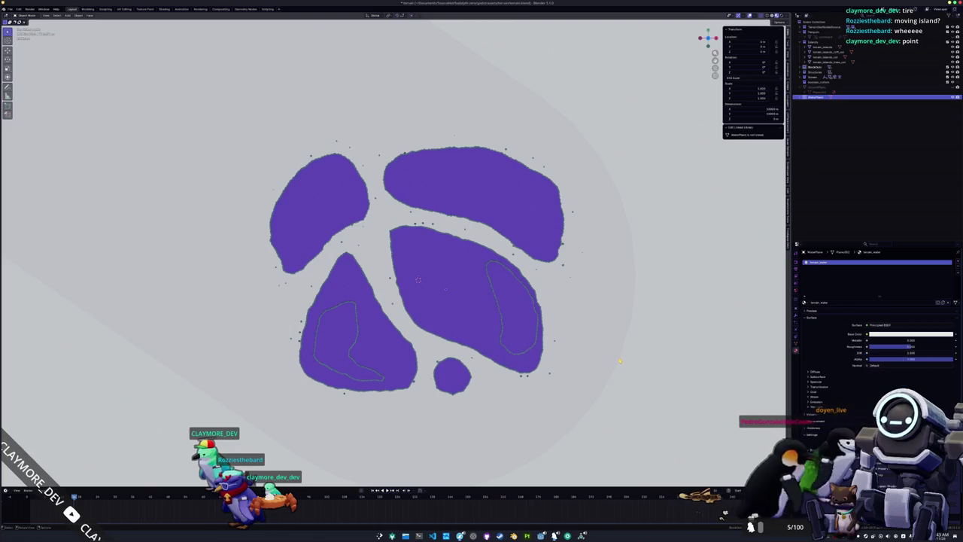
Flatten the cylinder along Z into a shallow ring
key("KP_Decimal")
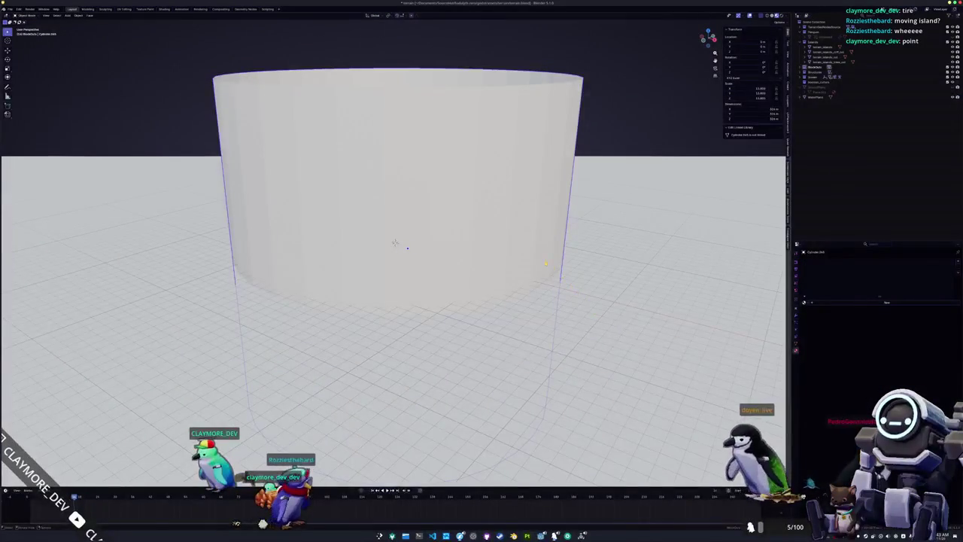
key("KP_7")
key("Tab")
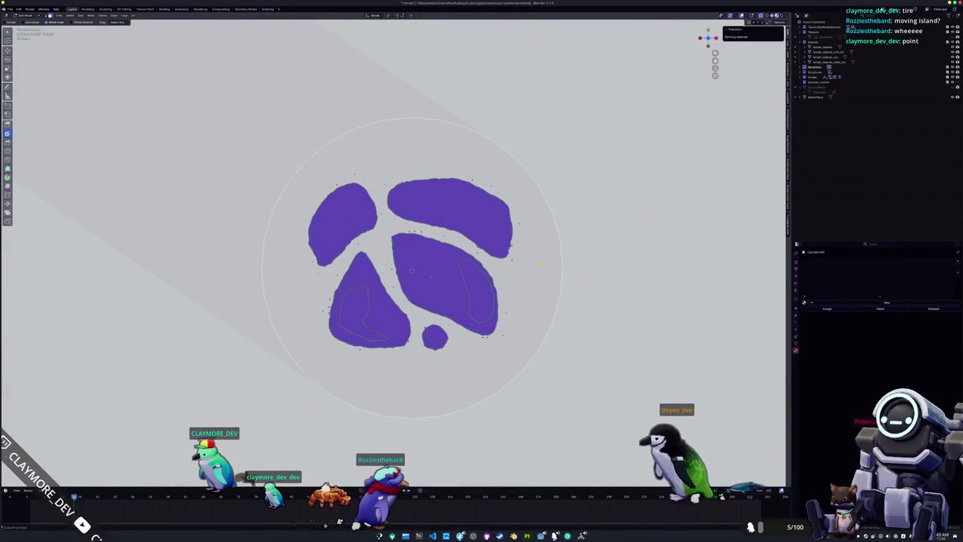
key("Tab")
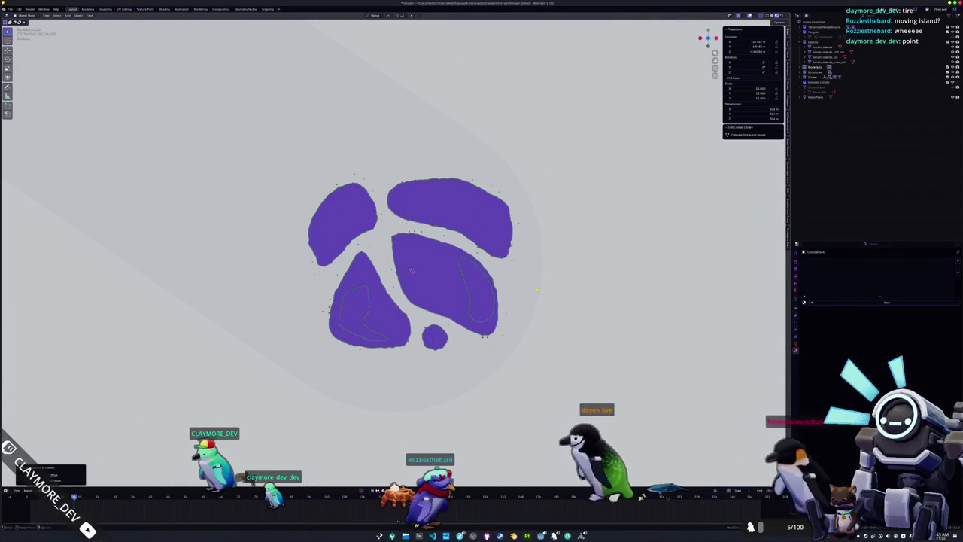
key("s")
key("z")
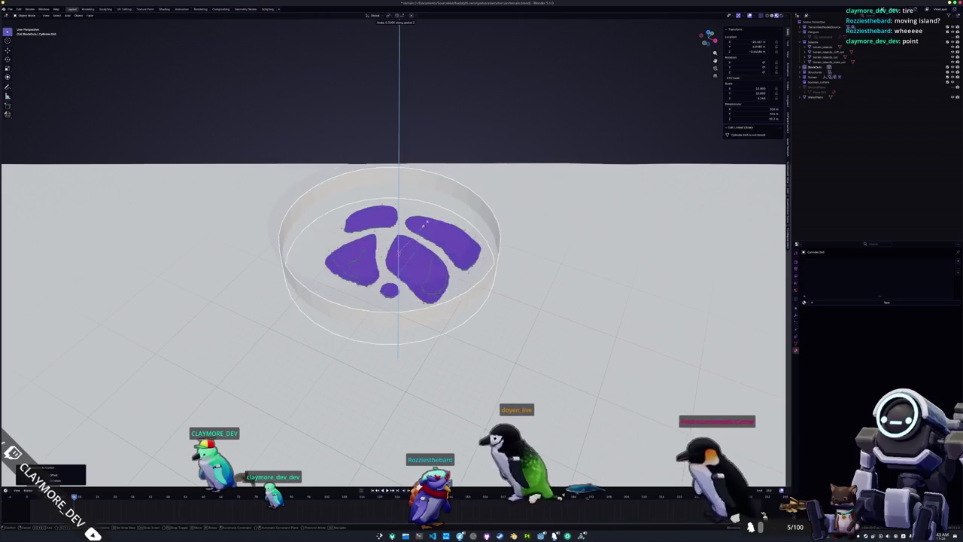
key("Return")
Slide the ring along the X axis to centre it on the islands
key("KP_7")
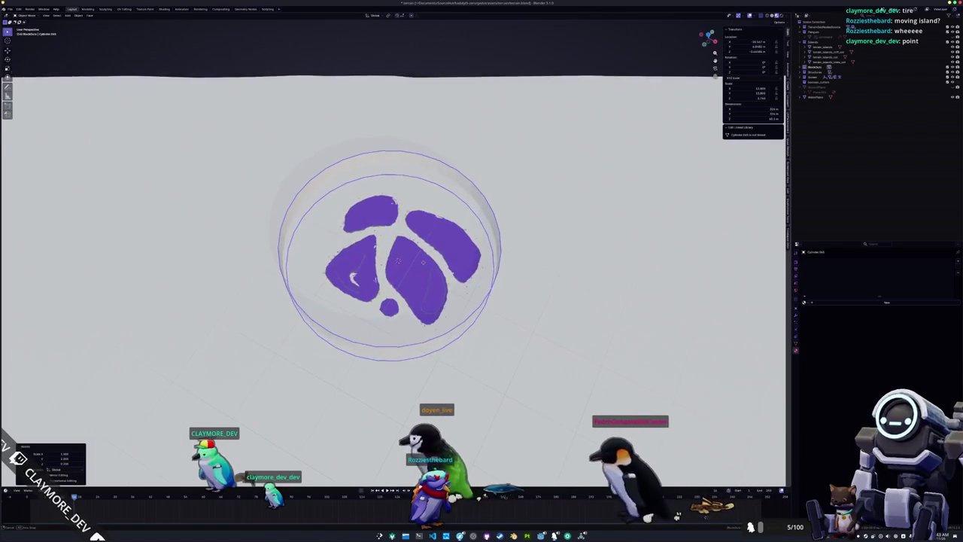
scroll(433, 282, "up", 3)
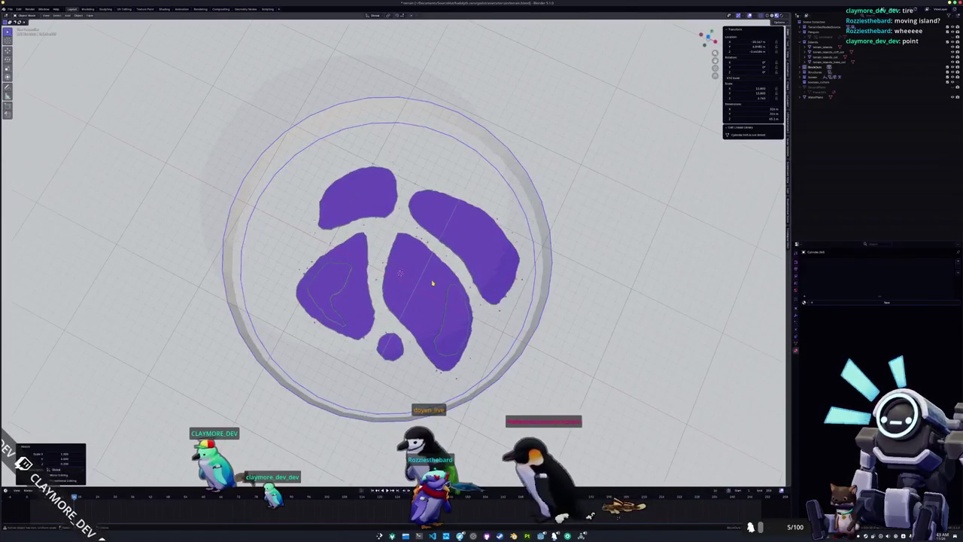
key("KP_8")
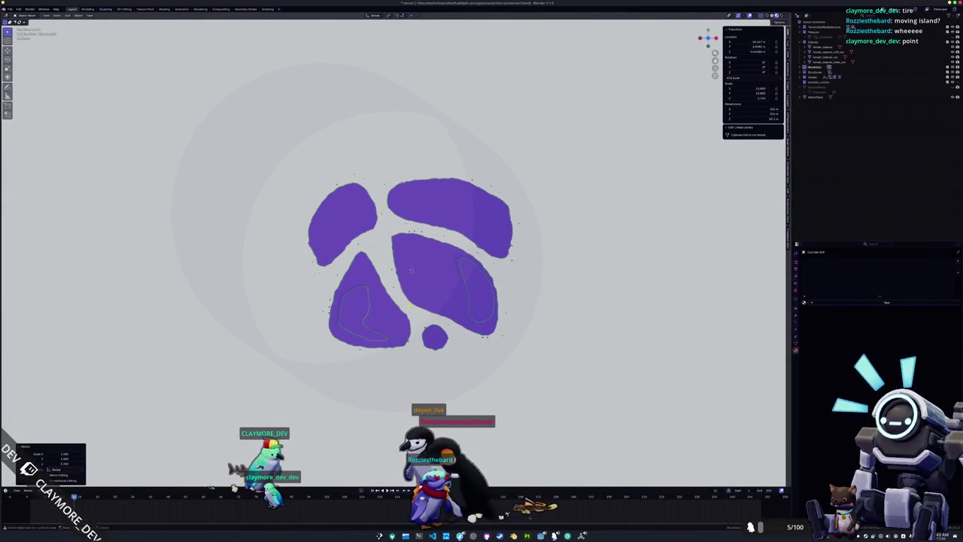
key("g")
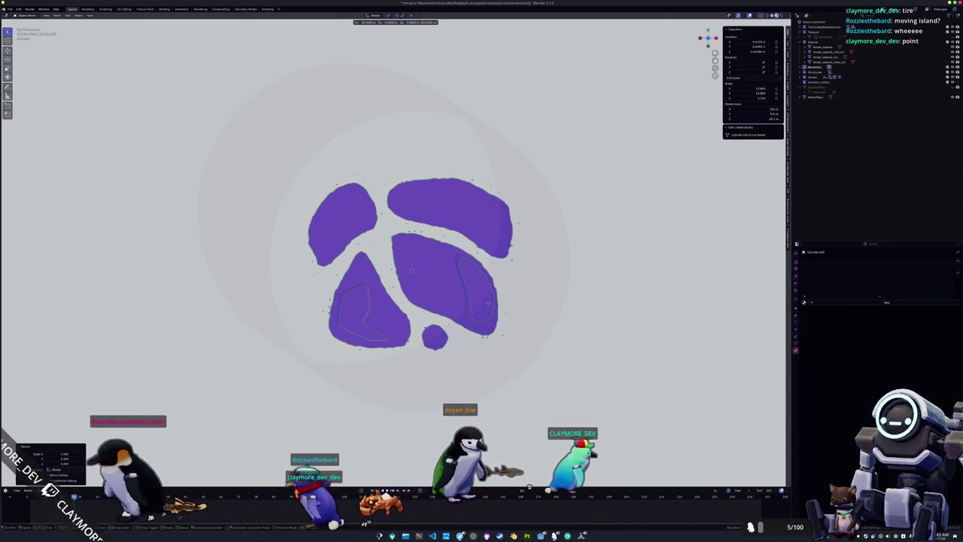
key("x")
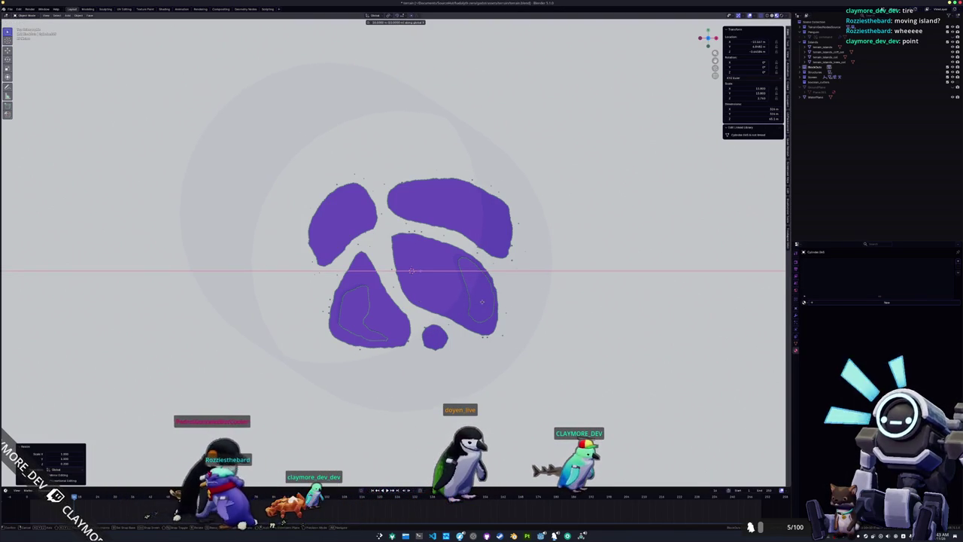
left_click(487, 302)
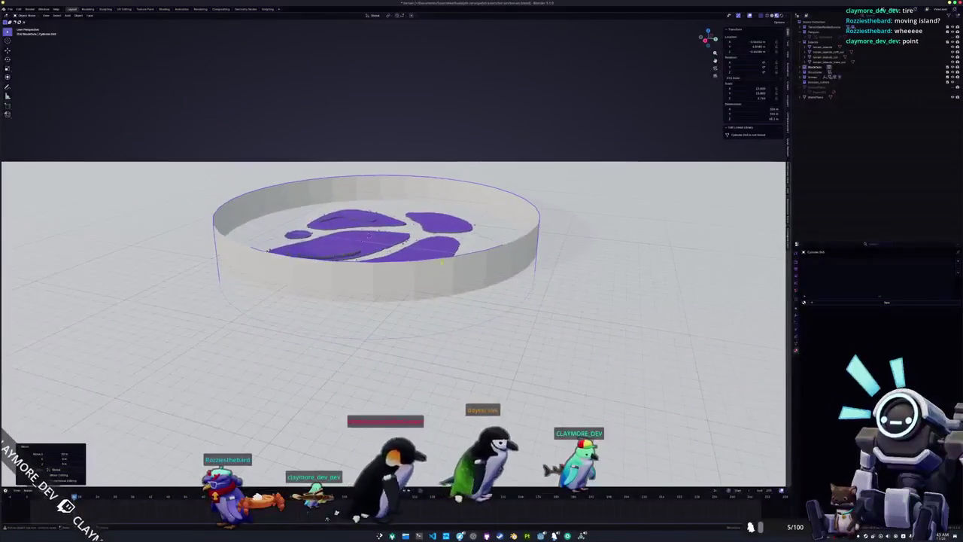
Readjust the ring's height with a Z-only rescale
key("s")
key("z")
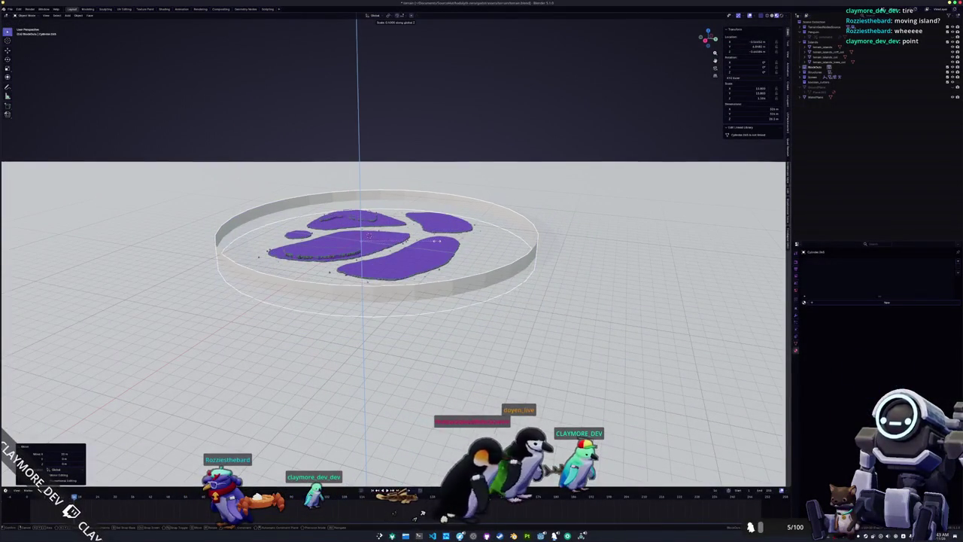
left_click(444, 517)
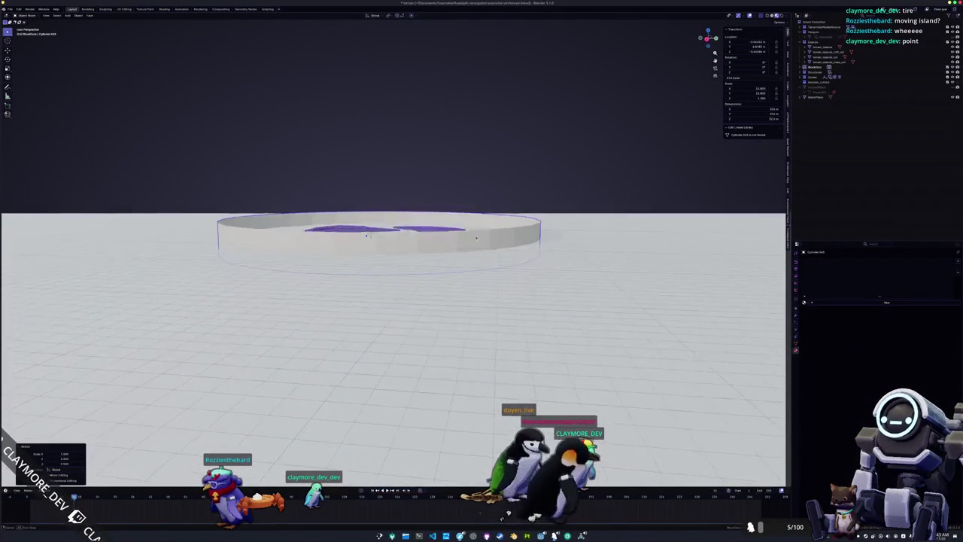
key("s")
key("z")
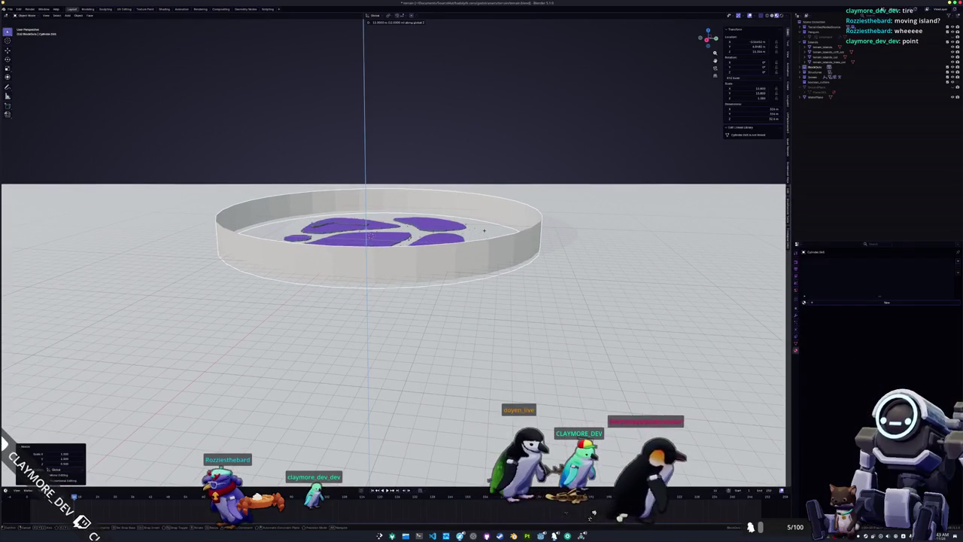
key("Escape")
key("ctrl+a")
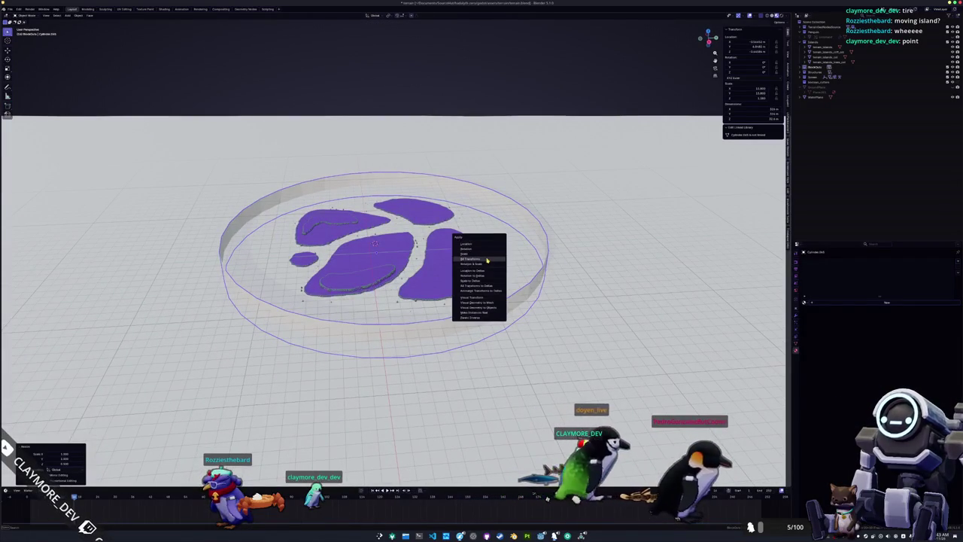
Rename the ring 'base' and apply its rotation and scale
left_click(487, 259)
key("F2")
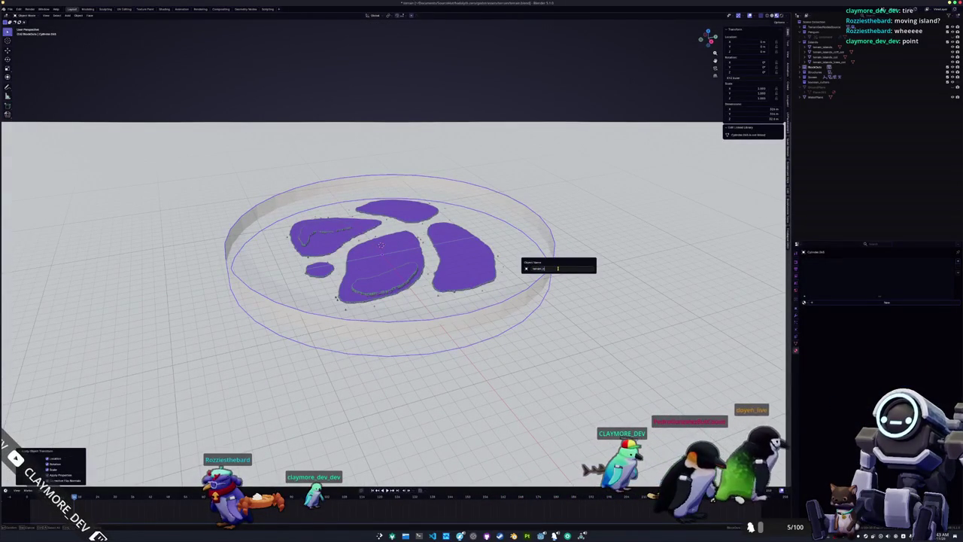
type("base")
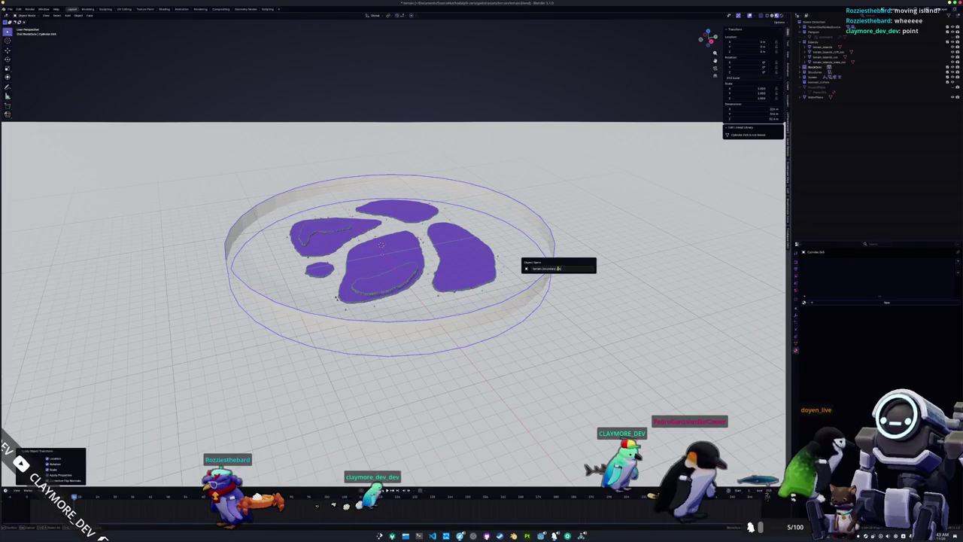
key("Return")
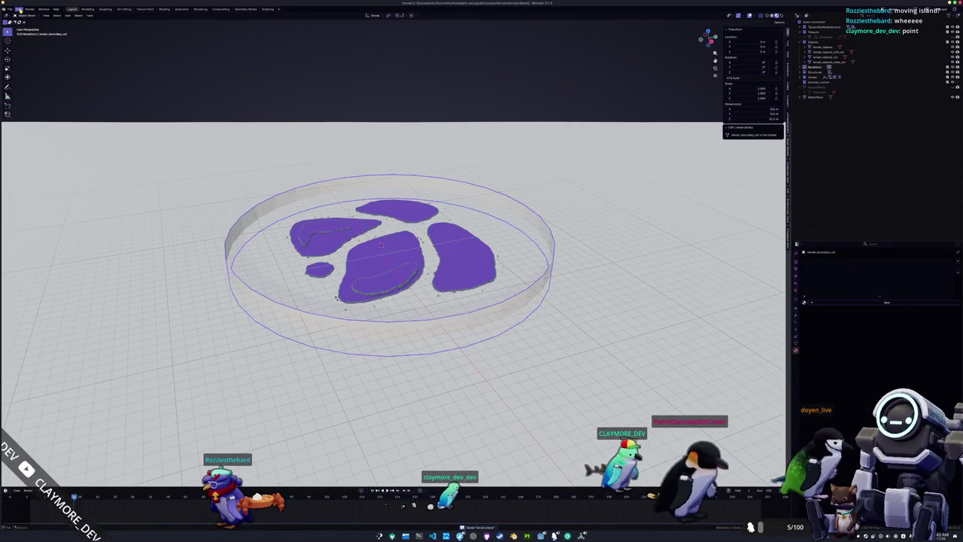
left_click(11, 9)
key("ctrl+a")
left_click(267, 67)
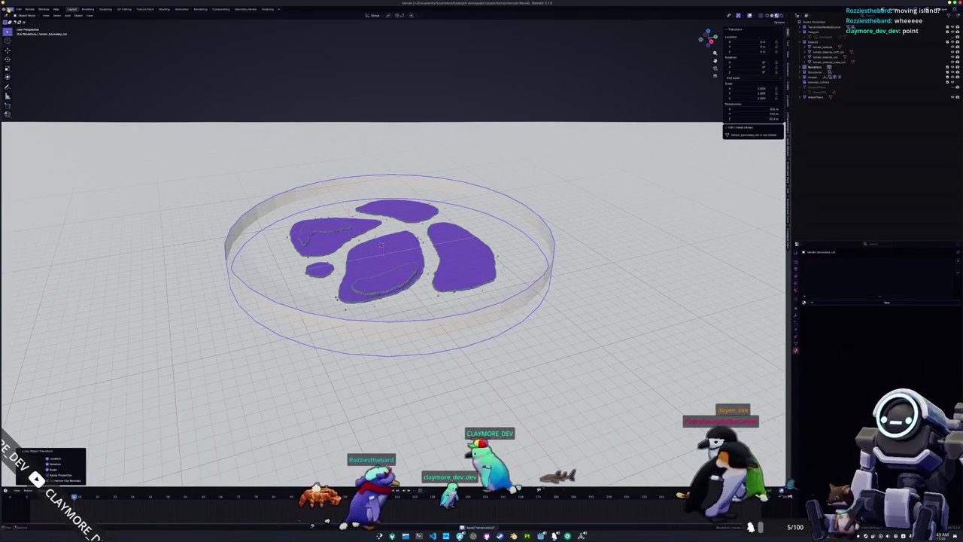
Export the ring as glTF file terrain_boundary_col with Images set to None
left_click(12, 9)
mouse_move(18, 90)
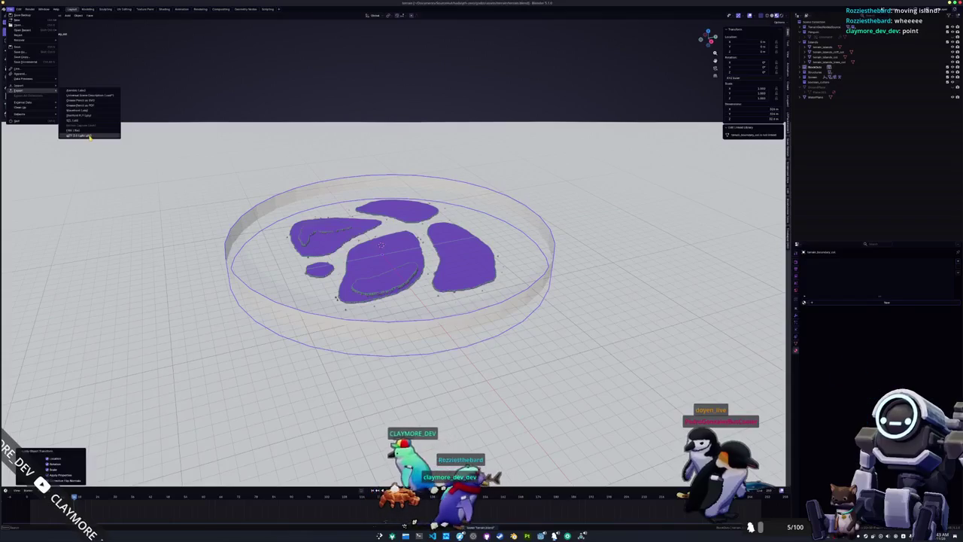
left_click(105, 134)
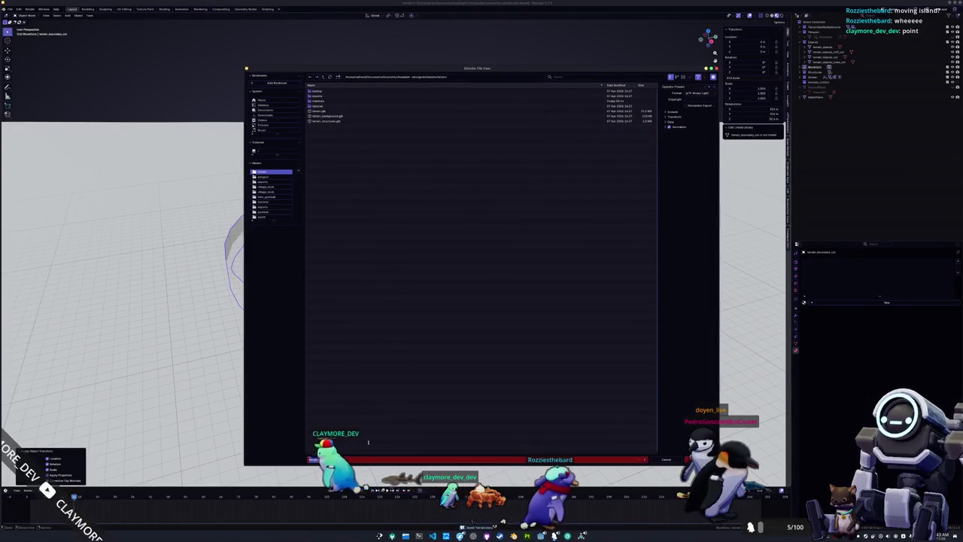
type("terrain_boundary_col")
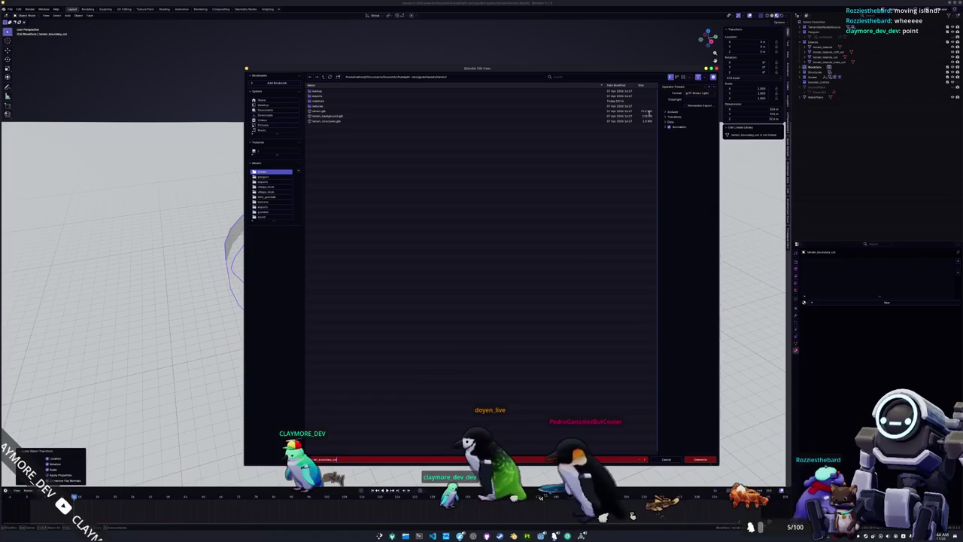
key("Return")
left_click(677, 112)
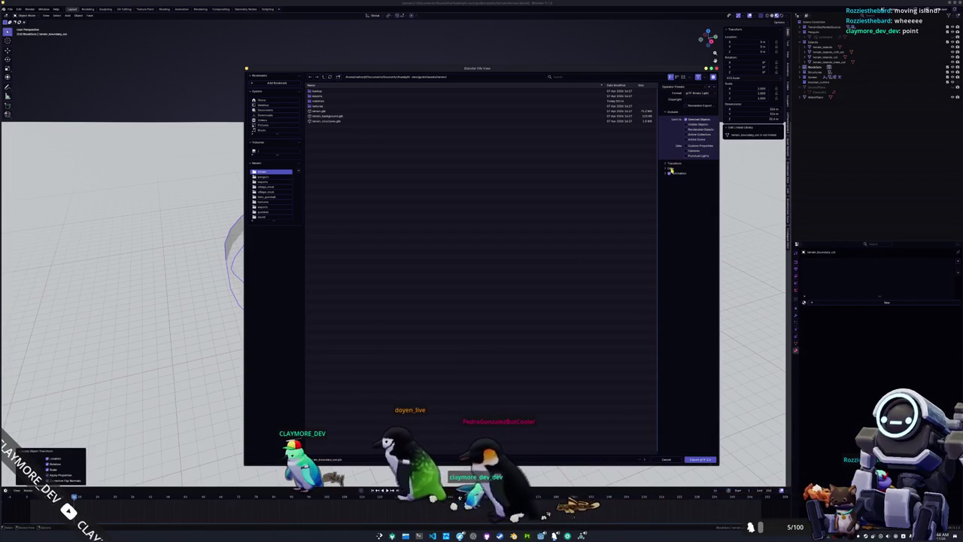
left_click(669, 168)
left_click(673, 186)
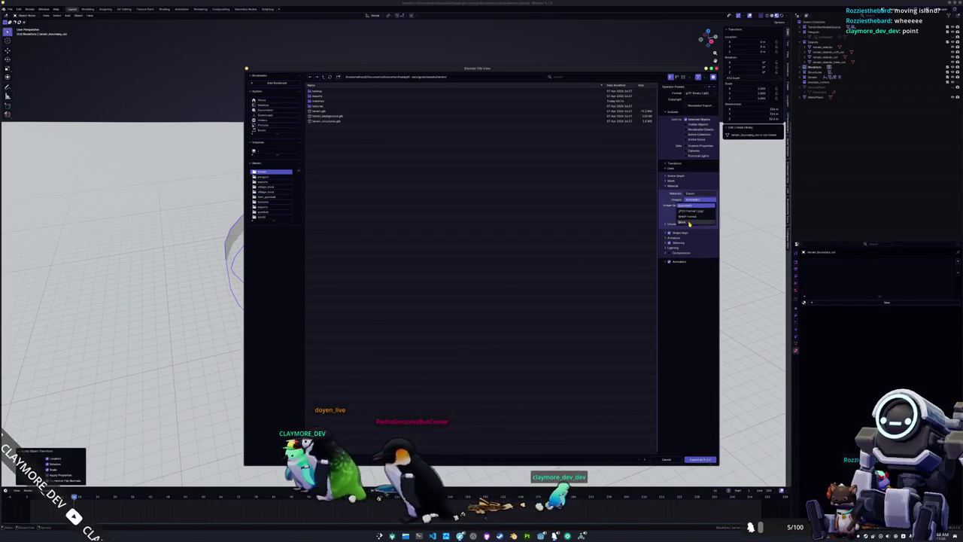
left_click(688, 222)
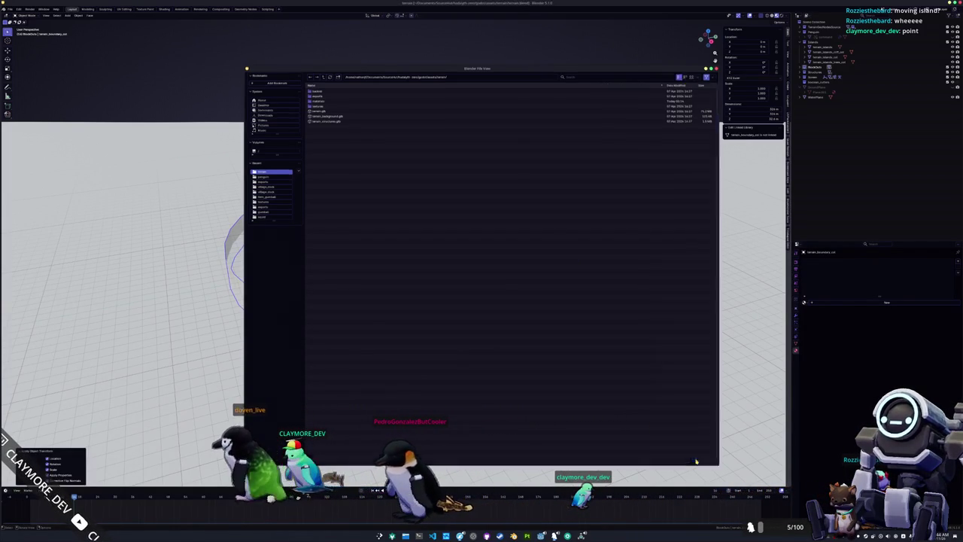
left_click(695, 461)
key("alt+Tab")
Drag terrain_boundary_col.glb from the terrain assets folder into the island scene
scroll(583, 263, "up", 5)
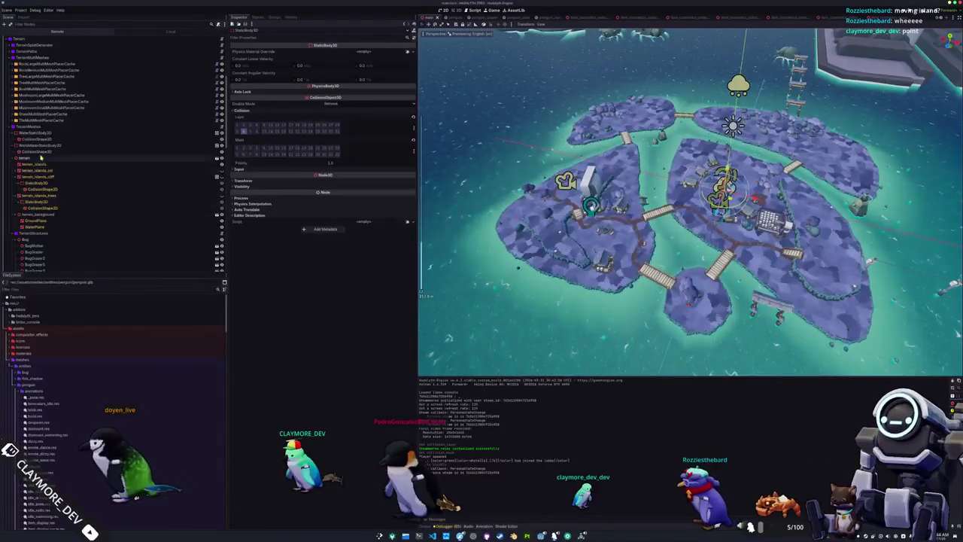
left_click(44, 158)
double_click(28, 385)
scroll(24, 407, "down", 5)
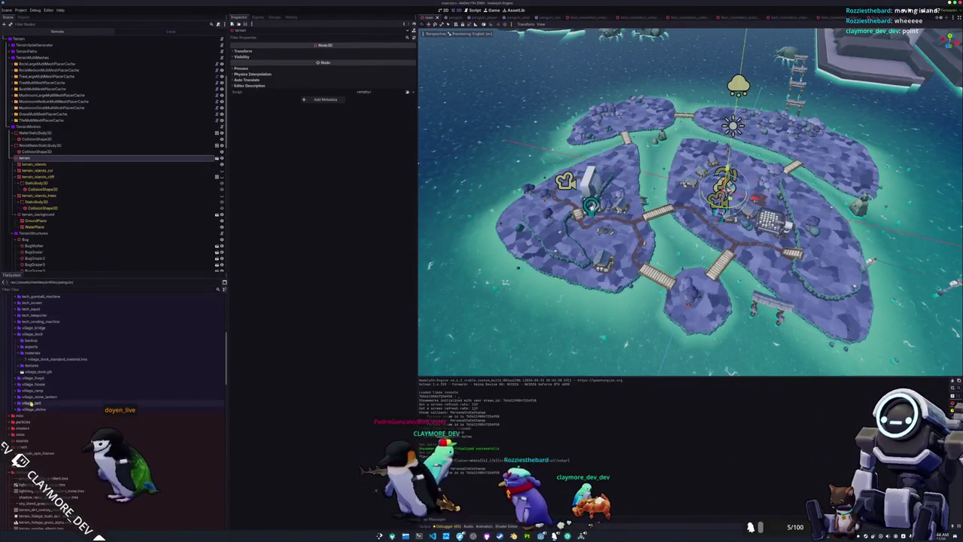
scroll(21, 433, "down", 3)
left_click(22, 421)
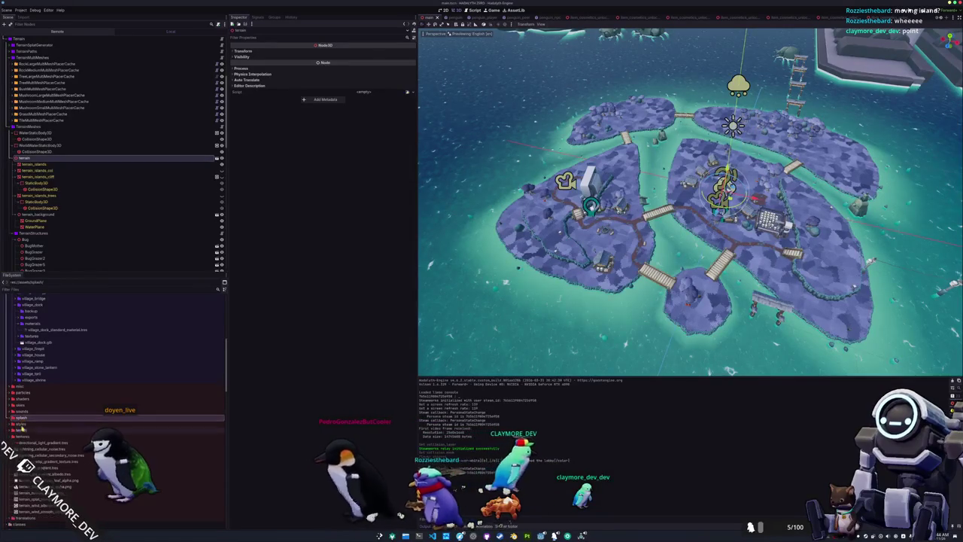
double_click(22, 431)
scroll(24, 433, "down", 4)
mouse_move(30, 408)
left_mouse_down()
mouse_move(55, 185)
mouse_move(39, 158)
left_mouse_up()
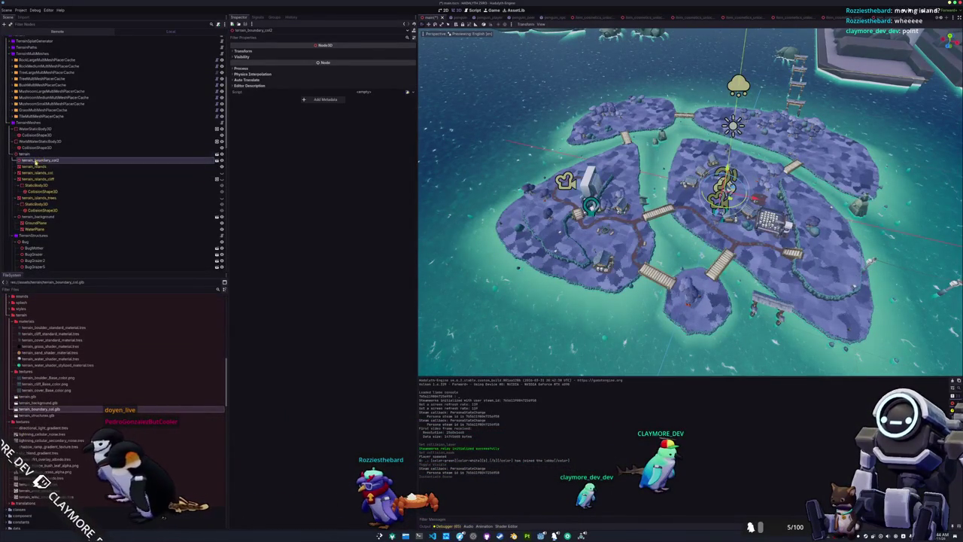
Make the boundary's children editable, hide its wall mesh, and check StaticBody3D collision layers
right_click(36, 154)
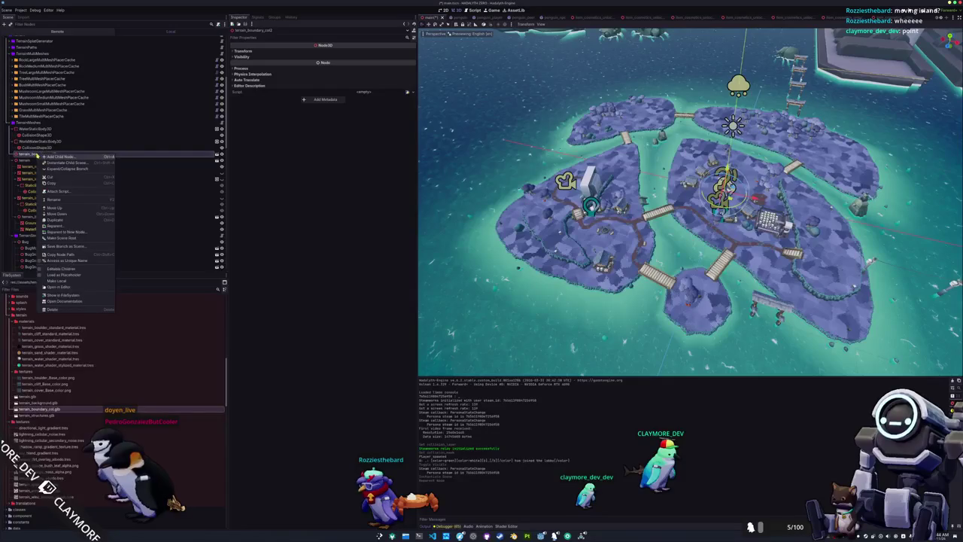
left_click(55, 271)
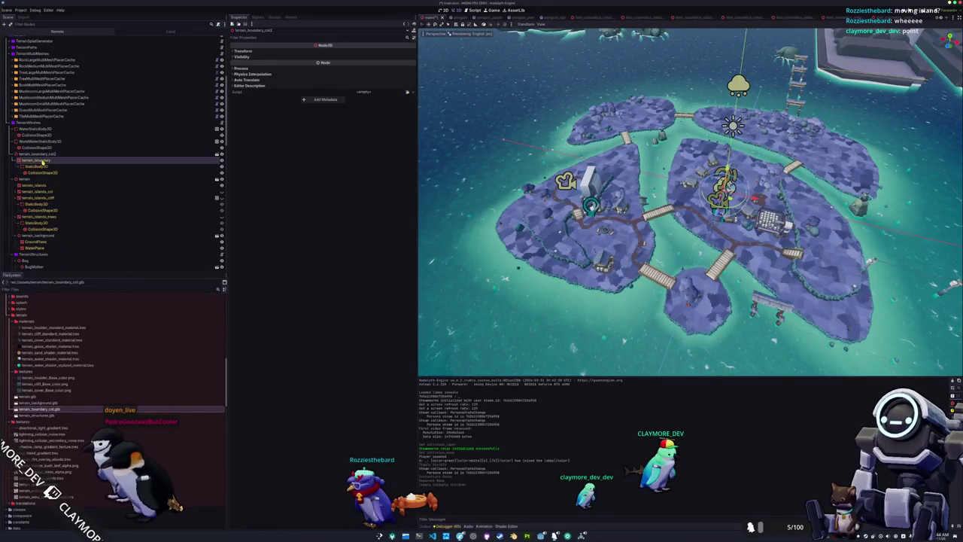
left_click(43, 161)
left_click(43, 172)
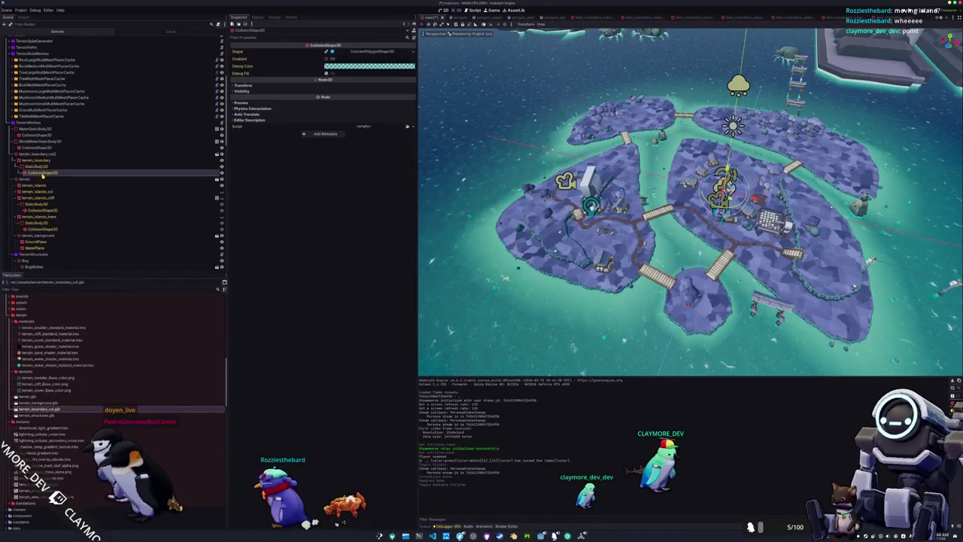
key("s")
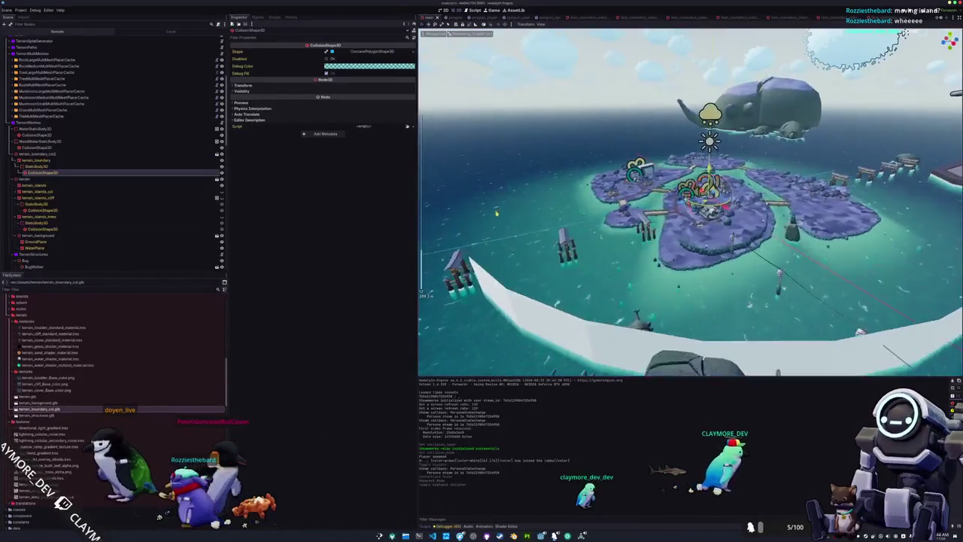
left_click(222, 161)
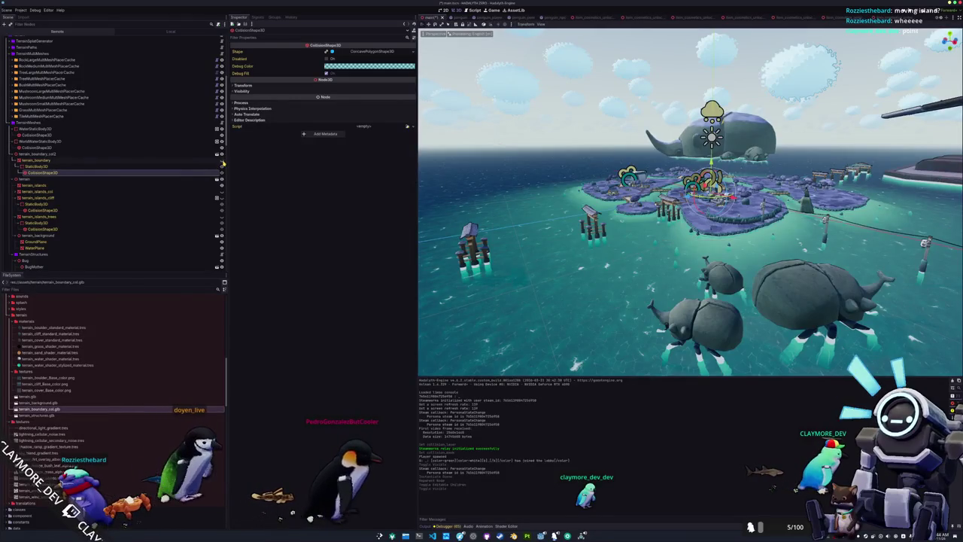
left_click(78, 168)
left_click(242, 110)
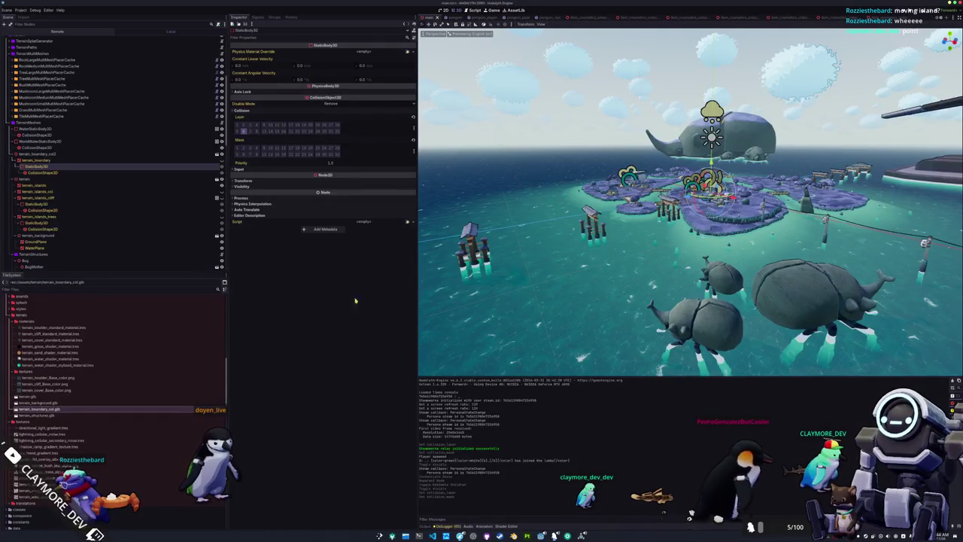
scroll(456, 291, "up", 2)
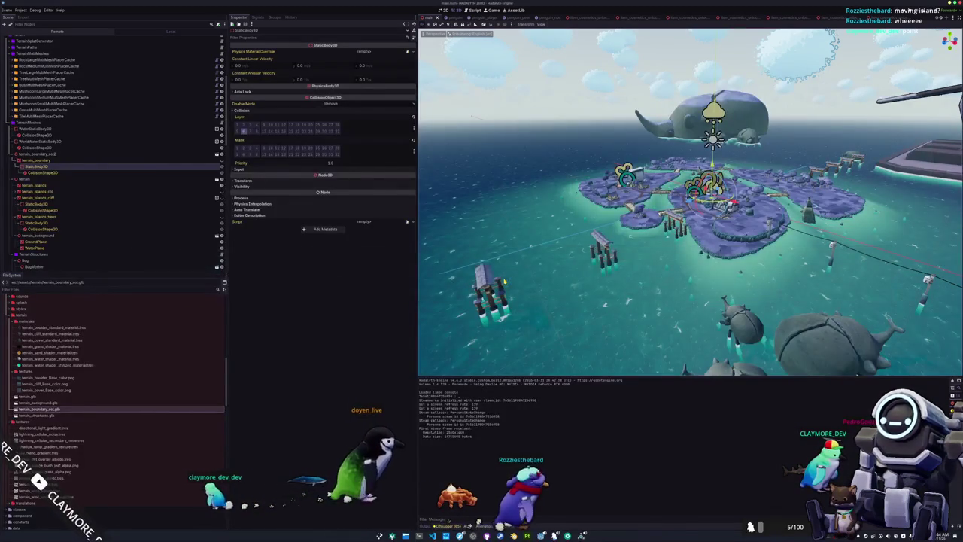
Inspect the islands and boundary ring mesh from top-down and perspective views
key("KP_7")
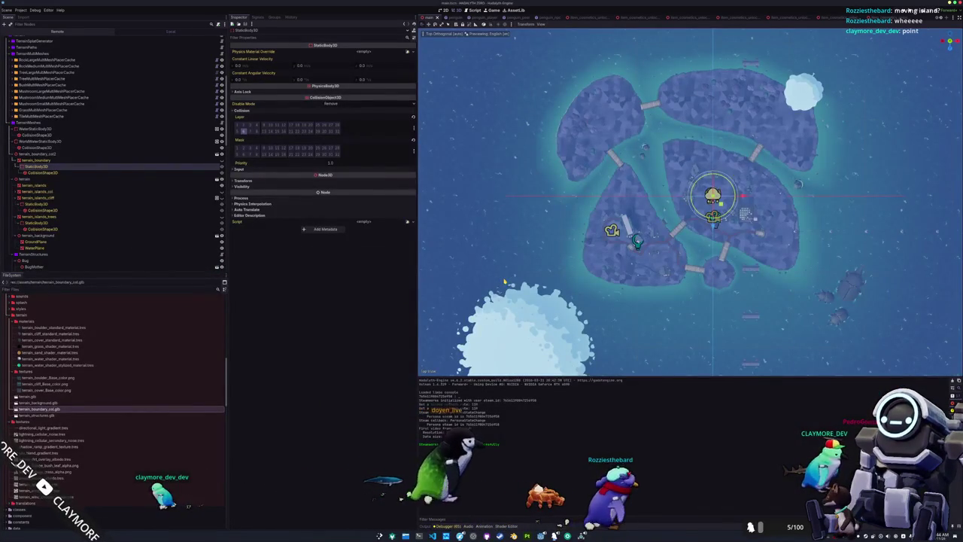
left_click_drag(505, 282, 431, 243)
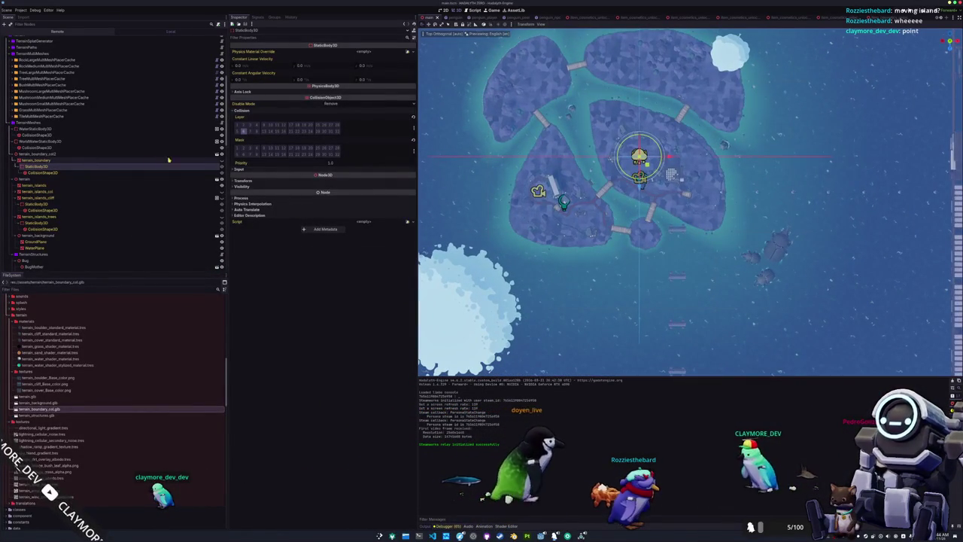
key("shift+f")
key("w")
left_click(205, 161)
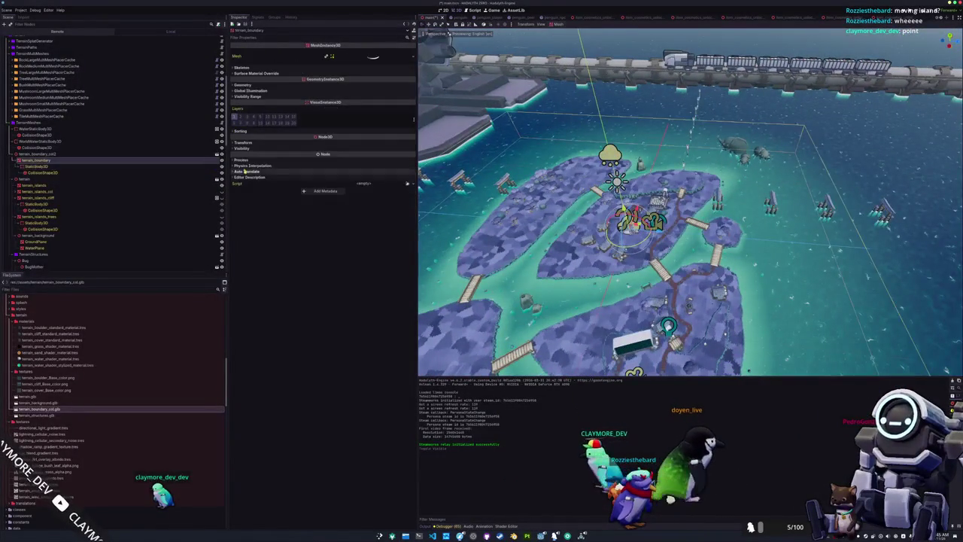
key("s")
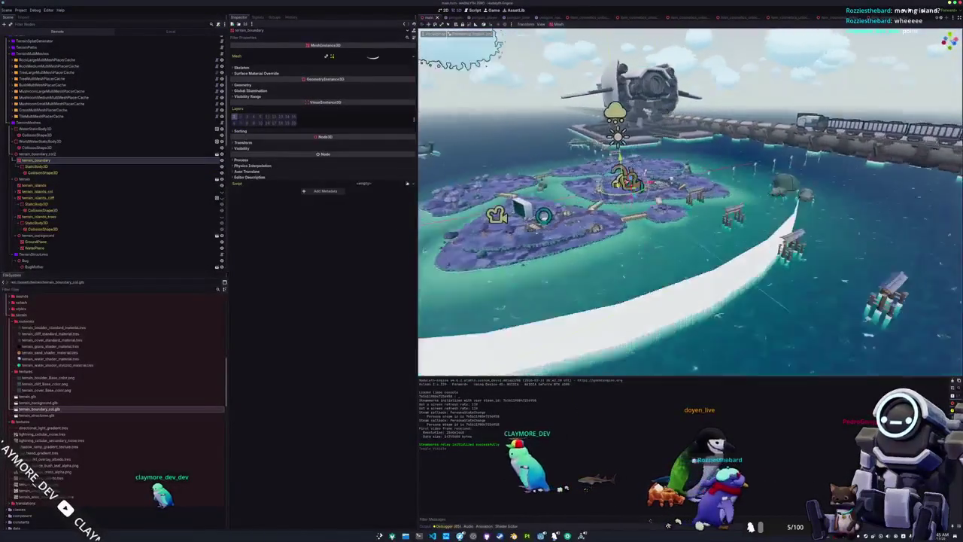
key("w")
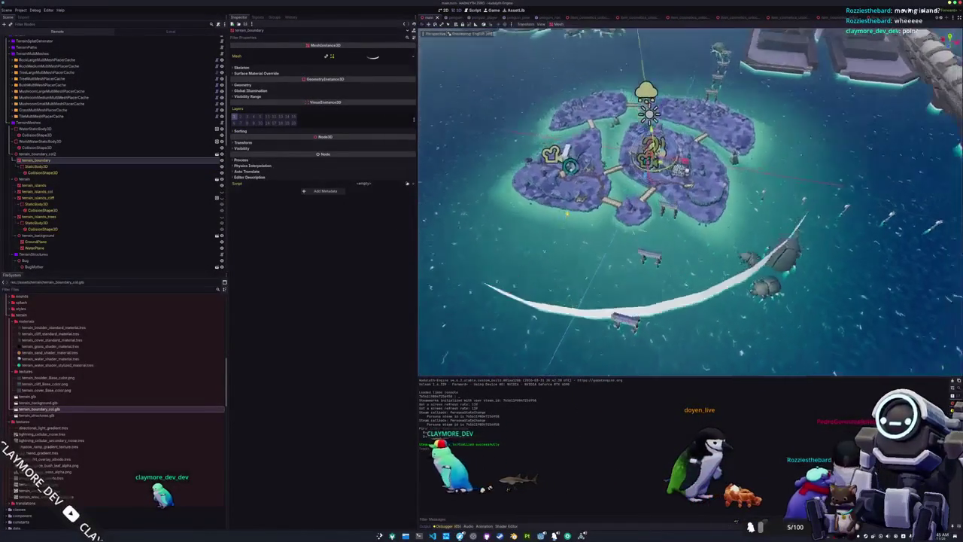
Select BugGrazer3–5 beside the ring and view them from above
left_click(758, 259)
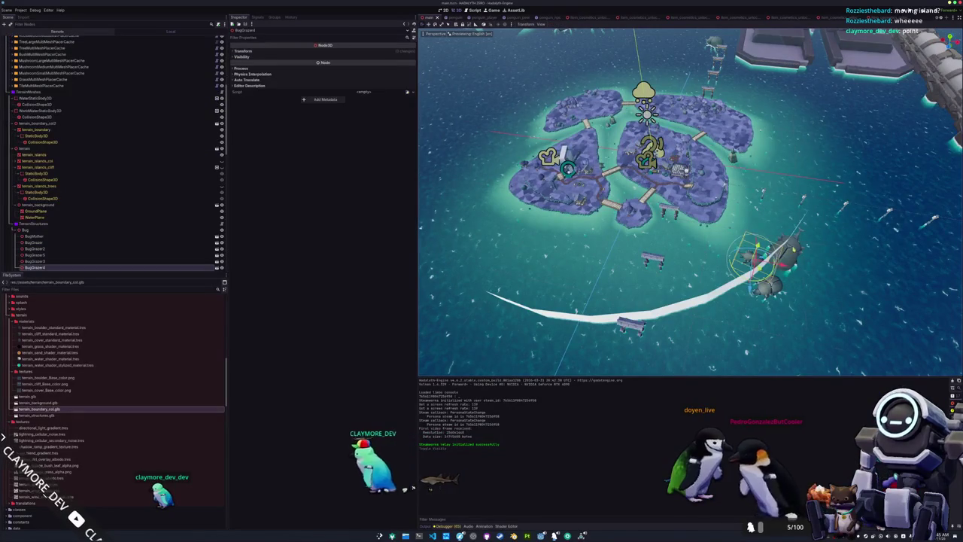
left_click(784, 254, "shift")
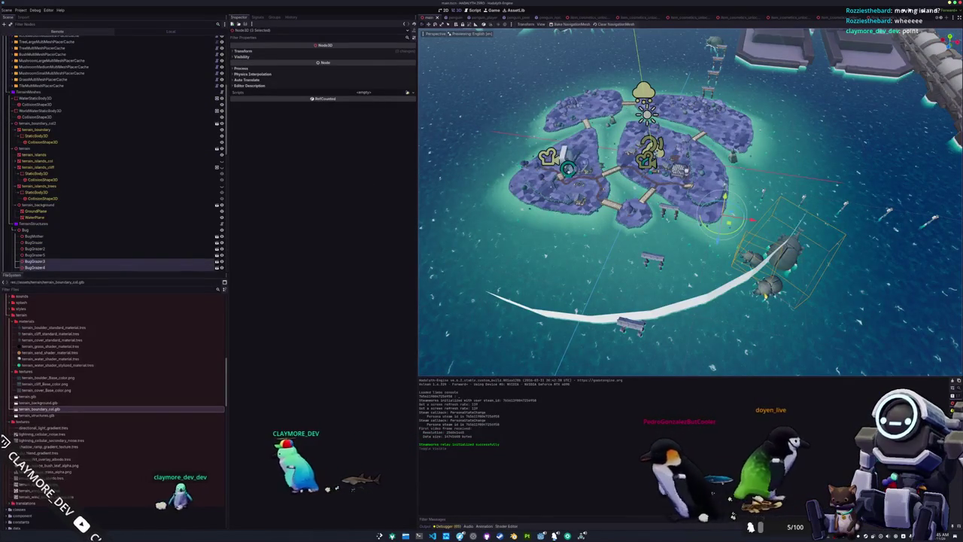
left_click(771, 287)
left_click(783, 254, "shift")
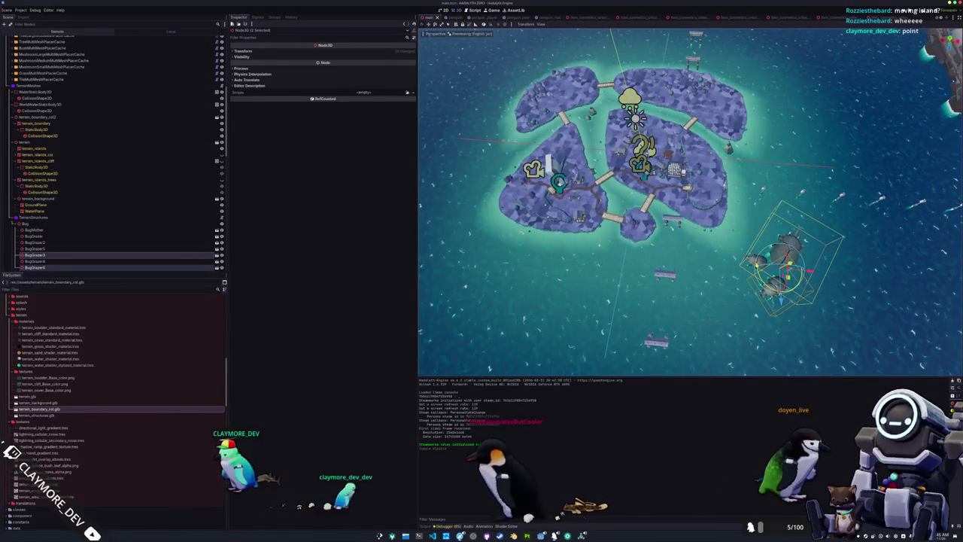
key("KP_7")
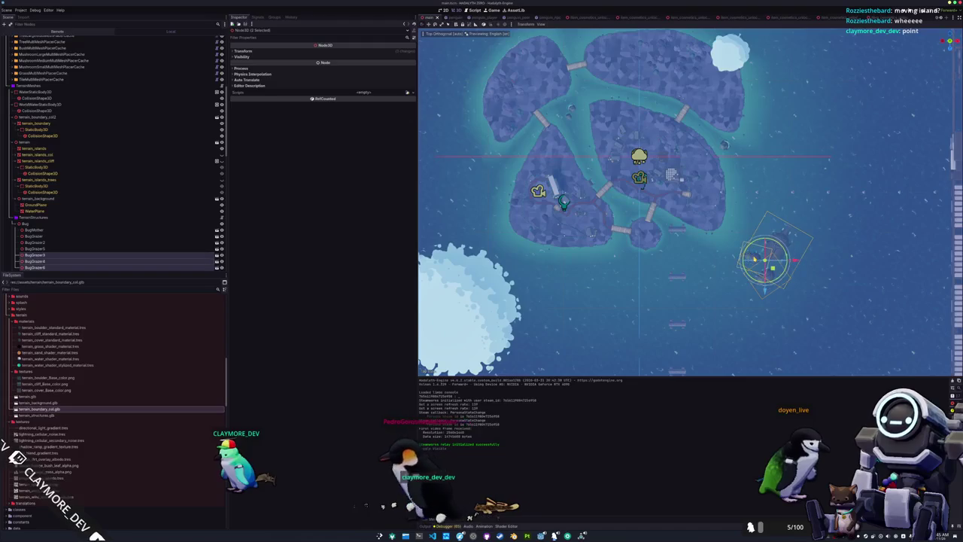
scroll(677, 203, "down", 3)
Rotate and shift the grazers slightly, select WaterNavigationRegion3D, and launch the game
key("g")
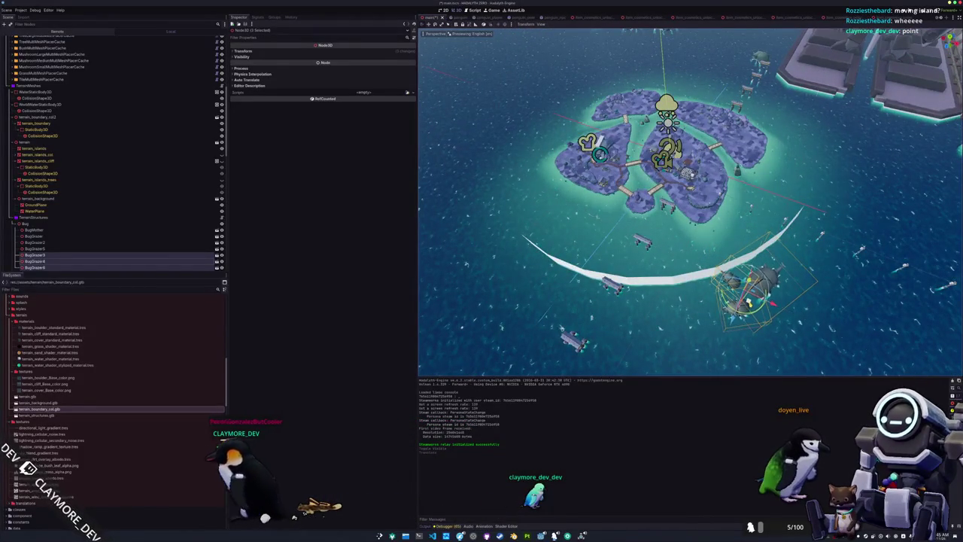
key("Return")
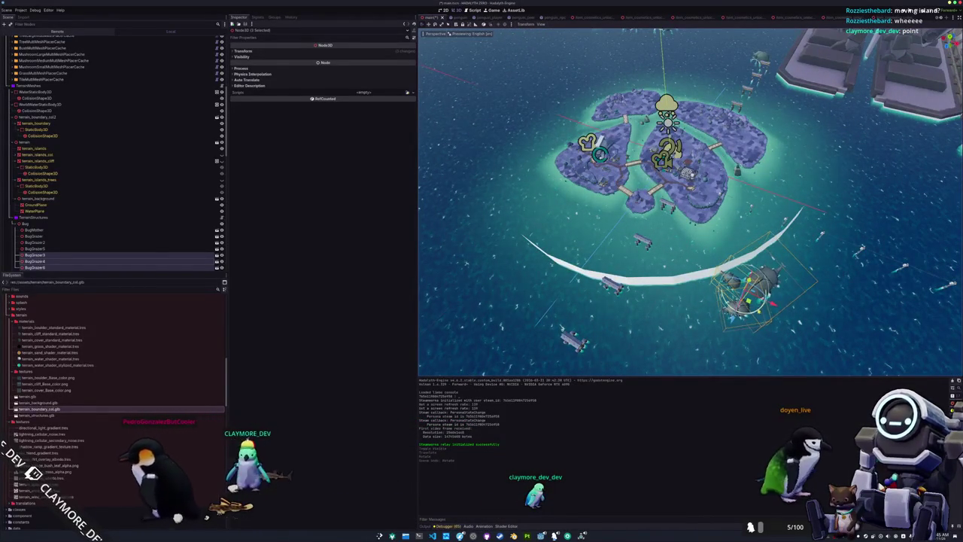
key("g")
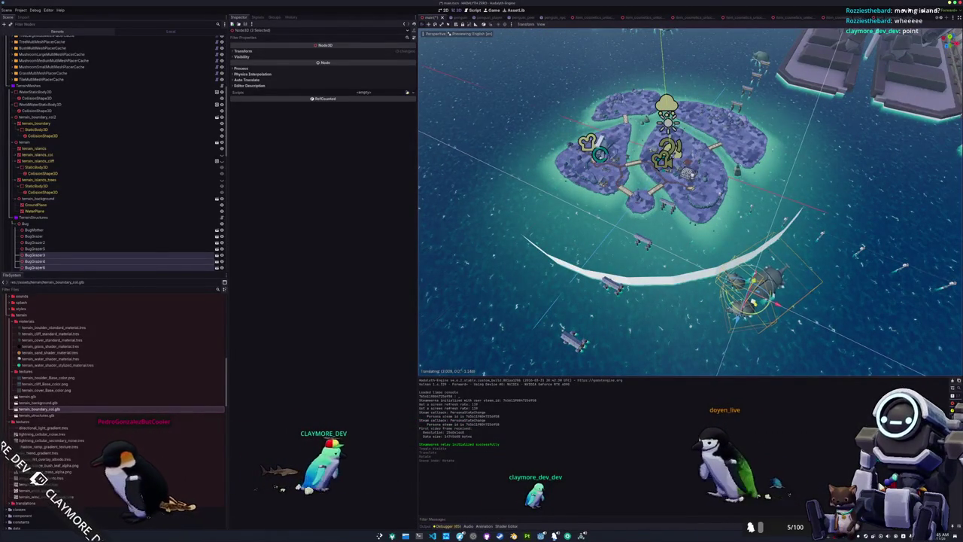
scroll(689, 202, "up", 3)
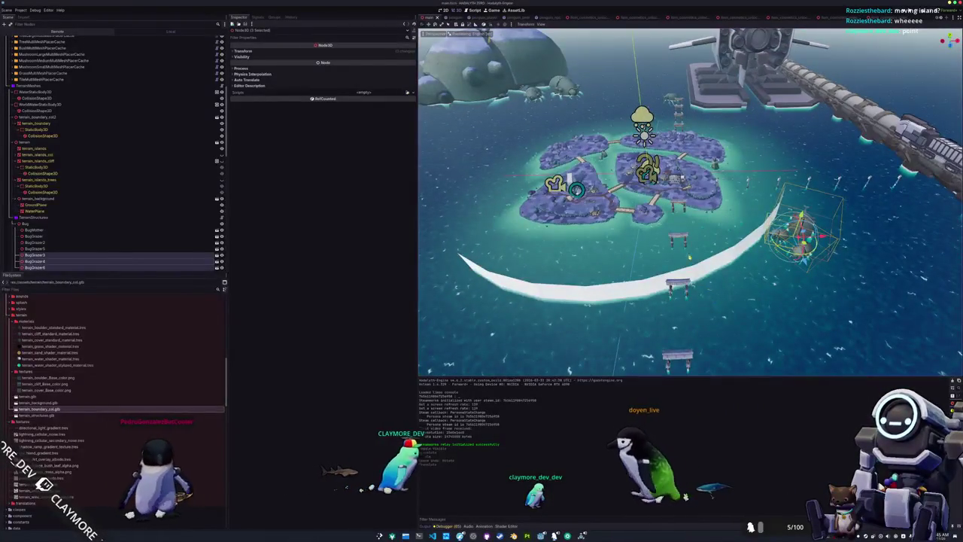
left_click(38, 267)
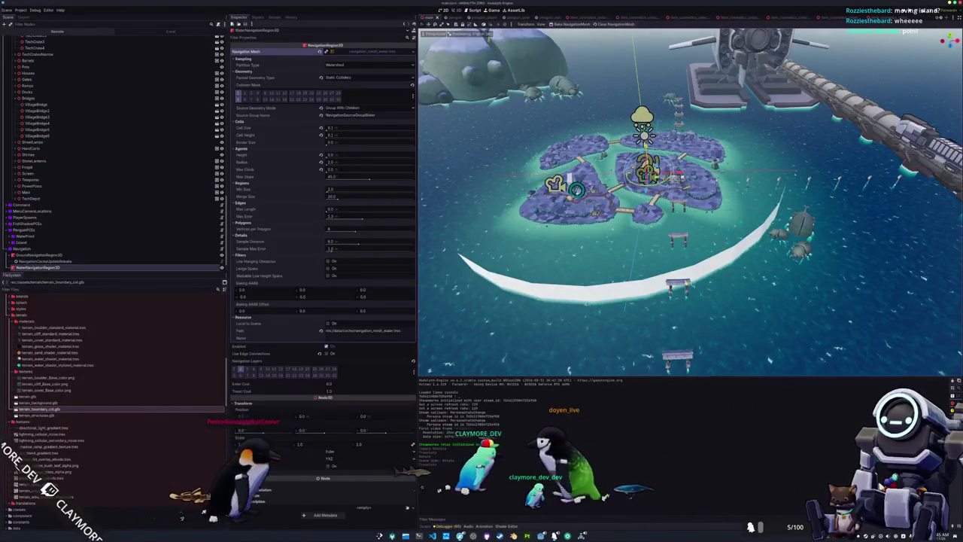
key("F5")
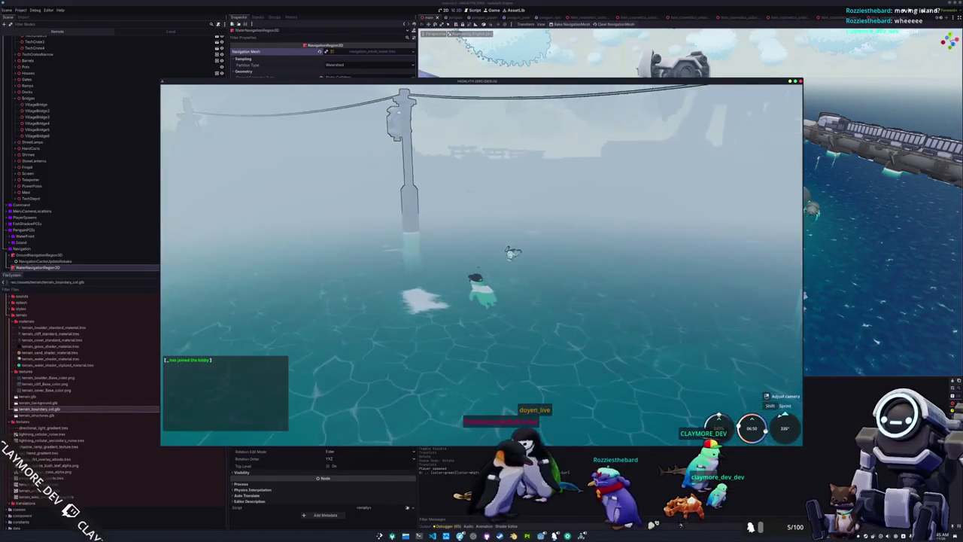
Delete the old StaticBody3D node and start a fresh singleplayer session
left_click(64, 266)
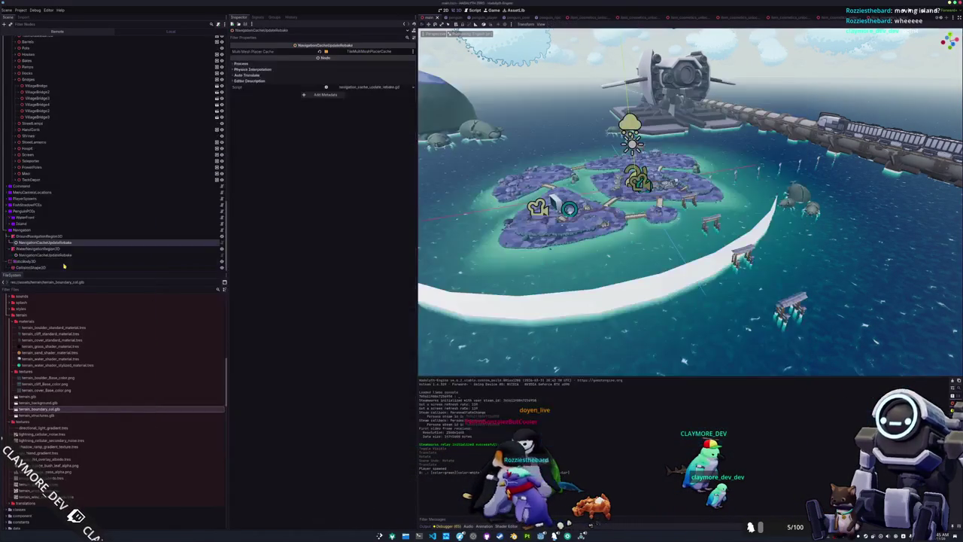
left_click(73, 261)
key("Delete")
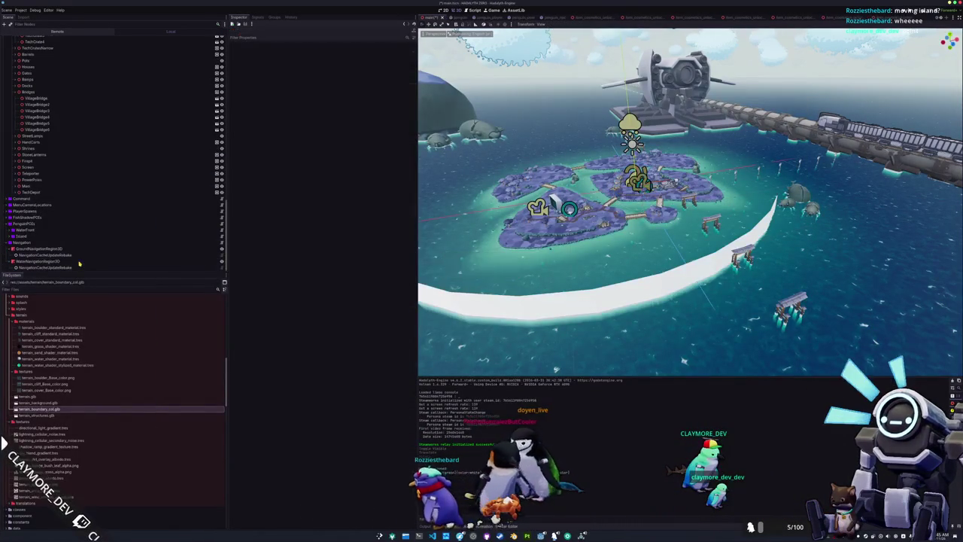
key("alt+Tab")
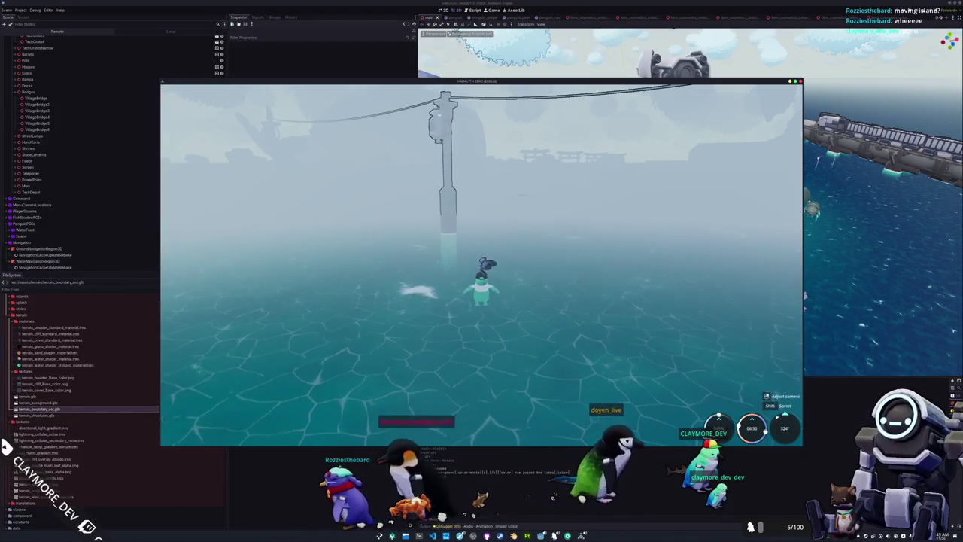
key("Escape")
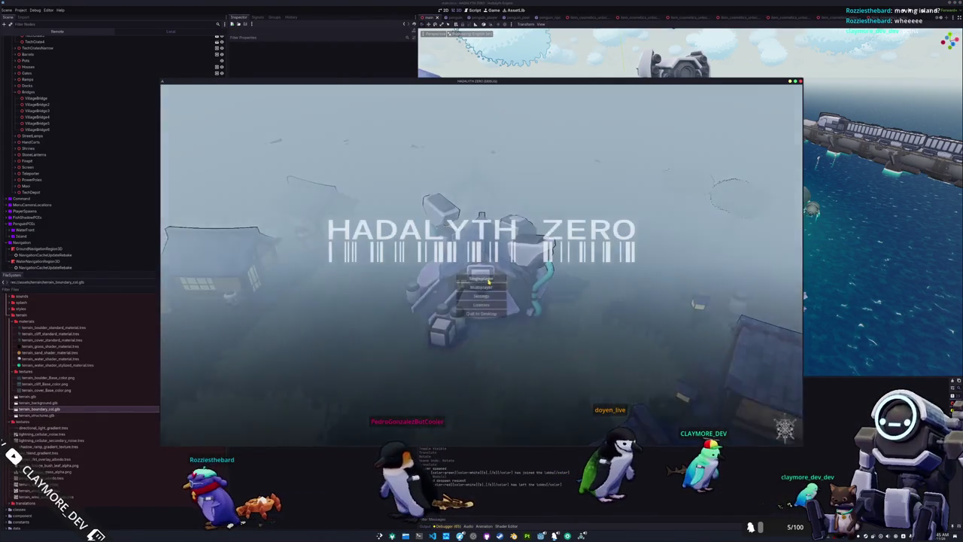
left_click(489, 279)
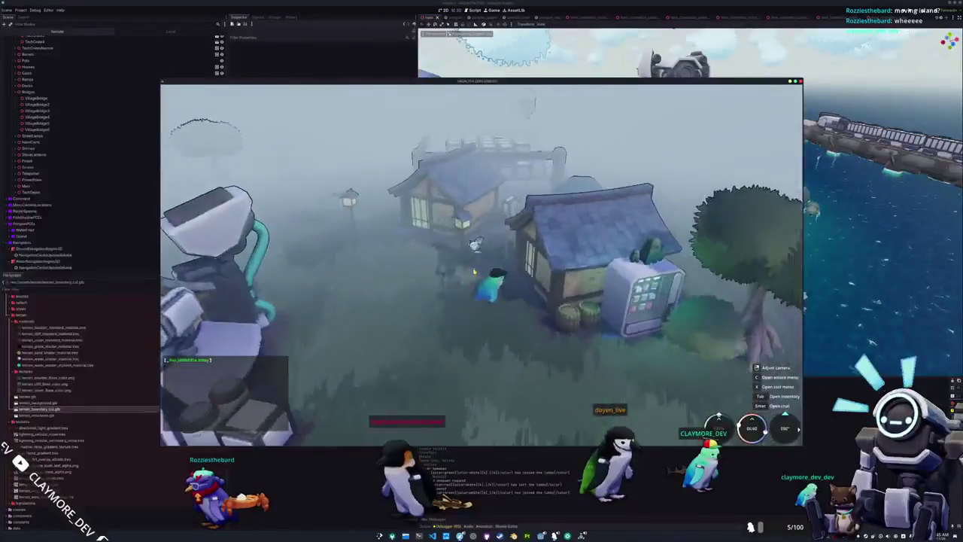
Walk the penguin through the village and across the wooden bridge
key("w")
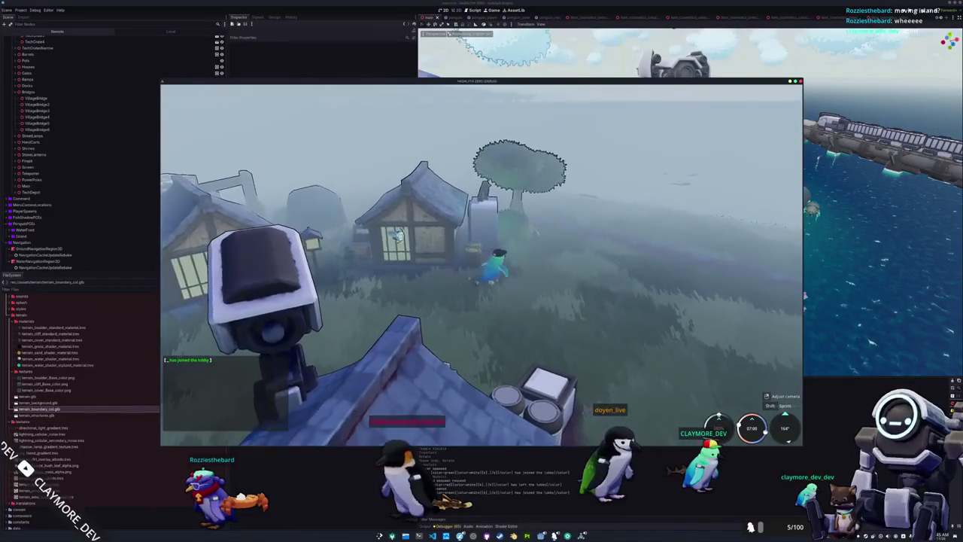
key("a")
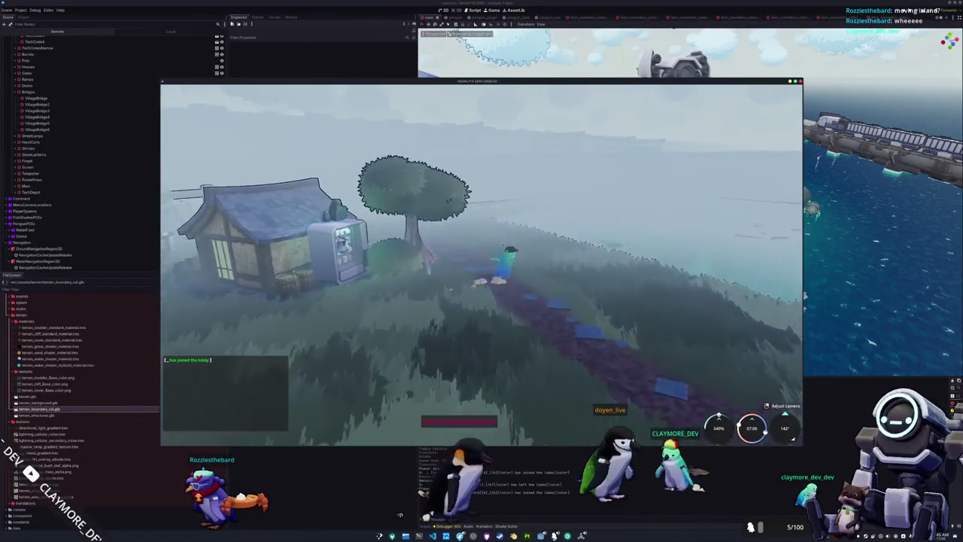
key("w")
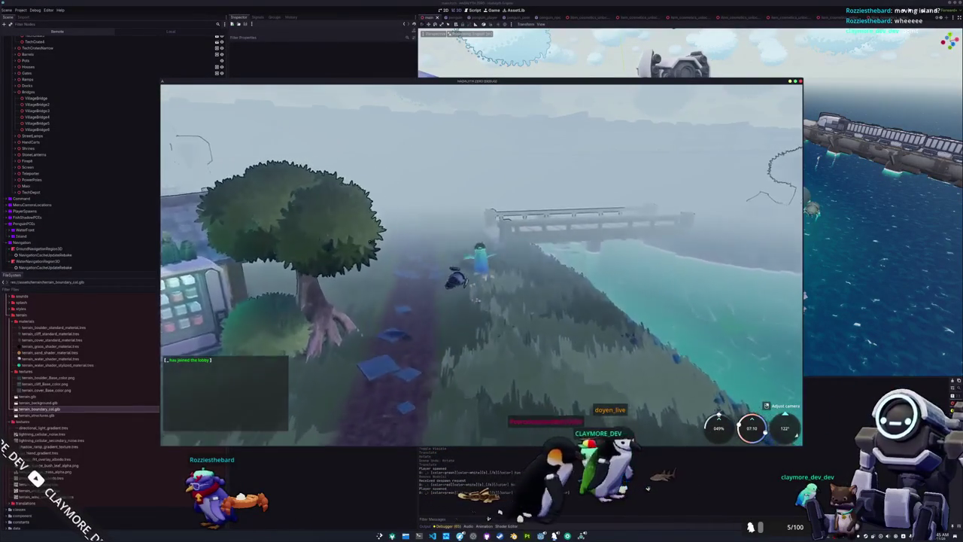
key("w")
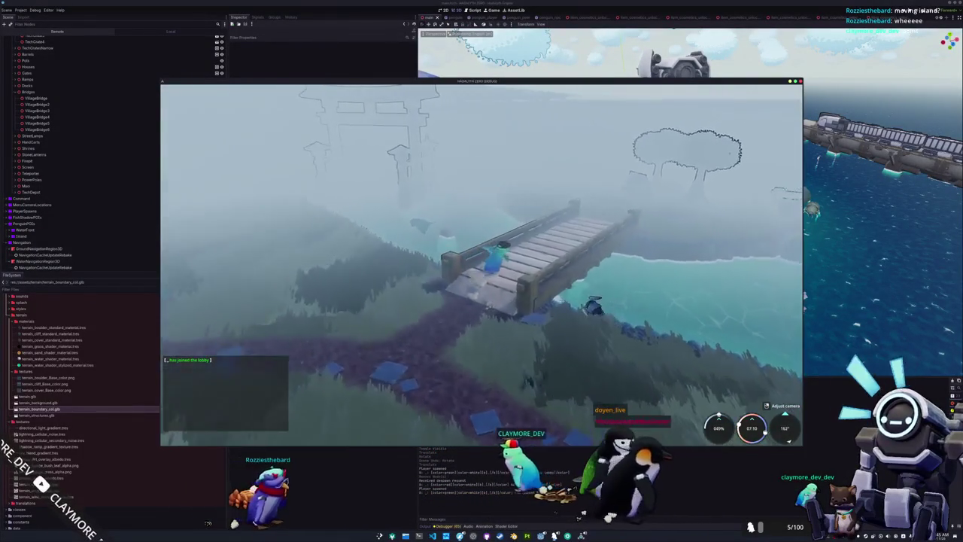
key("w")
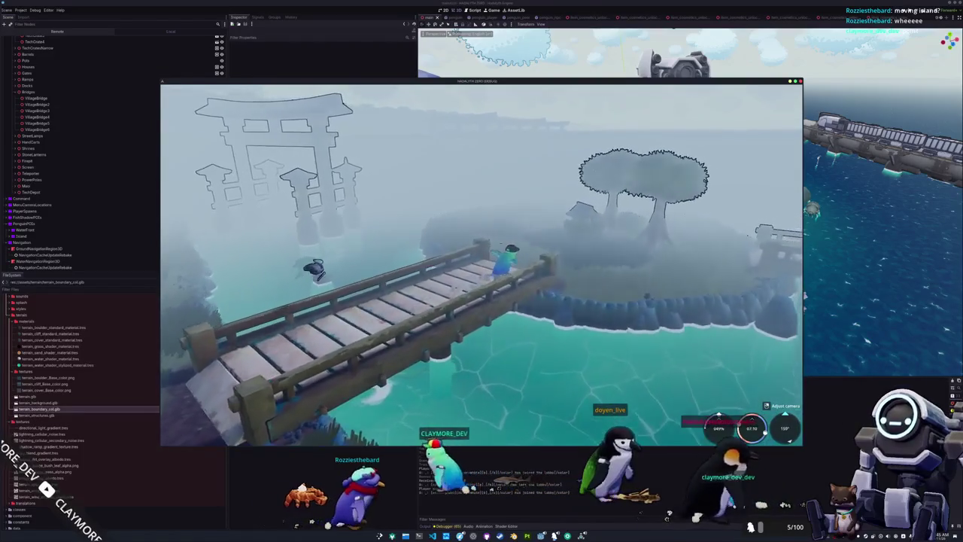
key("w")
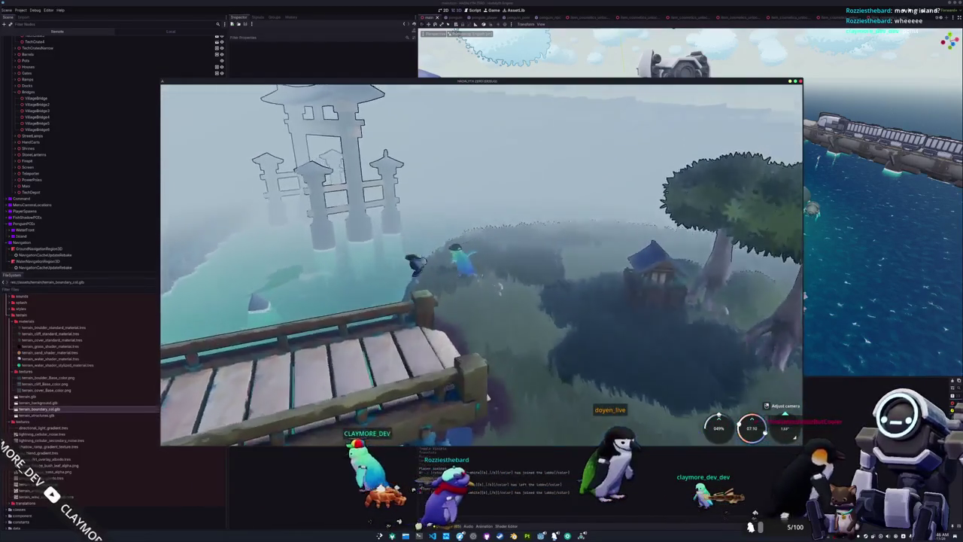
key("w")
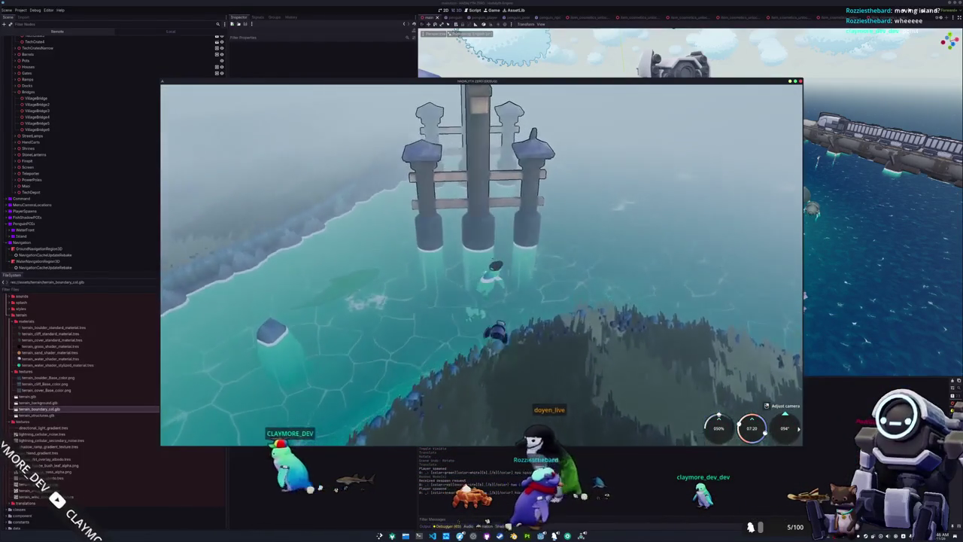
Swim past the torii gate and whale-turtle out to the boundary's ice edge
key("w")
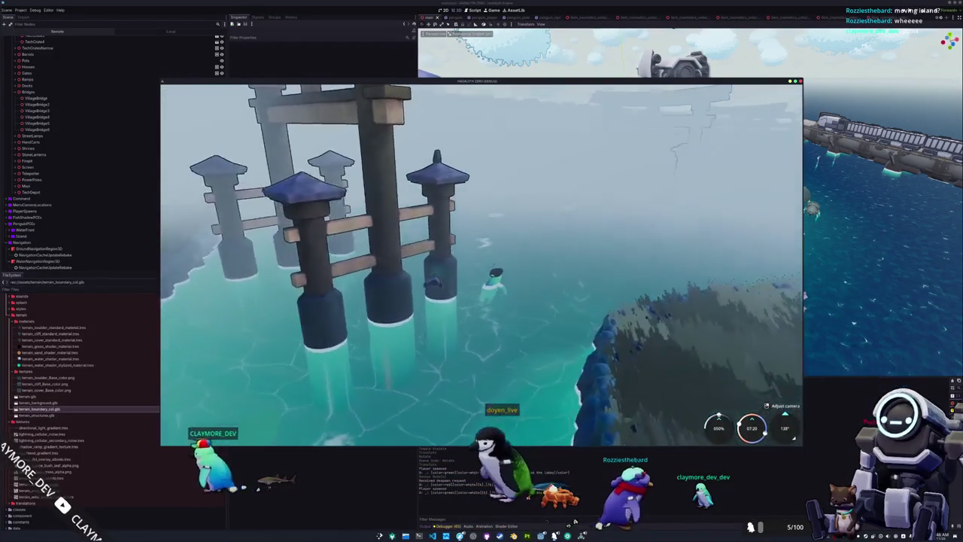
key("w")
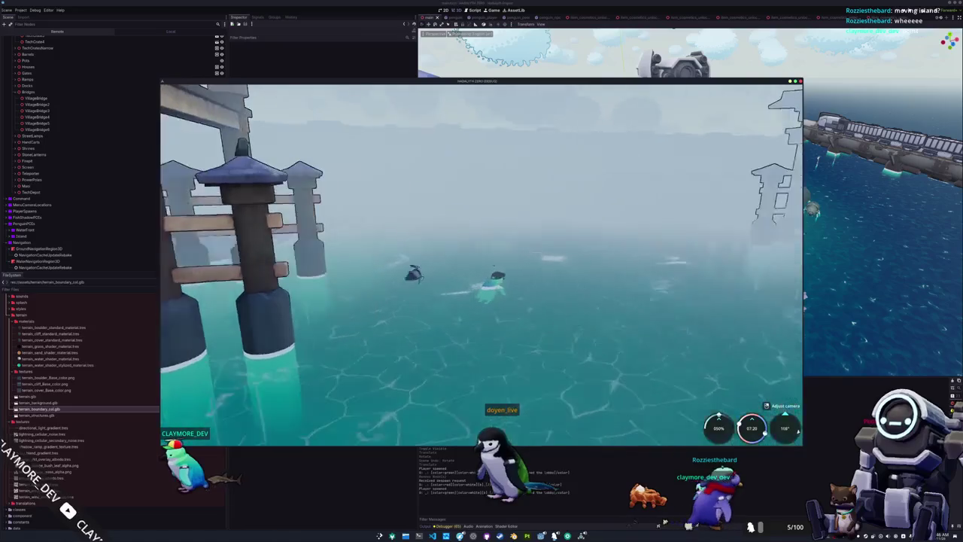
key("w")
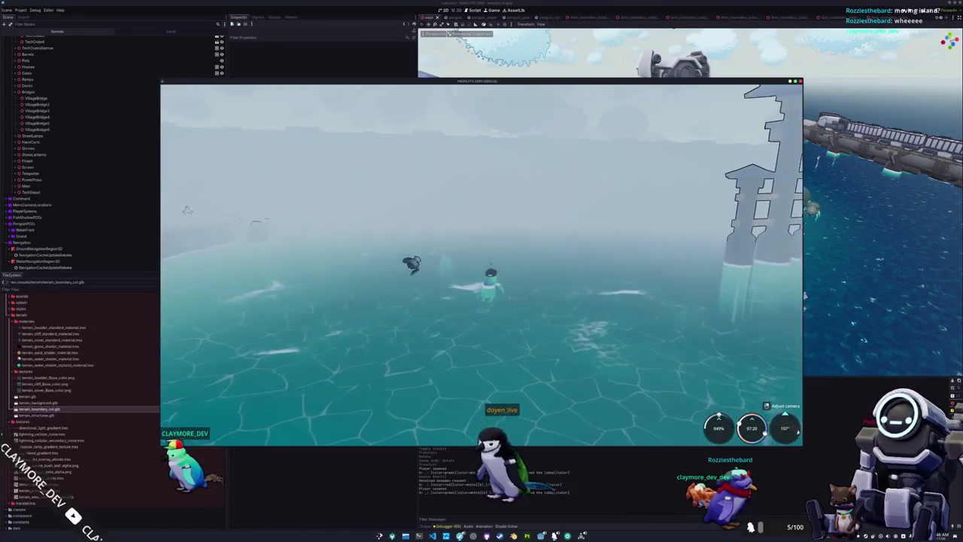
key("w")
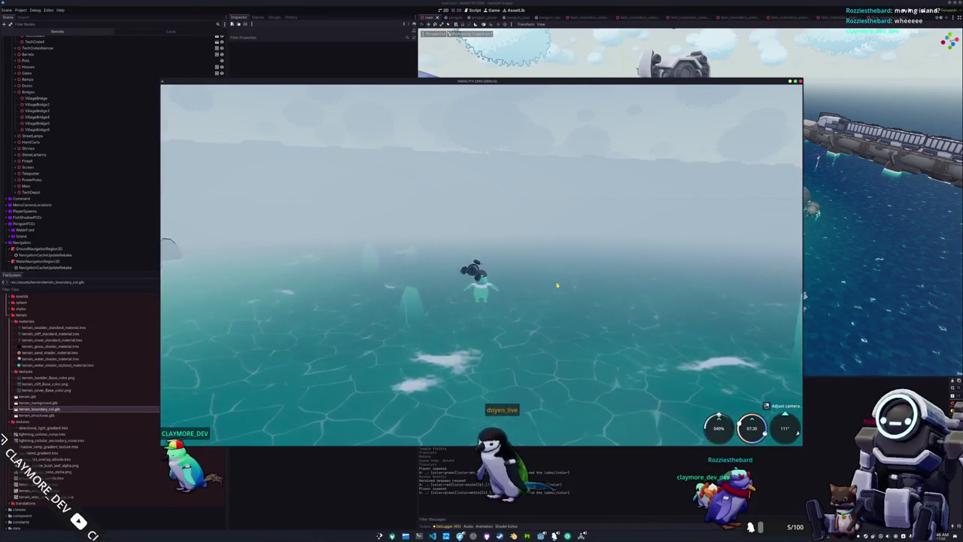
key("w")
key("w")
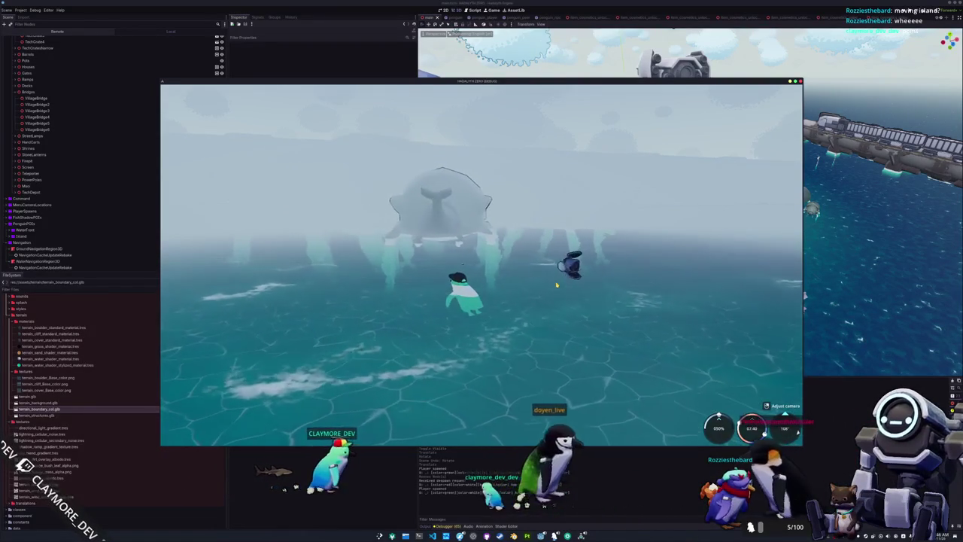
key("w")
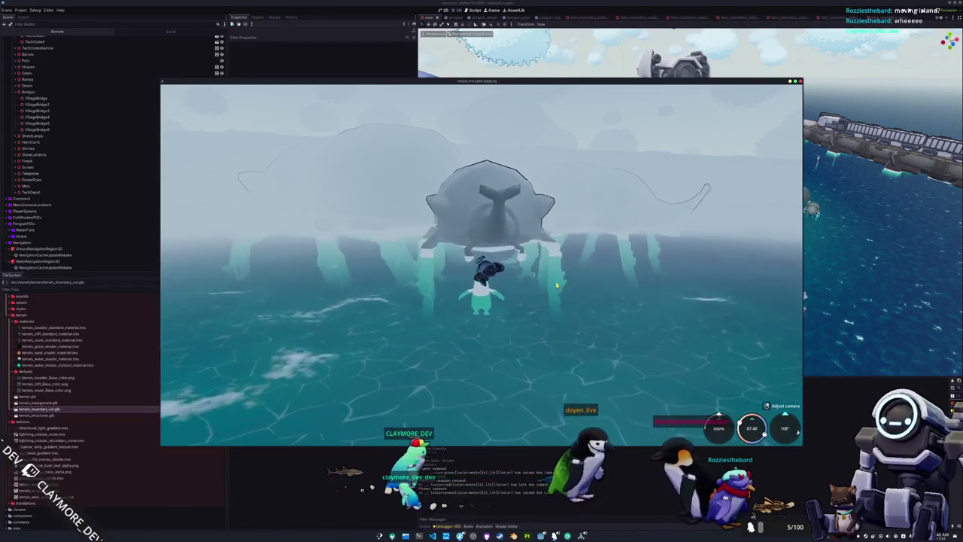
key("w")
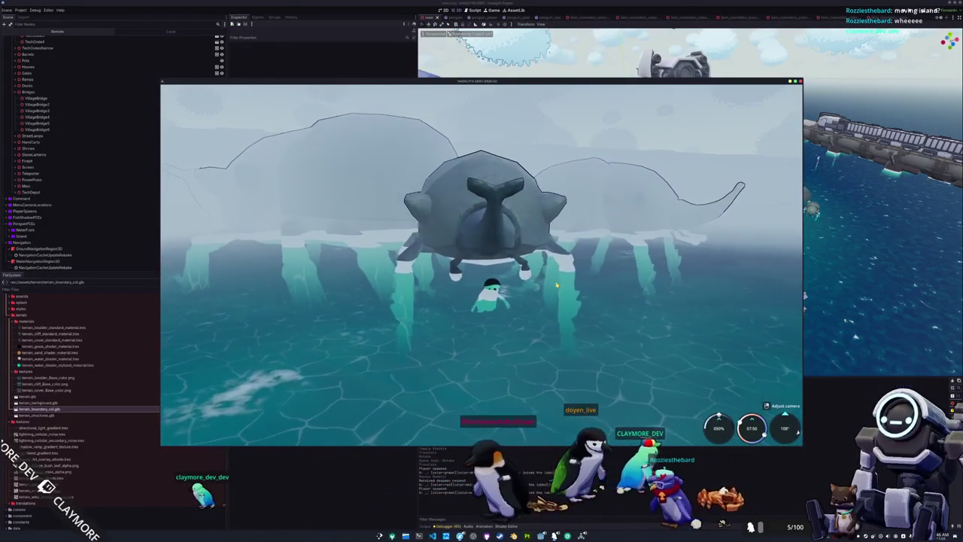
mouse_move(582, 306)
left_mouse_down()
mouse_move(454, 268)
mouse_move(673, 274)
left_mouse_up()
key("alt+Tab")
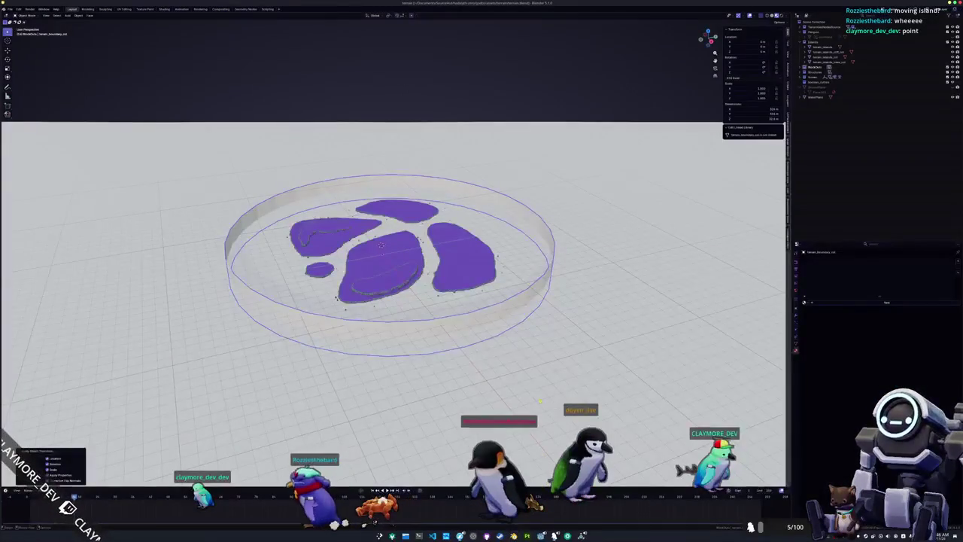
Overwrite terrain_boundary_col.glb with a fresh glTF export of the ring and return to Godot
key("Tab")
key("KP_2")
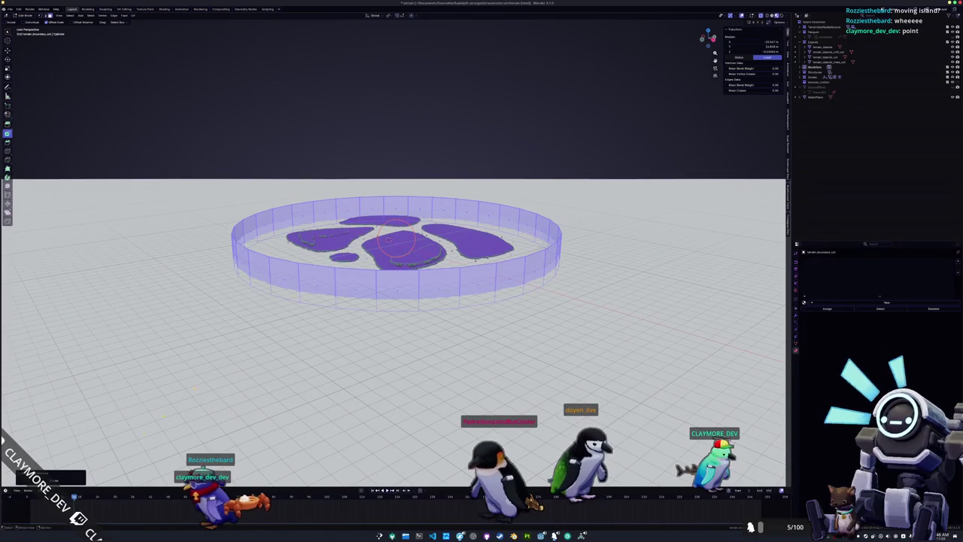
key("Tab")
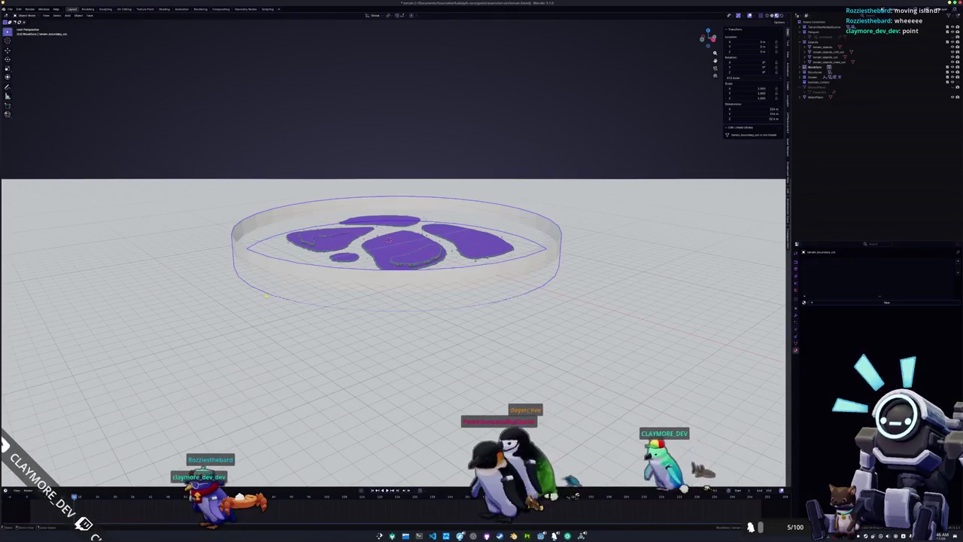
left_click(9, 9)
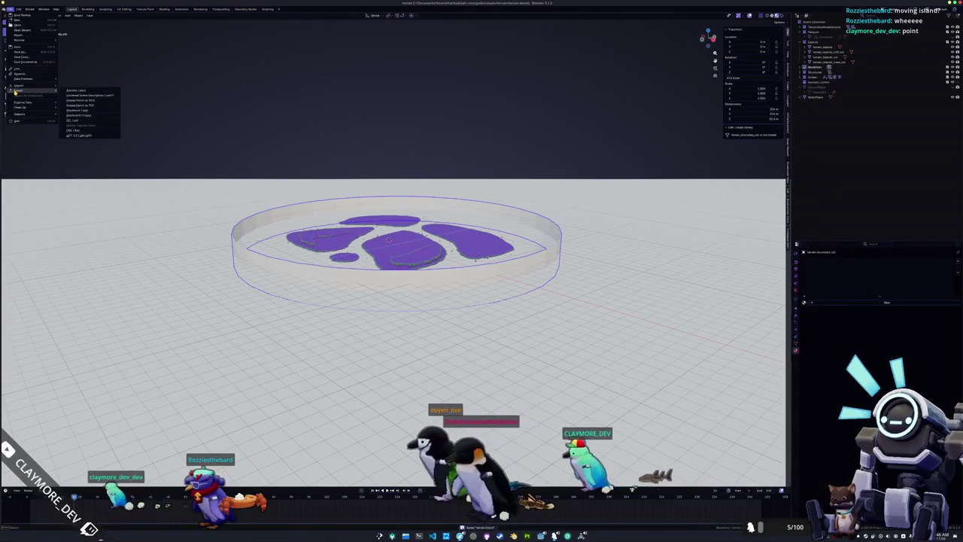
left_click(88, 133)
left_click(335, 121)
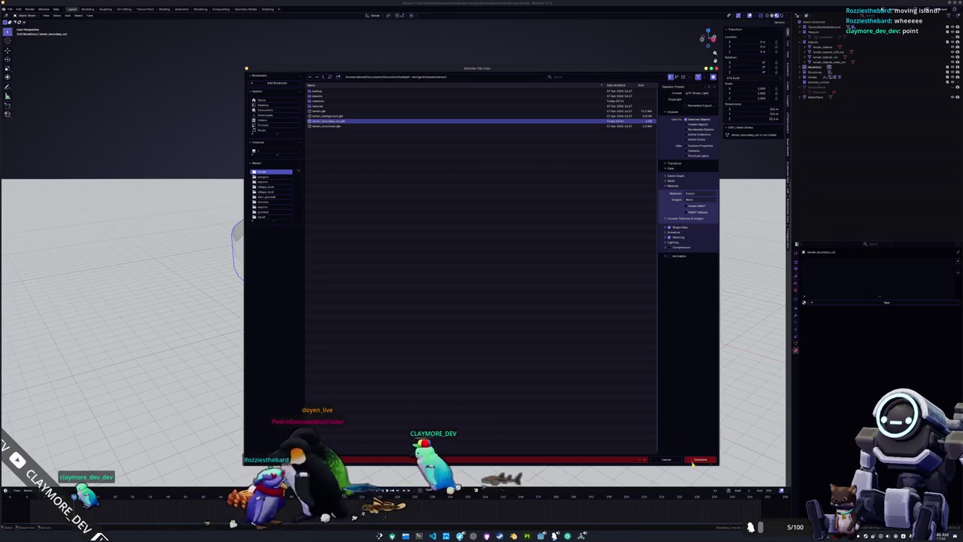
key("Return")
left_click(554, 534)
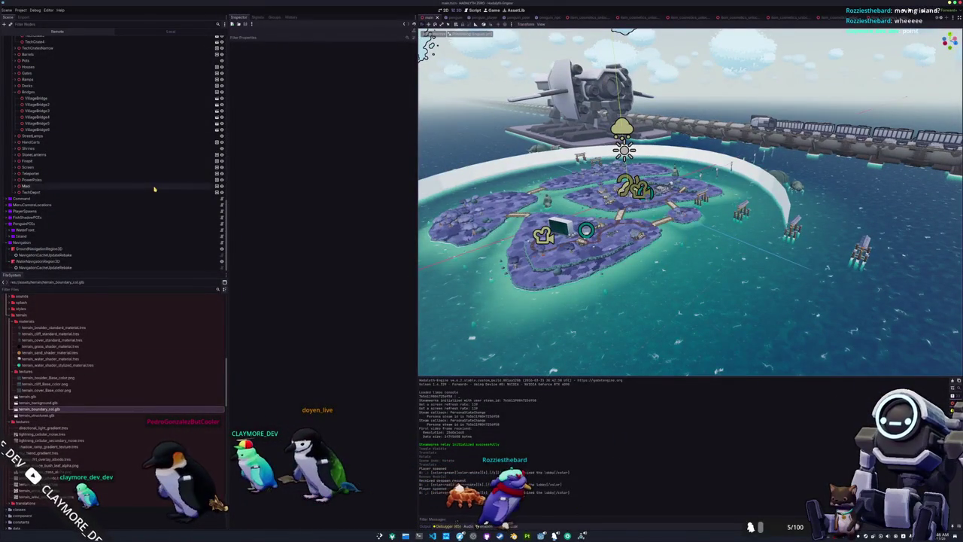
Show terrain_boundary's ConcavePolygonShape3D collision shape, then run the game from Godot
scroll(154, 189, "down", 10)
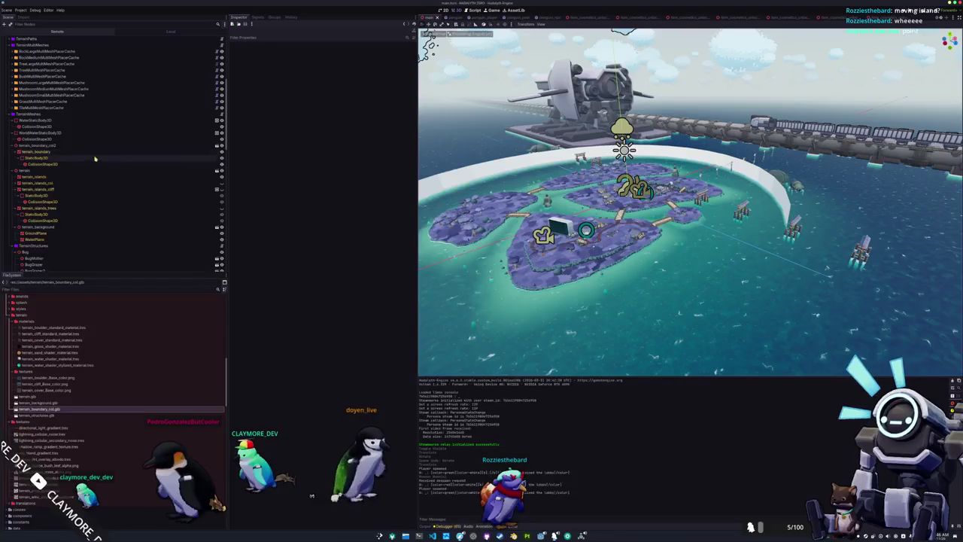
left_click(87, 164)
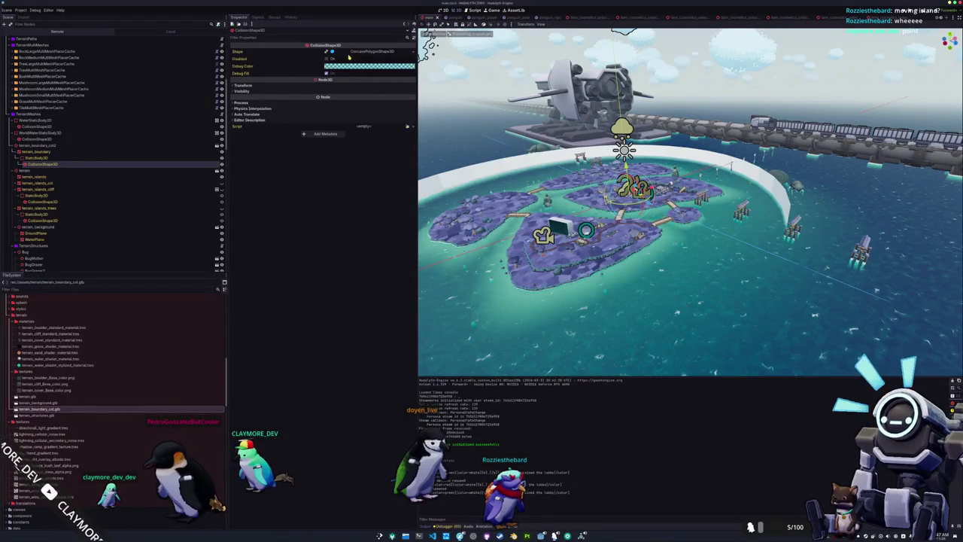
key("alt+Tab")
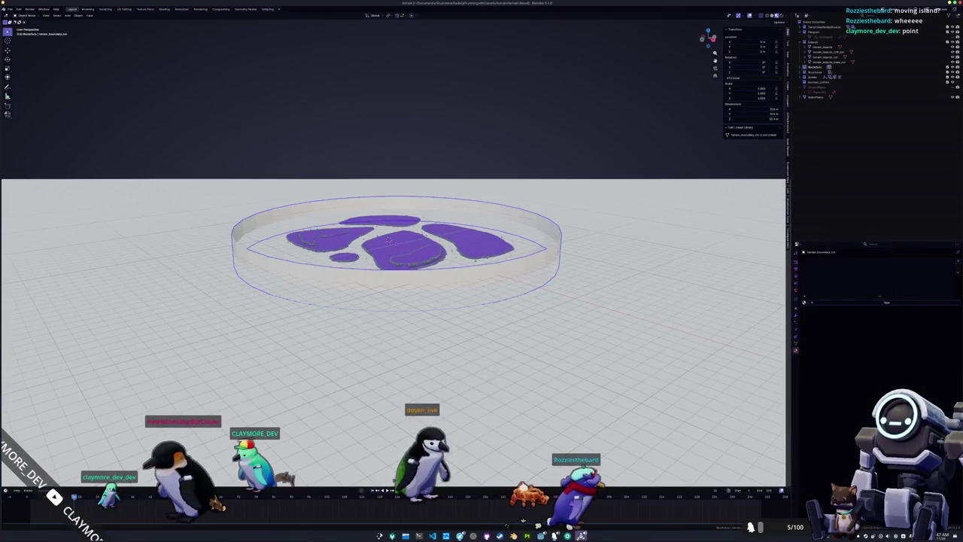
key("alt+Tab")
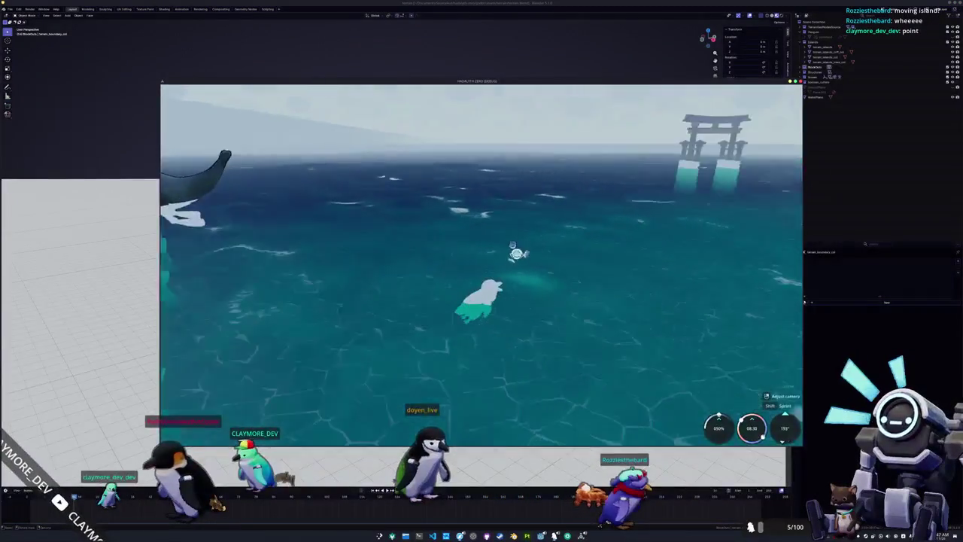
key("alt+Tab")
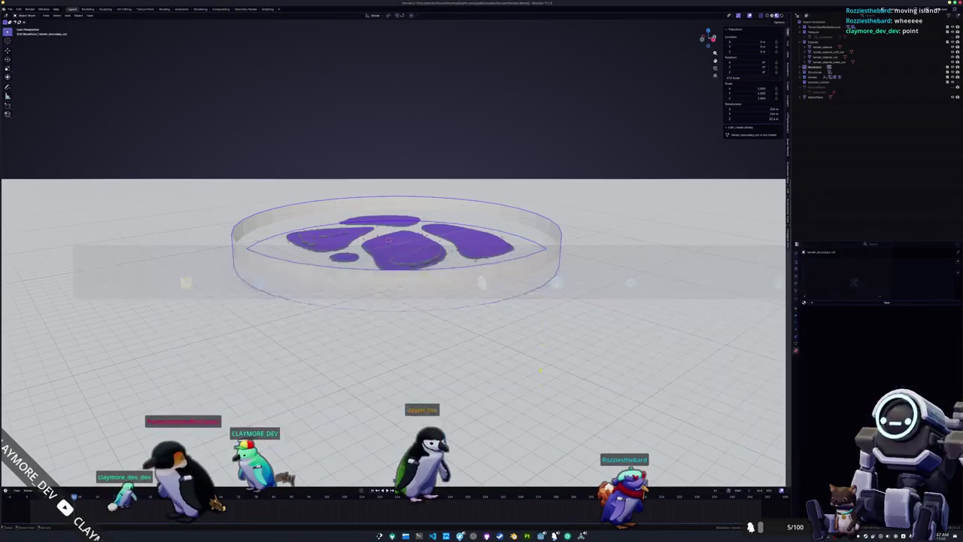
left_click(541, 534)
key("F5")
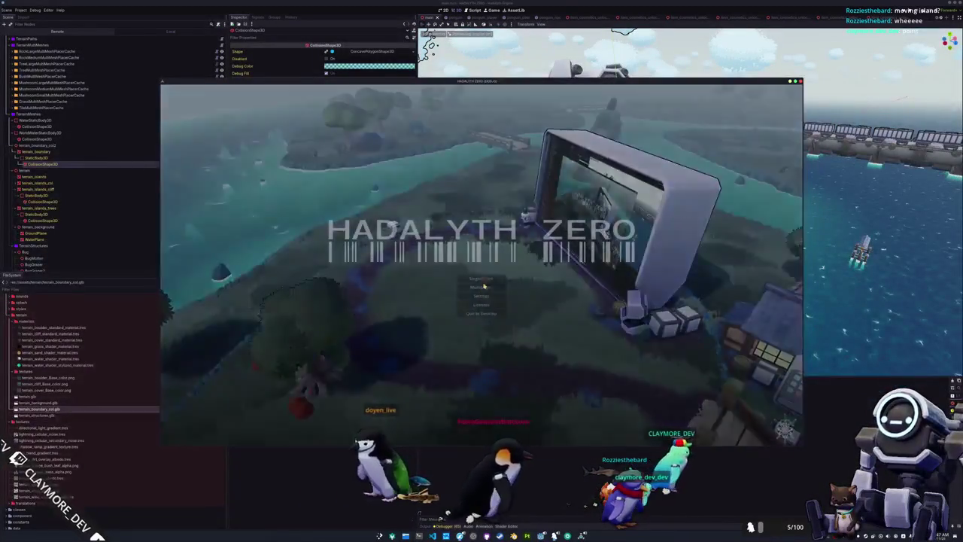
left_click(484, 285)
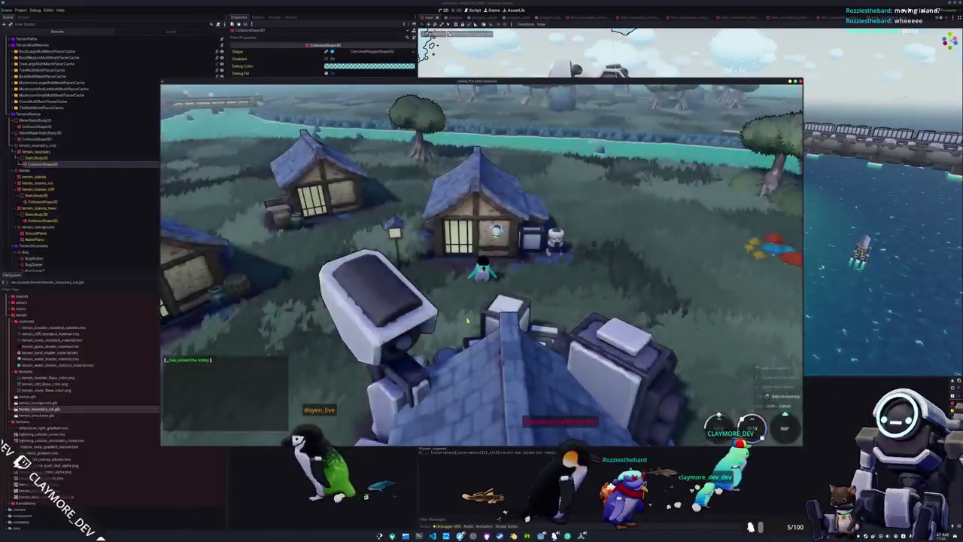
key("w")
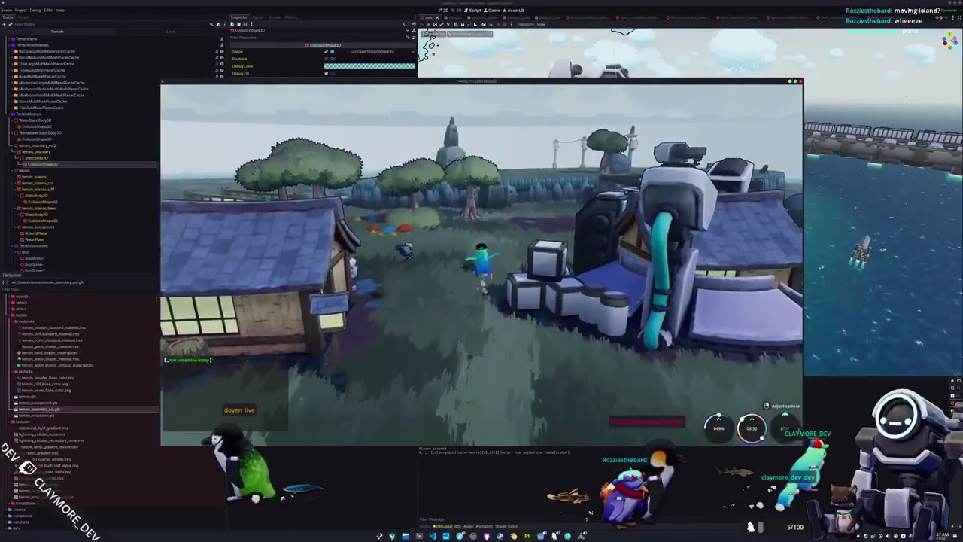
key("w")
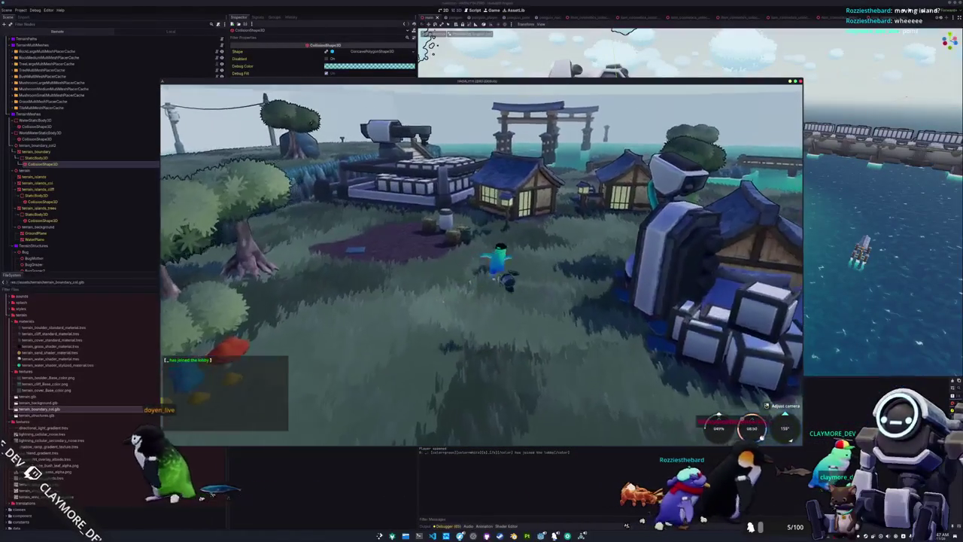
key("w")
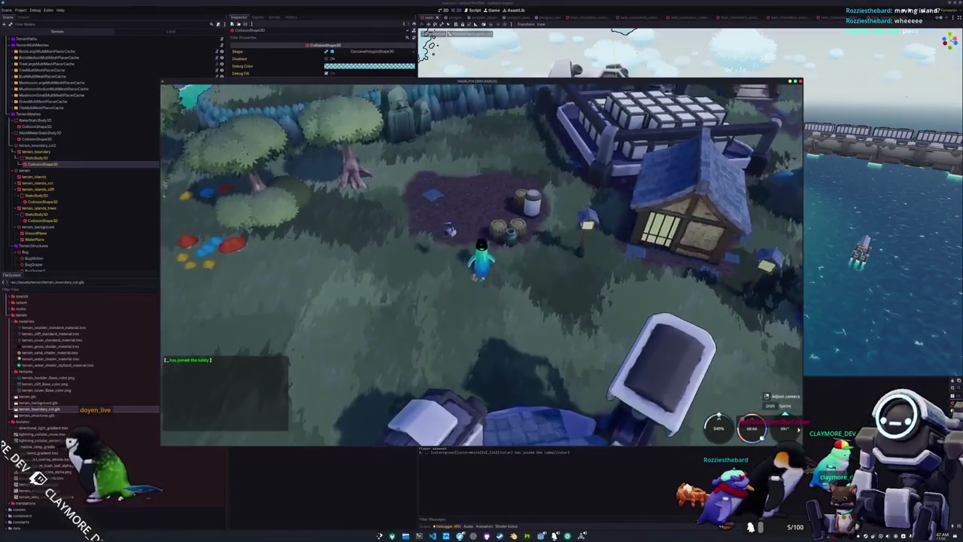
key("F8")
scroll(690, 203, "up", 5)
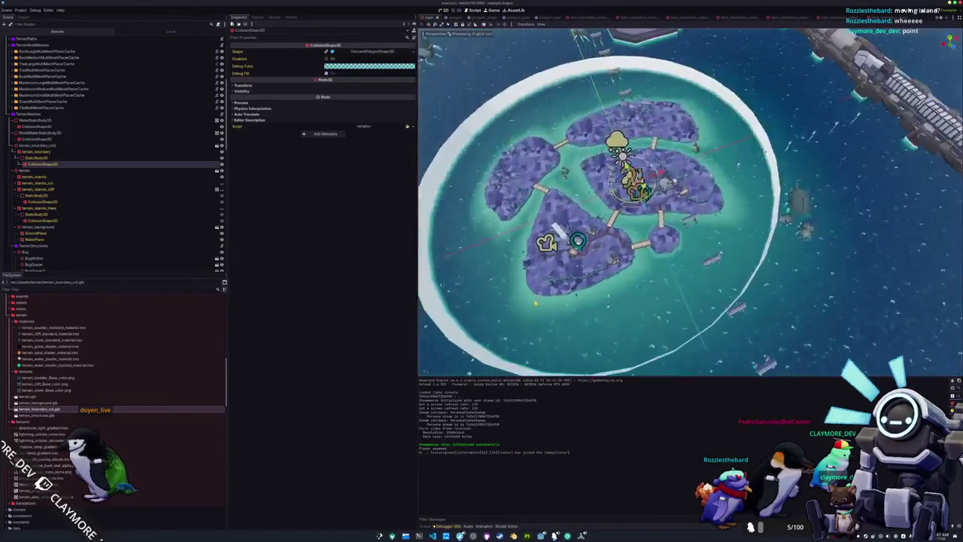
Filter the Scene tree for 'VillageHou' and select the first VillageHouse
scroll(689, 203, "up", 6)
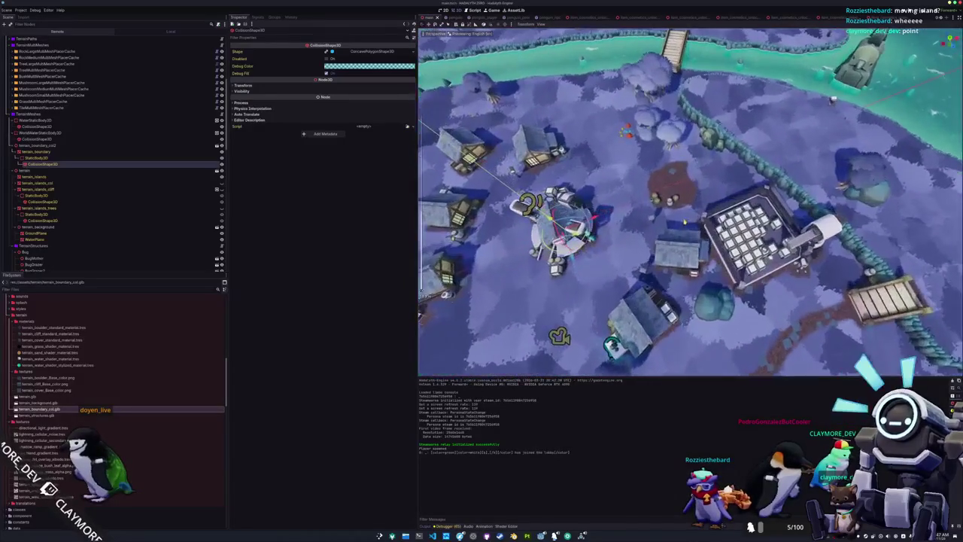
scroll(682, 224, "up", 5)
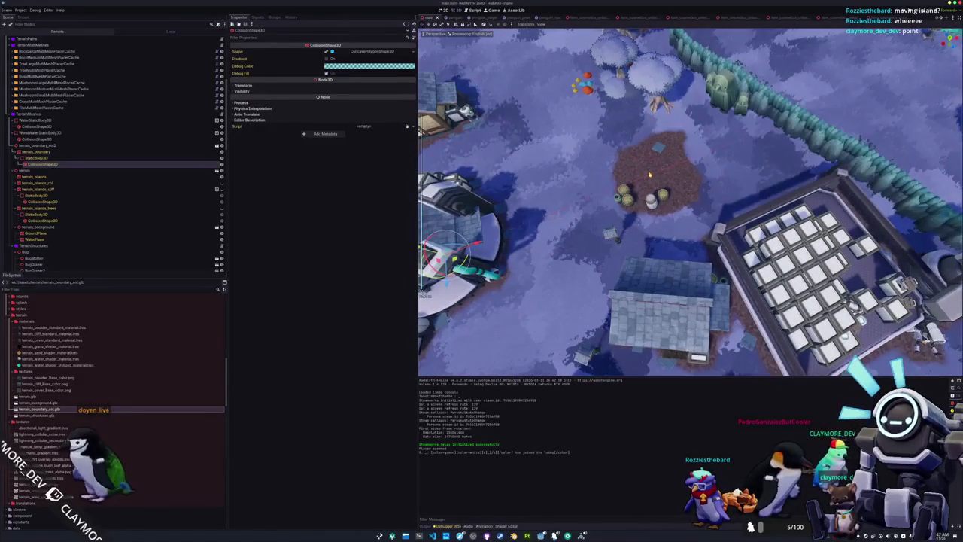
scroll(56, 205, "down", 5)
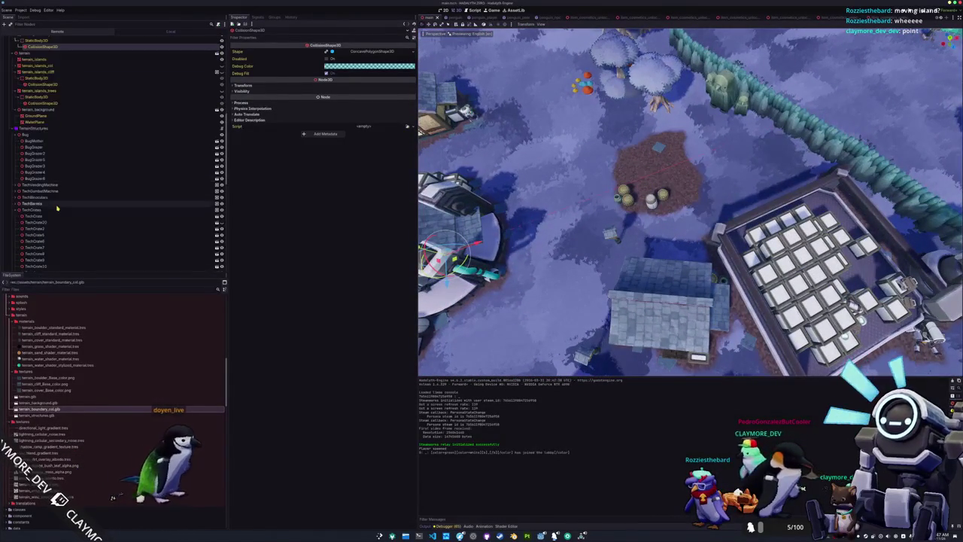
left_click(13, 215)
scroll(31, 210, "down", 2)
left_click(42, 205)
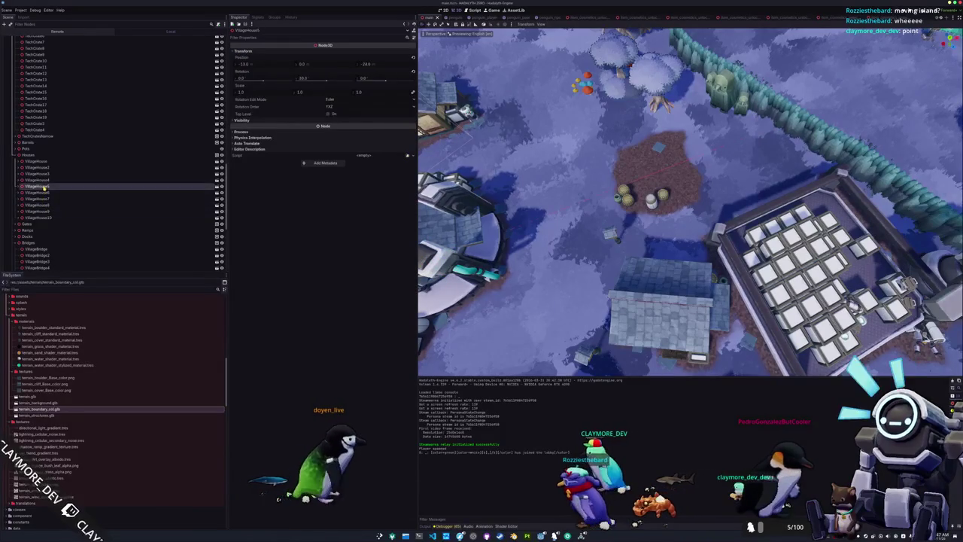
left_click(41, 162)
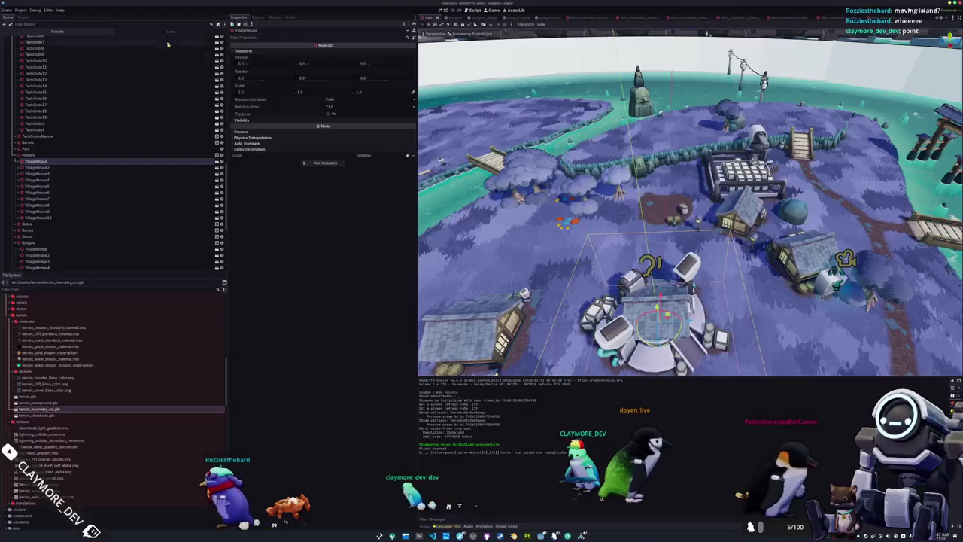
type("Vil")
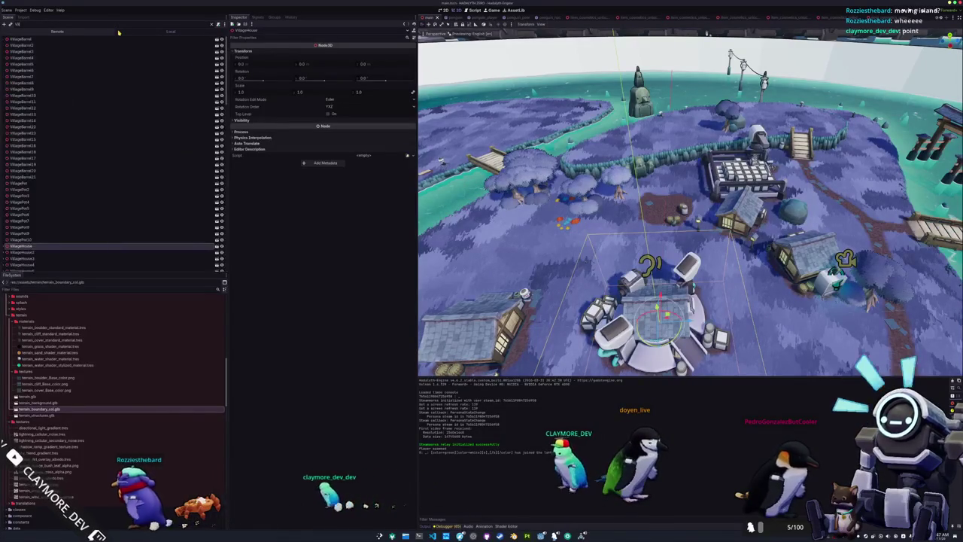
type("lageHouse")
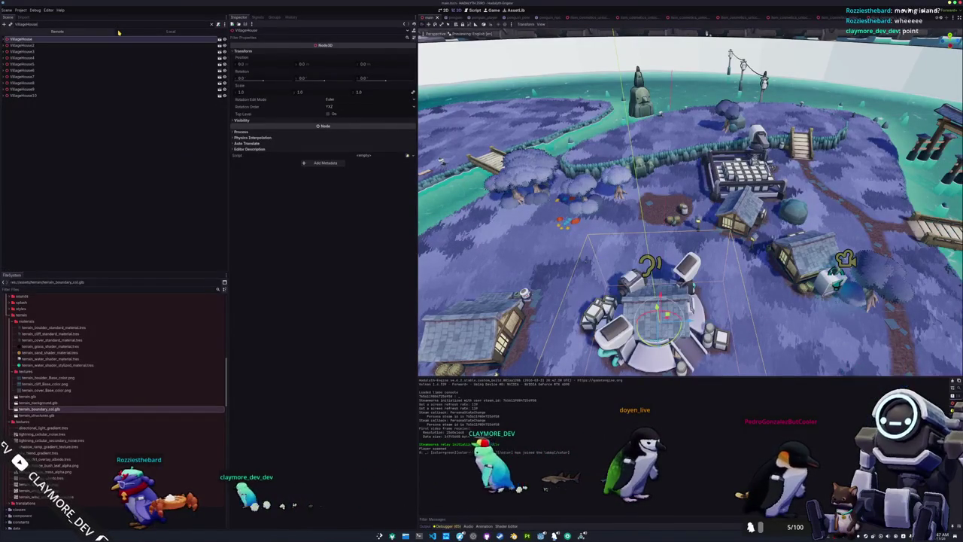
left_click(83, 96)
left_click(86, 89)
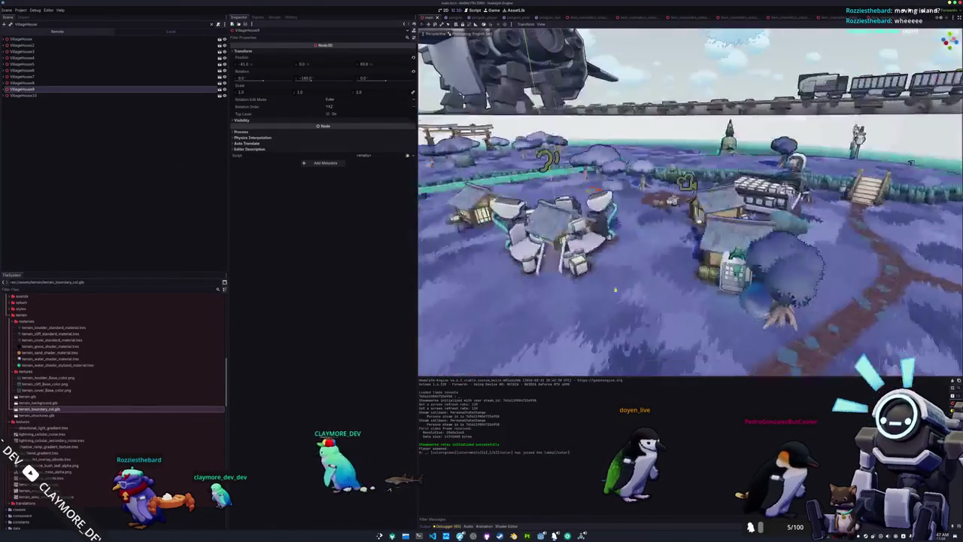
left_click(22, 38)
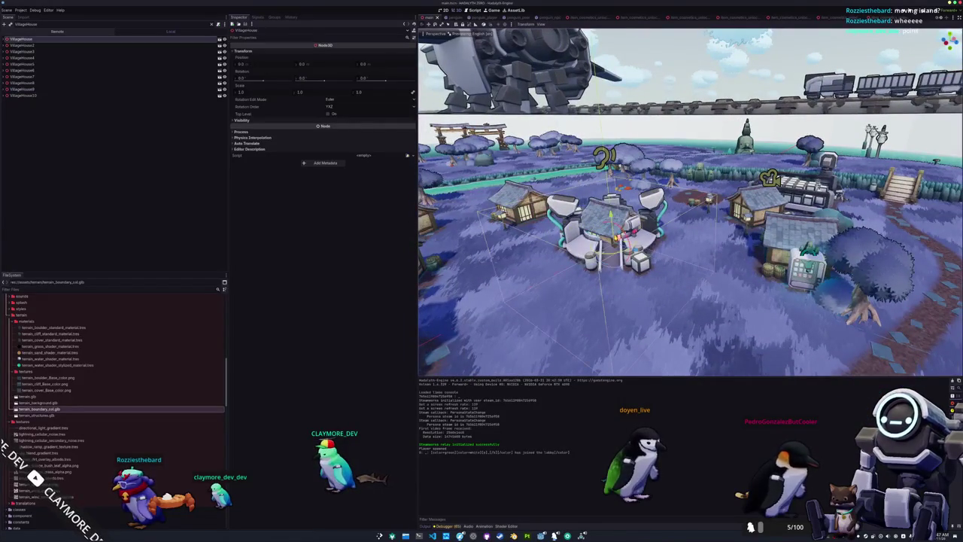
In Top view, rotate the first VillageHouse a quarter turn to −90° on Y
key("KP_7")
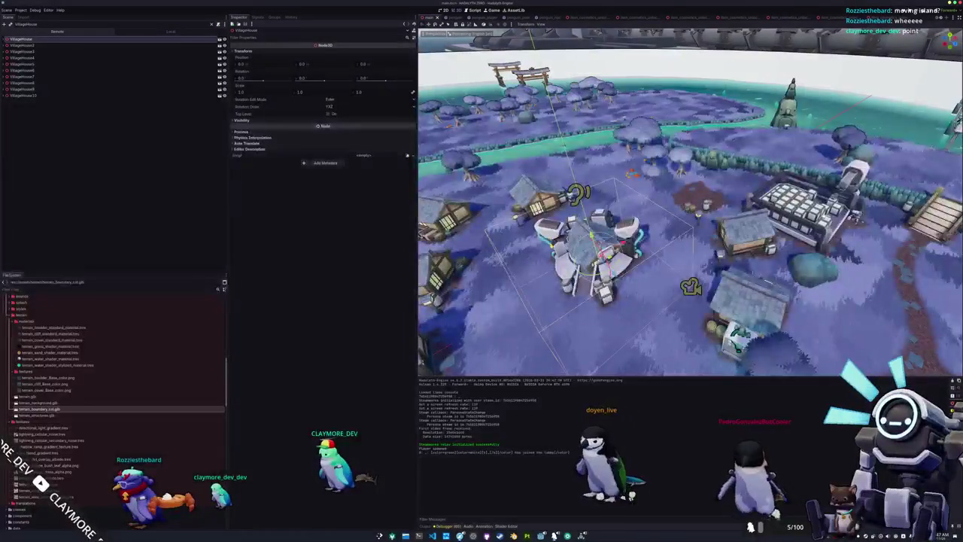
scroll(550, 246, "up", 5)
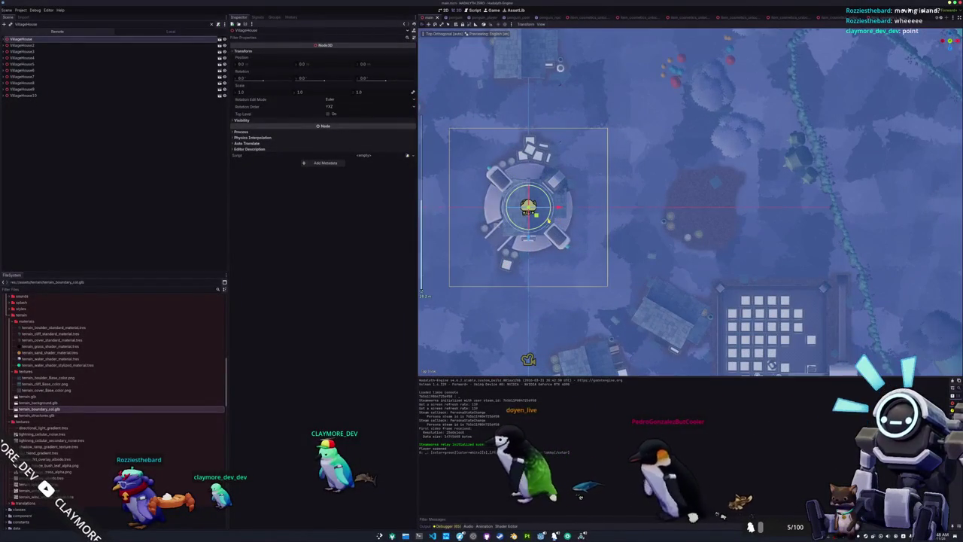
mouse_move(548, 223)
left_mouse_down()
mouse_move(516, 237)
mouse_move(703, 208)
left_mouse_up()
left_click_drag(527, 195, 464, 175)
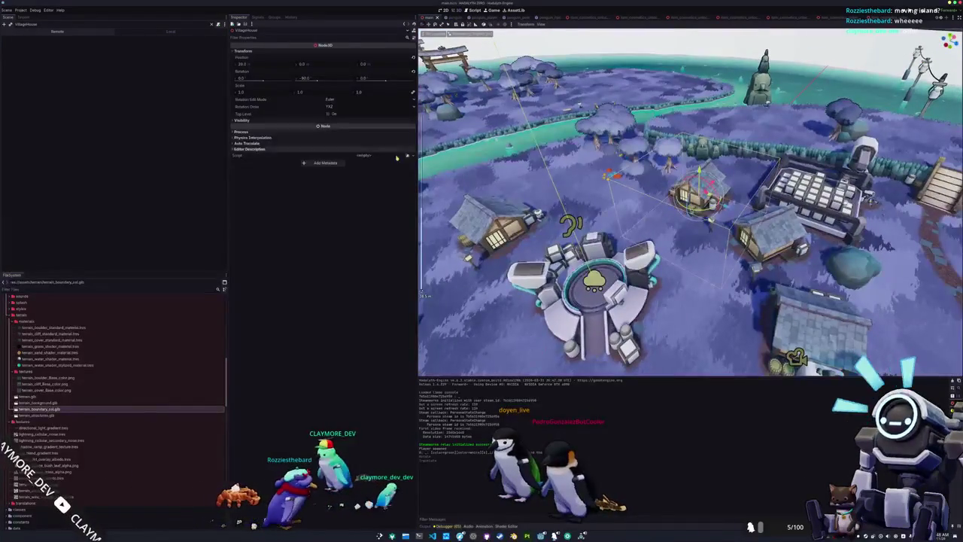
left_click(171, 31)
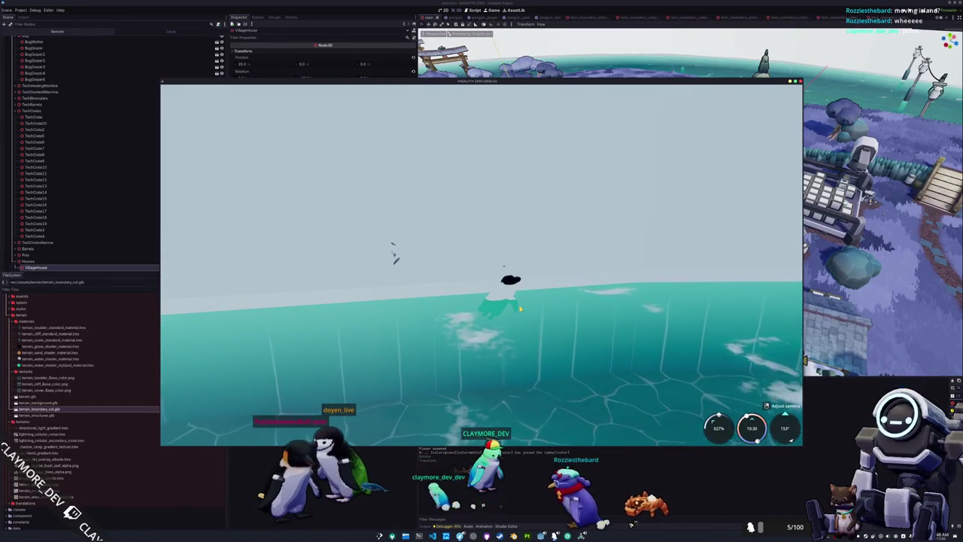
Scroll in the running game as the penguin swims out toward the boundary ring
scroll(62, 209, "down", 3)
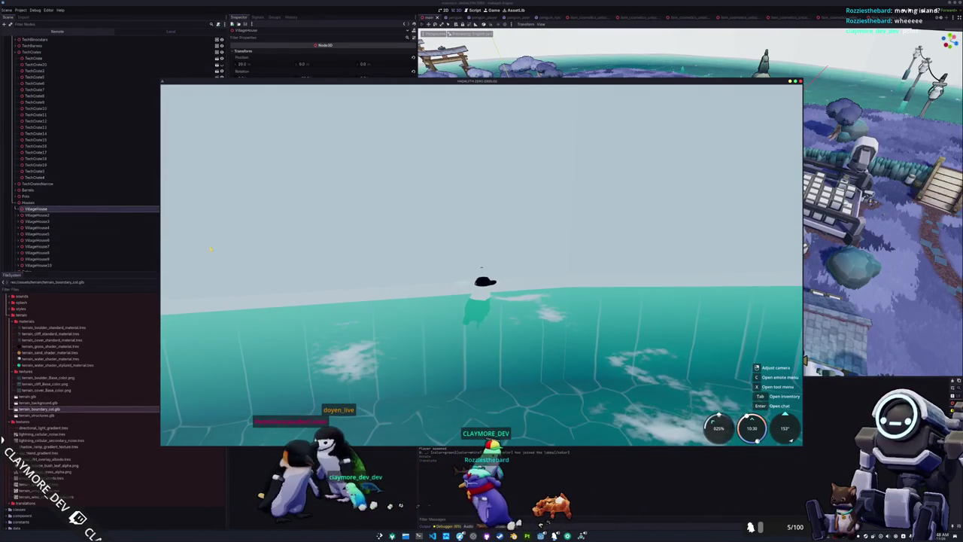